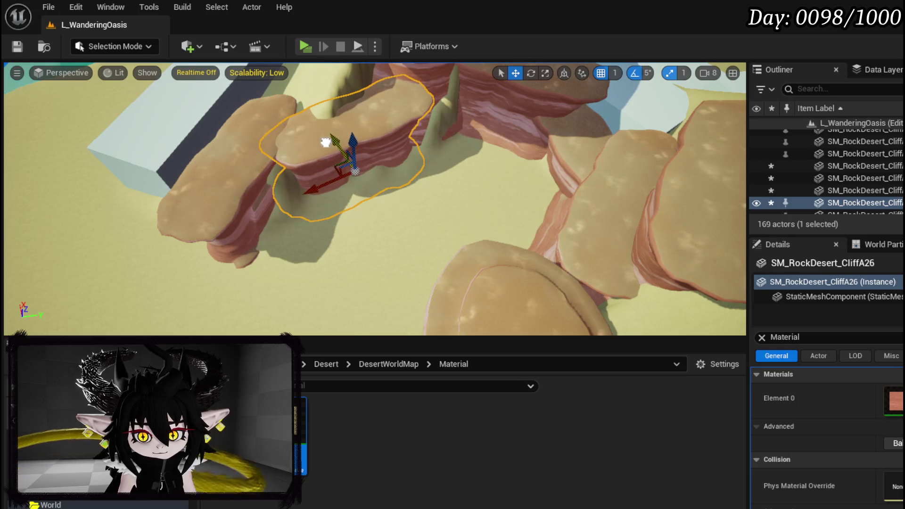
Step: Rotate the cliff rock -20° on Z and smooth the sand at its base in Landscape mode
key("e")
mouse_move(294, 200)
left_mouse_down()
mouse_move(289, 222)
mouse_move(283, 212)
mouse_move(213, 207)
left_mouse_up()
left_click(118, 46)
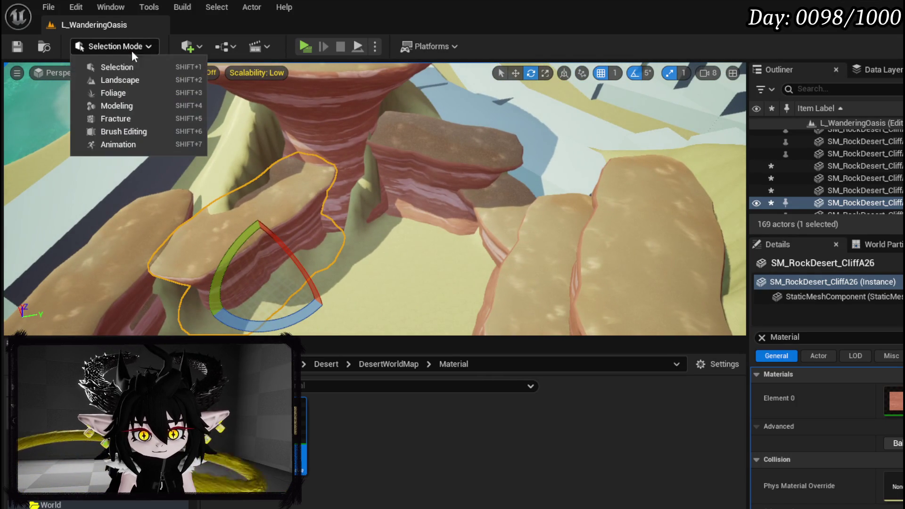
left_click(115, 80)
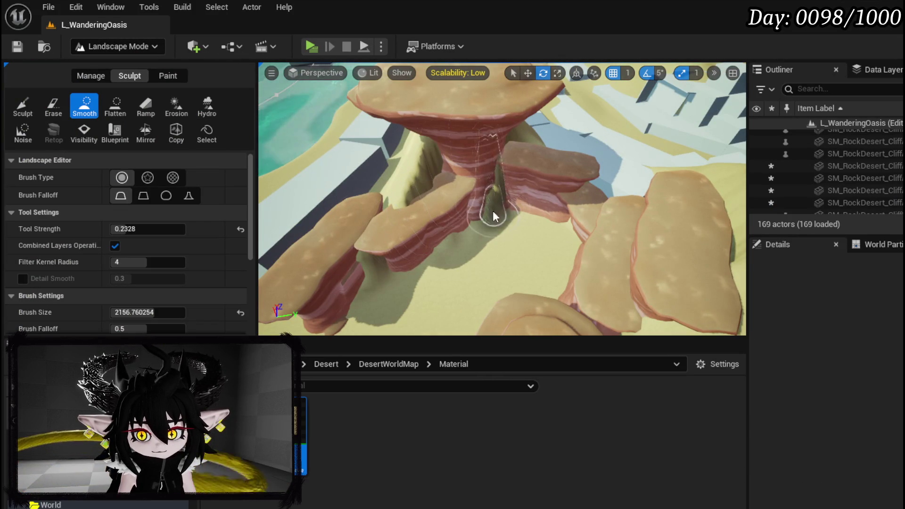
mouse_move(495, 212)
left_mouse_down()
mouse_move(501, 205)
mouse_move(491, 214)
mouse_move(491, 202)
mouse_move(423, 291)
left_mouse_up()
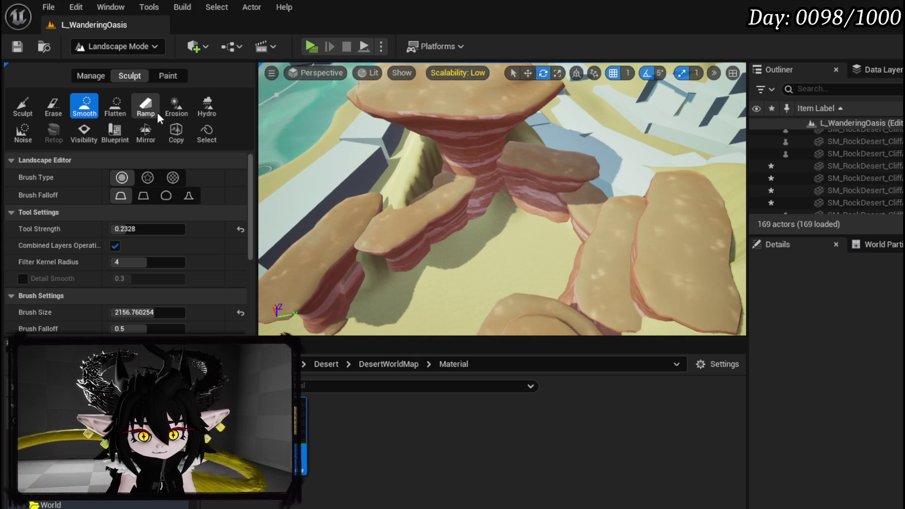
Step: Flatten the sand around the rock pillars, then return to Selection mode
left_click(116, 107)
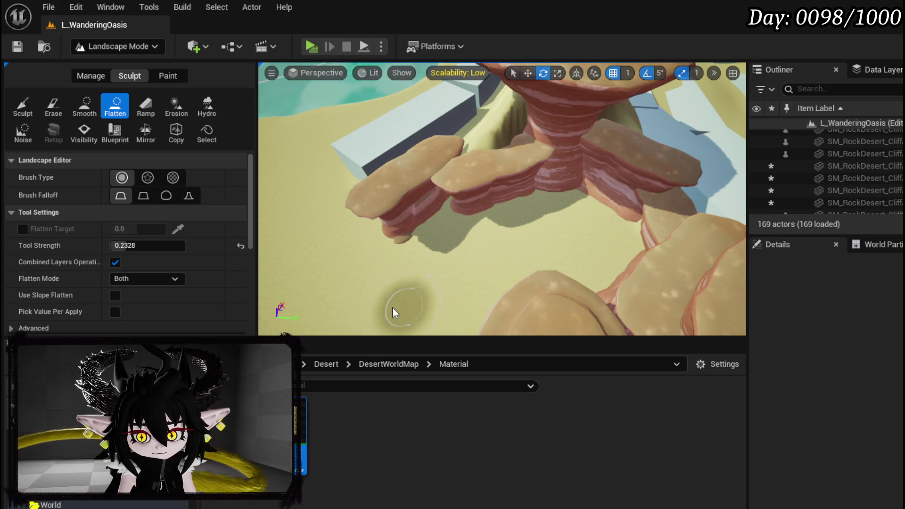
left_click_drag(502, 198, 262, 98)
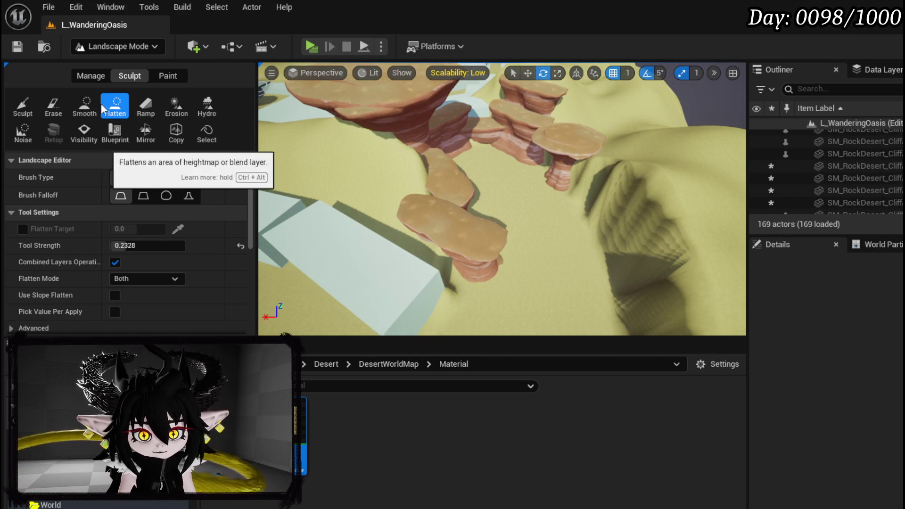
left_click(86, 50)
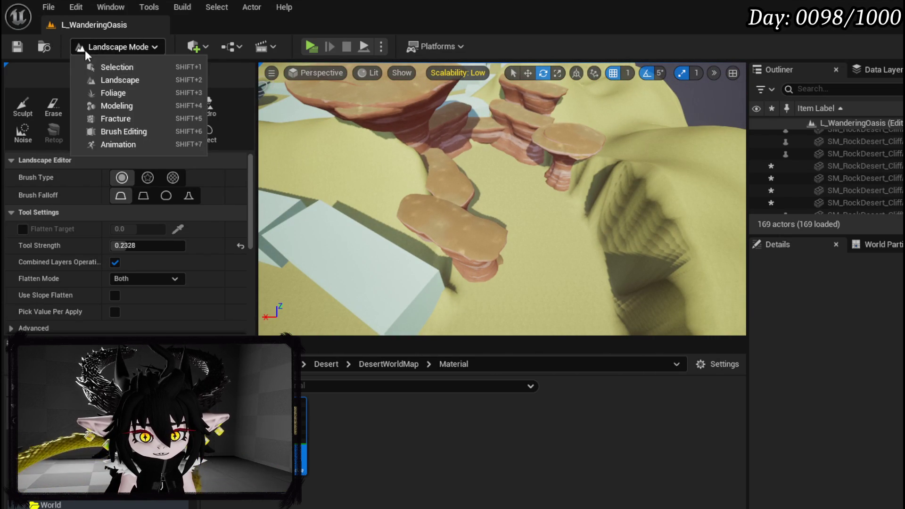
left_click(104, 71)
Step: Select CliffA25 and place a copy to its right, rotated -20°
left_click(387, 142)
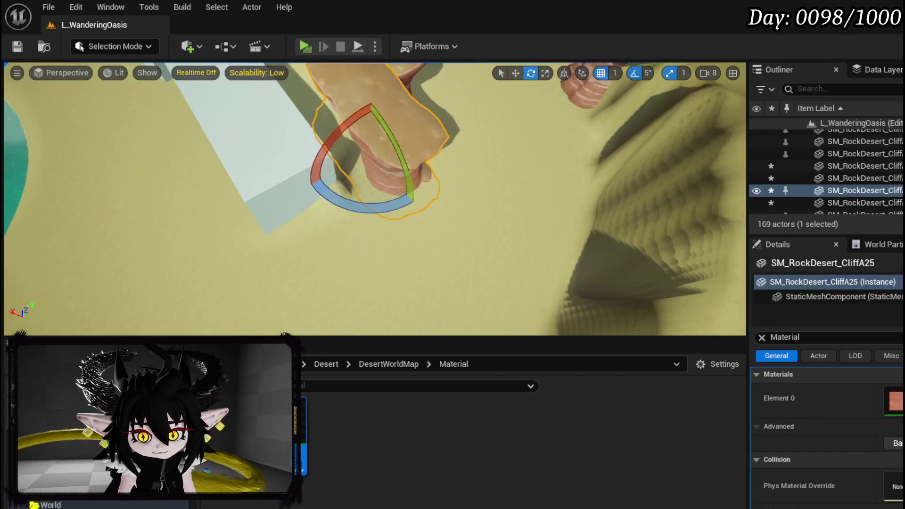
key("w")
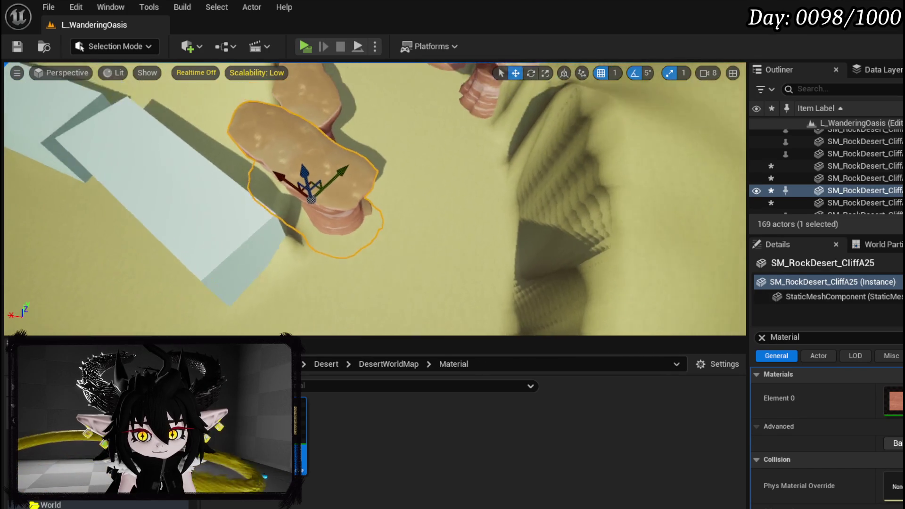
mouse_move(383, 158)
left_mouse_down()
mouse_move(372, 160)
mouse_move(384, 158)
left_mouse_up()
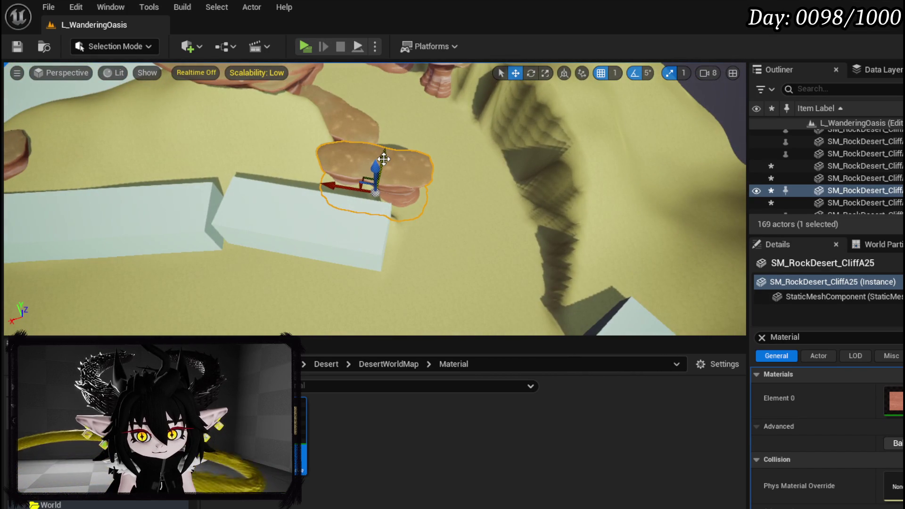
mouse_move(343, 186)
left_mouse_down()
mouse_move(463, 251)
mouse_move(536, 203)
left_mouse_up()
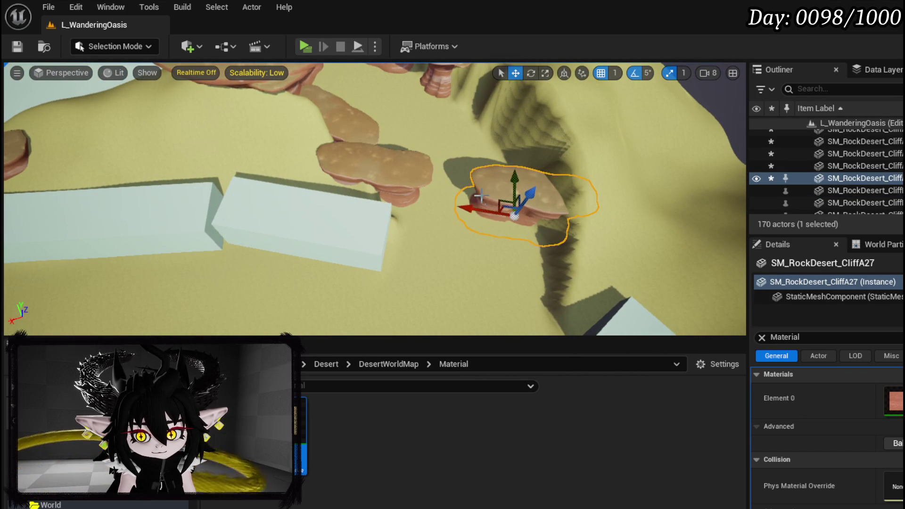
key("e")
mouse_move(491, 234)
left_mouse_down()
mouse_move(448, 217)
mouse_move(481, 245)
mouse_move(415, 268)
left_mouse_up()
key("w")
Step: Add another rock copy down-left, rotate it -30°, and shift it up-left
key("e")
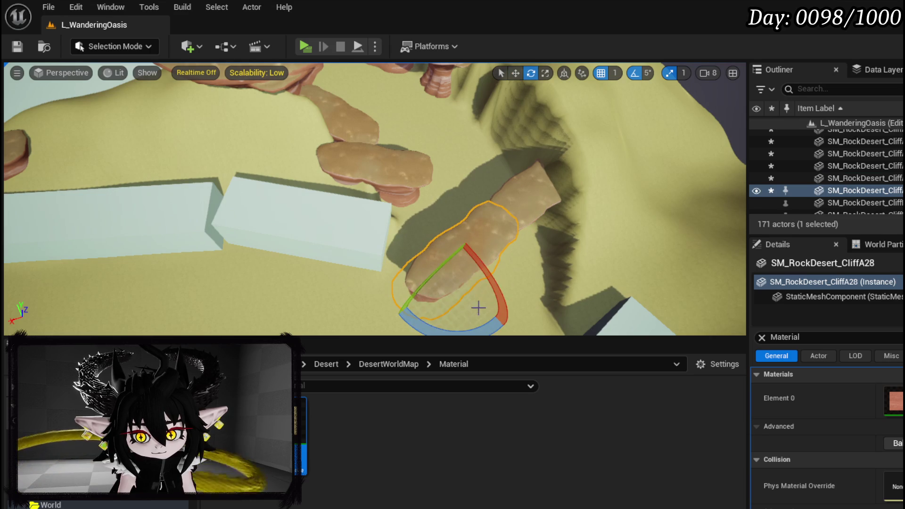
mouse_move(480, 312)
left_mouse_down()
mouse_move(442, 331)
mouse_move(381, 244)
mouse_move(442, 197)
mouse_move(479, 303)
left_mouse_up()
mouse_move(331, 207)
left_mouse_down()
mouse_move(321, 236)
mouse_move(354, 258)
left_mouse_up()
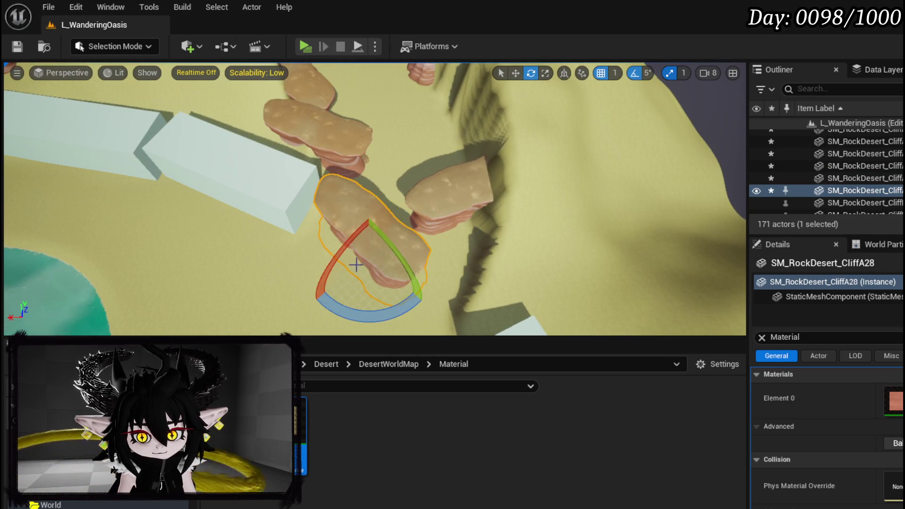
key("w")
mouse_move(336, 224)
left_mouse_down()
mouse_move(340, 208)
mouse_move(296, 229)
mouse_move(330, 245)
left_mouse_up()
left_click_drag(390, 193, 407, 198)
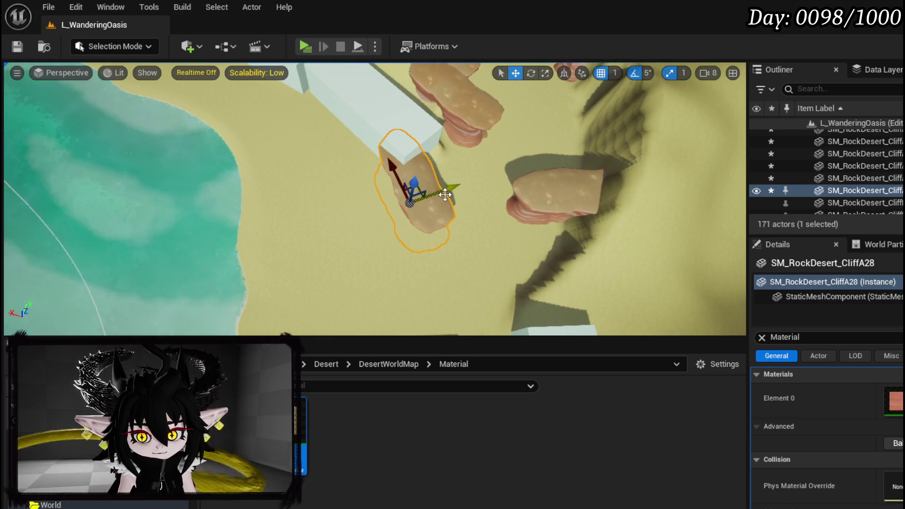
Step: Duplicate the rock again as CliffA29 with Ctrl+D and orbit in close to it
key("ctrl+d")
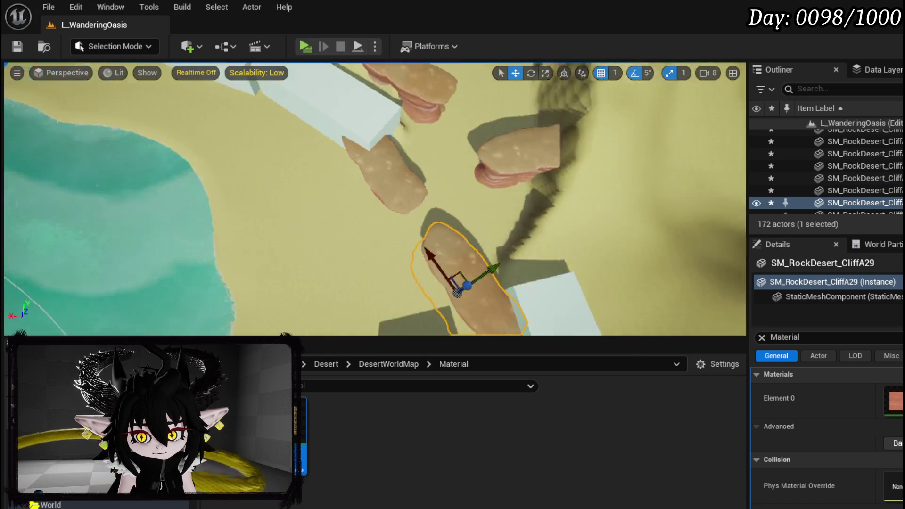
key("e")
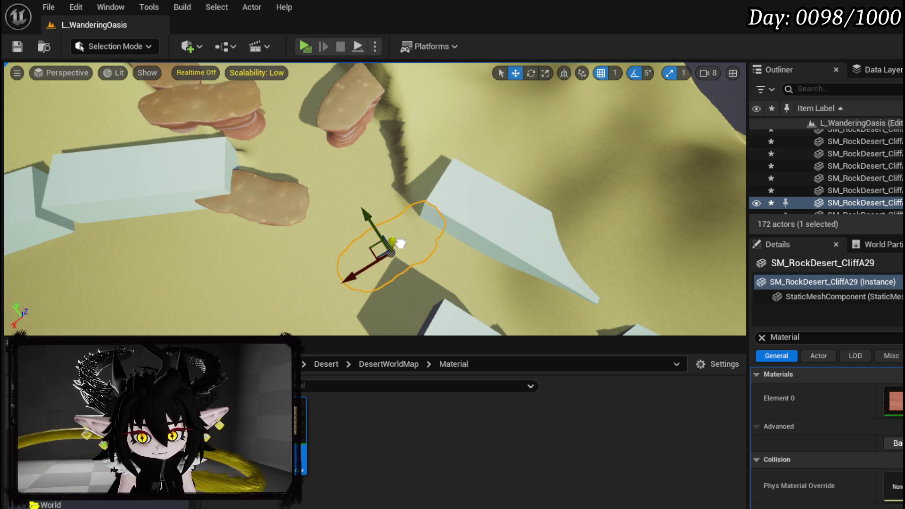
left_click_drag(401, 236, 449, 236)
mouse_move(332, 248)
left_mouse_down()
mouse_move(349, 238)
mouse_move(309, 246)
mouse_move(325, 215)
left_mouse_up()
Step: Alt-drag a copy of CliffA27 along Y as CliffA30 and rotate it substantially
left_click(341, 277)
left_click_drag(295, 267, 217, 285)
key("f")
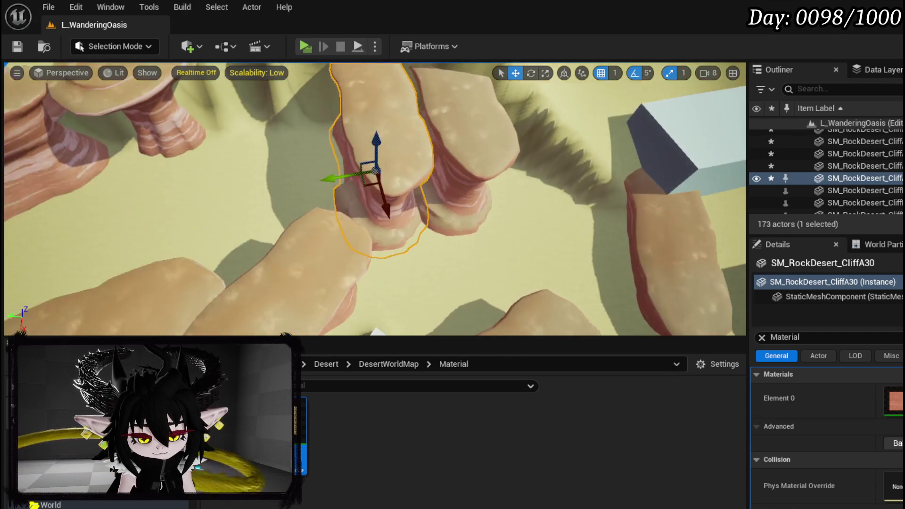
left_click_drag(357, 218, 368, 222)
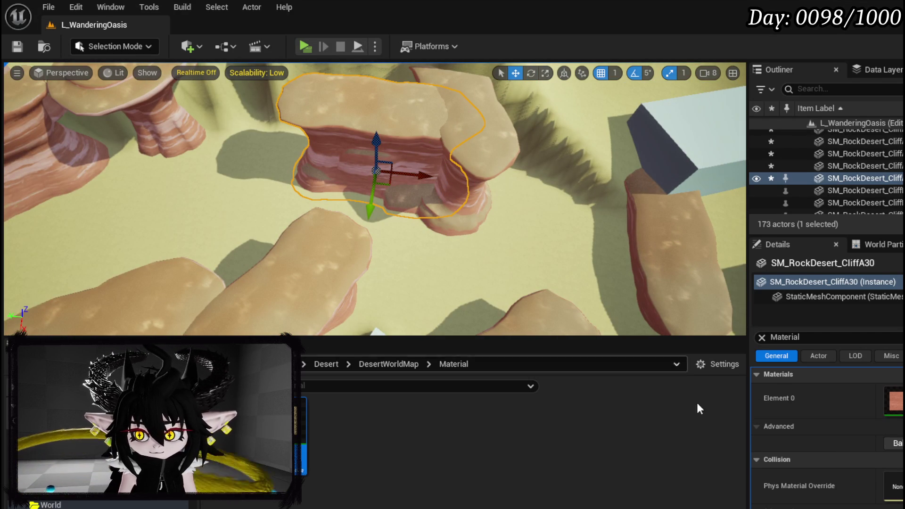
Step: Set the cliff rock's scale to 2.0 and shift it along Y and X
left_click(761, 338)
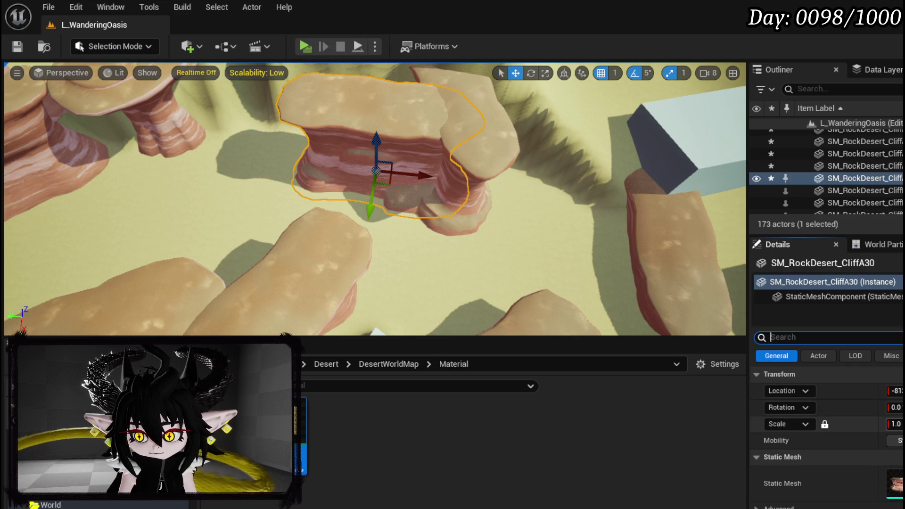
key("Return")
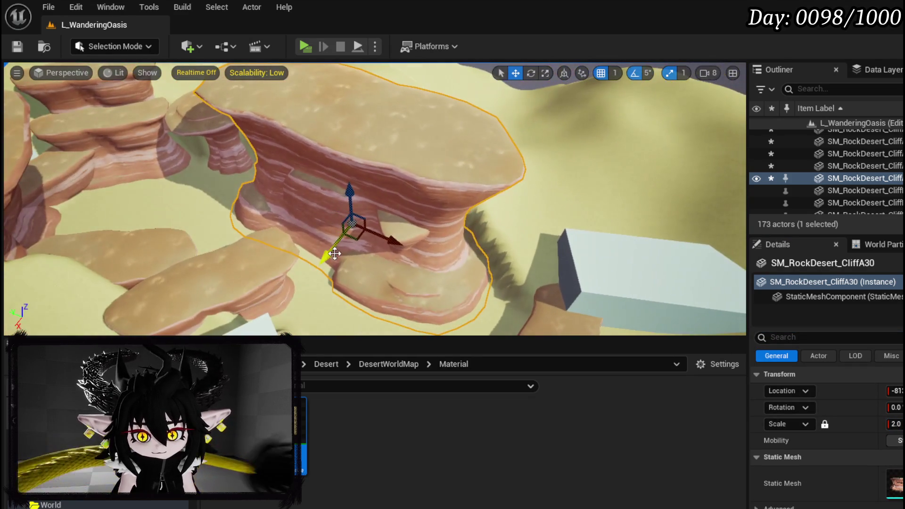
mouse_move(334, 259)
left_mouse_down()
mouse_move(368, 208)
mouse_move(340, 214)
mouse_move(358, 210)
left_mouse_up()
key("f")
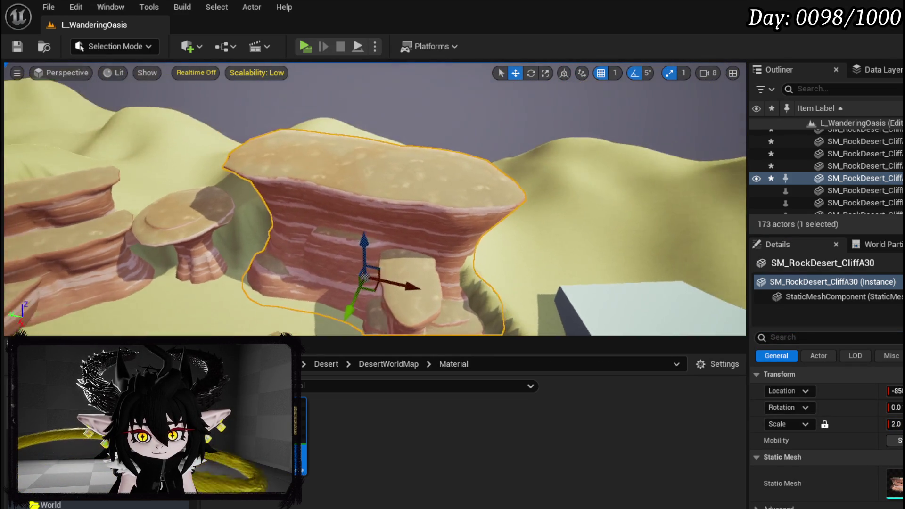
mouse_move(410, 246)
left_mouse_down()
mouse_move(440, 241)
mouse_move(400, 241)
left_mouse_up()
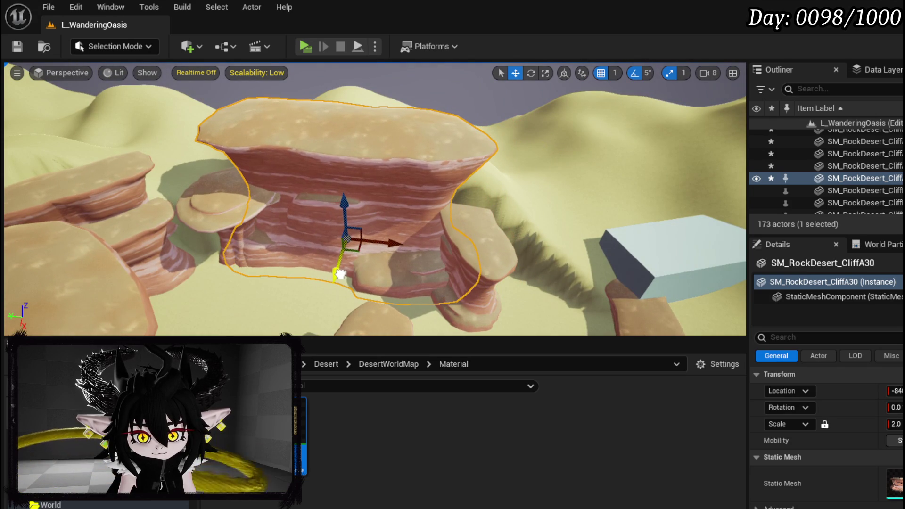
Step: Place a duplicate, CliffA31, to the right of the enlarged rock to extend the mesa
left_click_drag(391, 246, 560, 263, "alt")
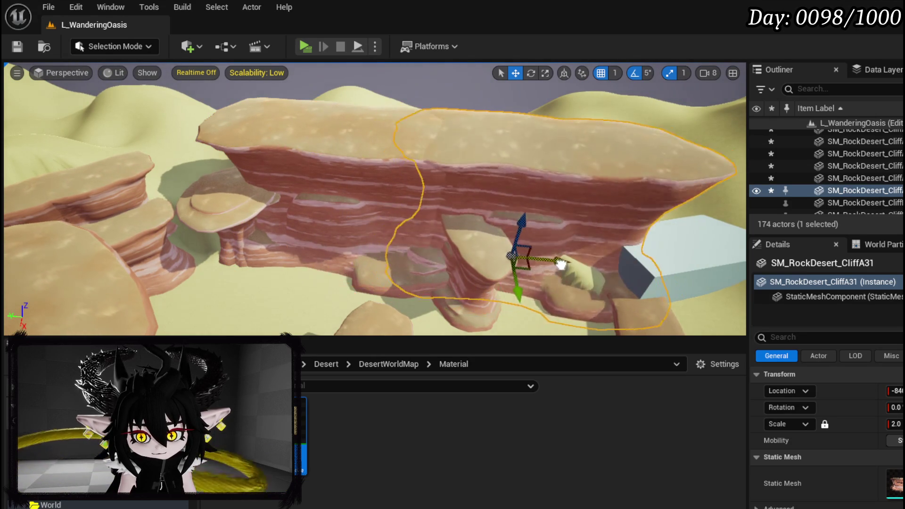
key("f")
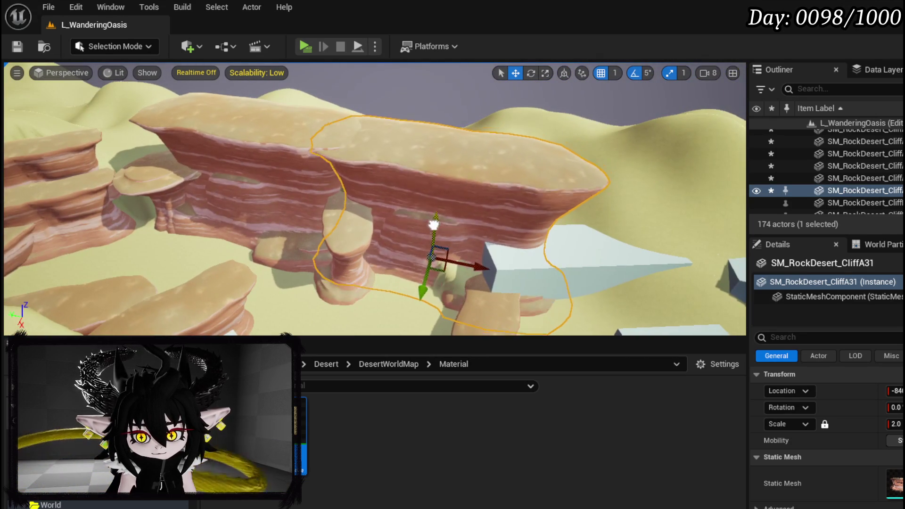
left_click(450, 295)
key("e")
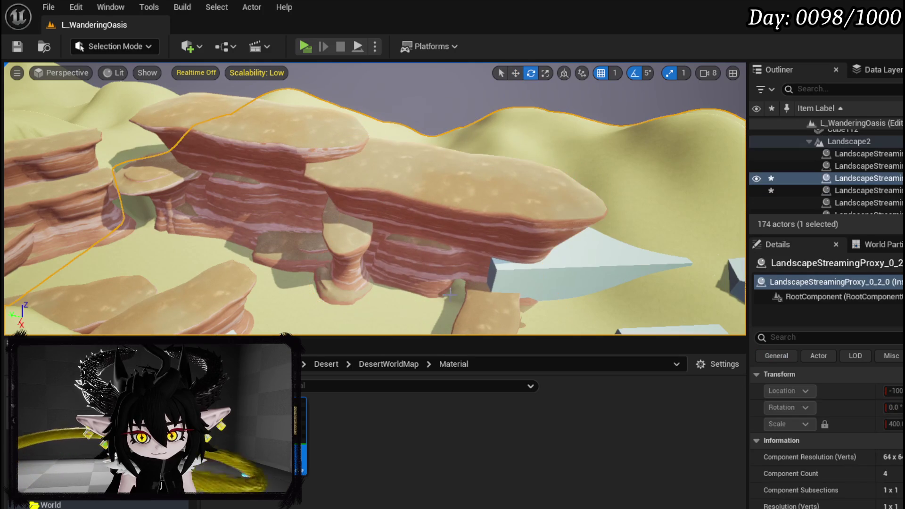
key("ctrl+z")
key("f")
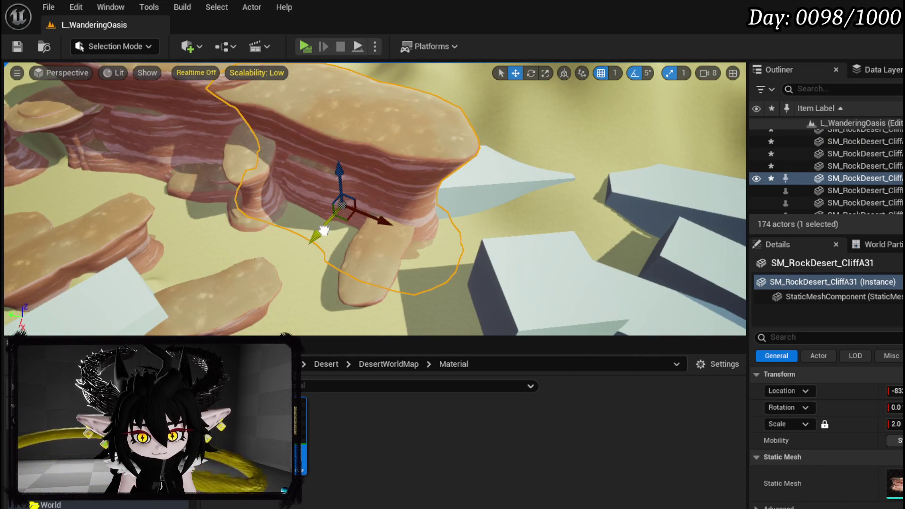
left_click_drag(406, 229, 293, 225)
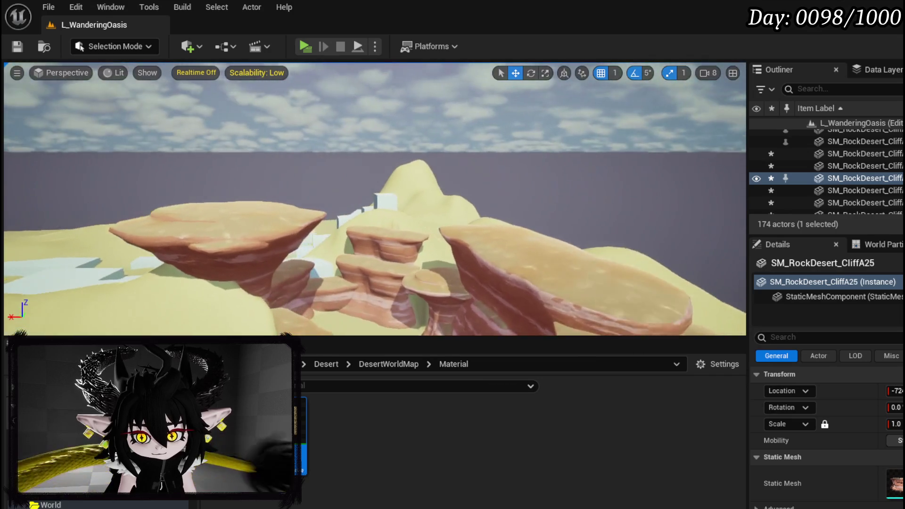
Step: Duplicate CliffC08 as CliffC14 and set it on the dune behind the blockout slabs
mouse_move(293, 225)
left_mouse_down()
mouse_move(292, 195)
mouse_move(344, 192)
left_mouse_up()
left_click(365, 137)
mouse_move(365, 136)
left_mouse_down()
mouse_move(365, 156)
mouse_move(340, 113)
mouse_move(245, 118)
mouse_move(215, 163)
left_mouse_up()
left_click(679, 198)
left_click_drag(679, 198, 639, 198)
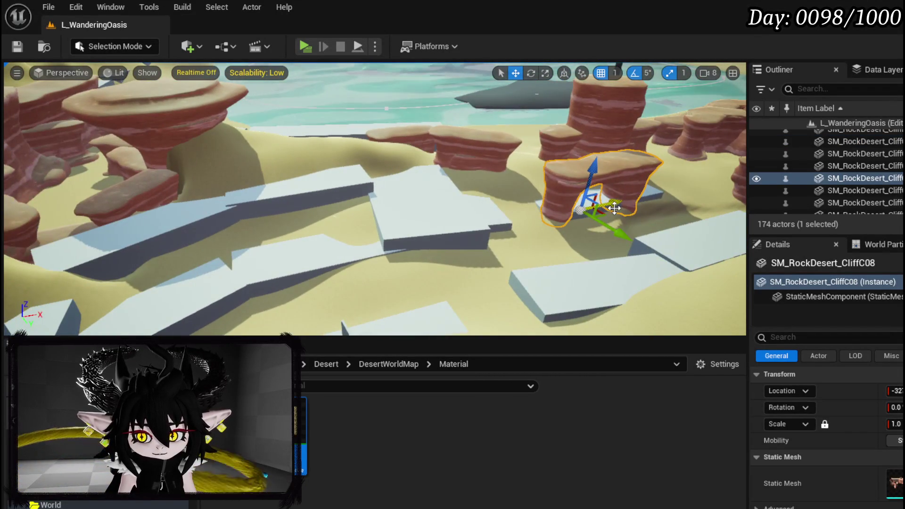
left_click_drag(283, 434, 267, 229)
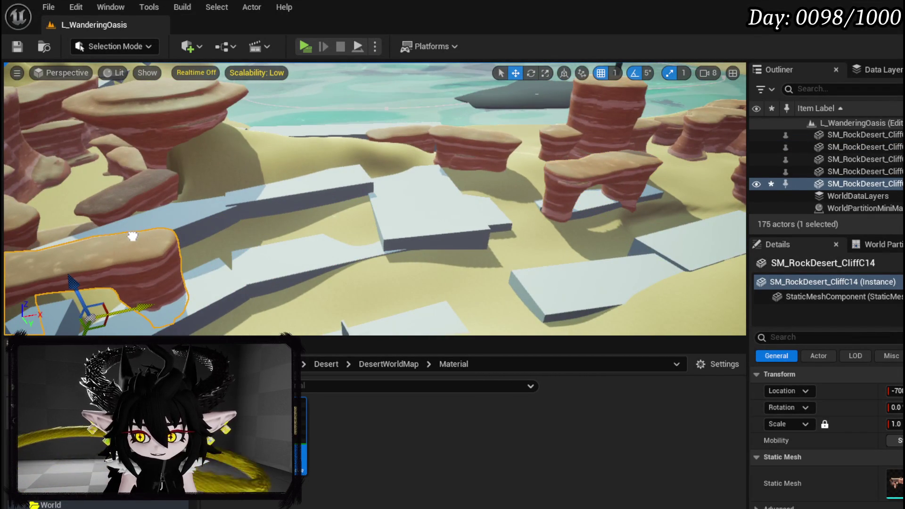
key("f")
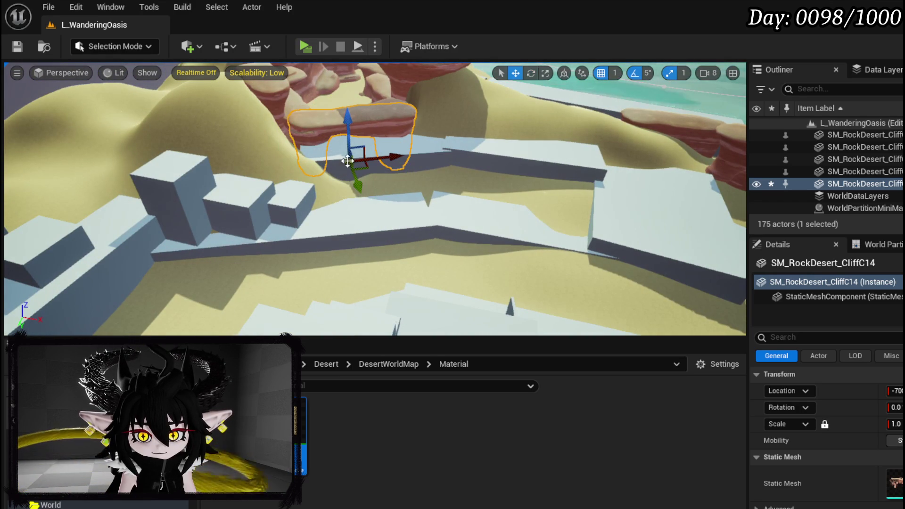
left_click(378, 151)
key("ctrl+z")
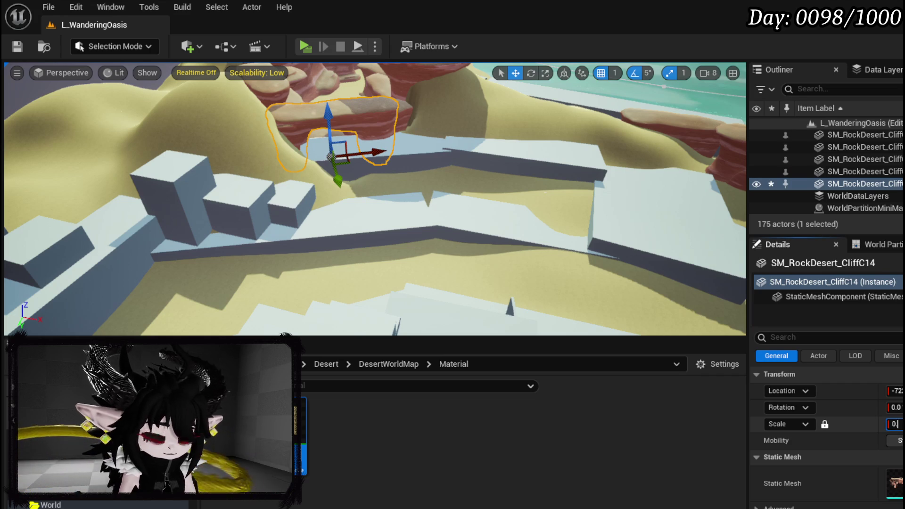
Step: Rotate the CliffA24 rock arch about 15°
key("f")
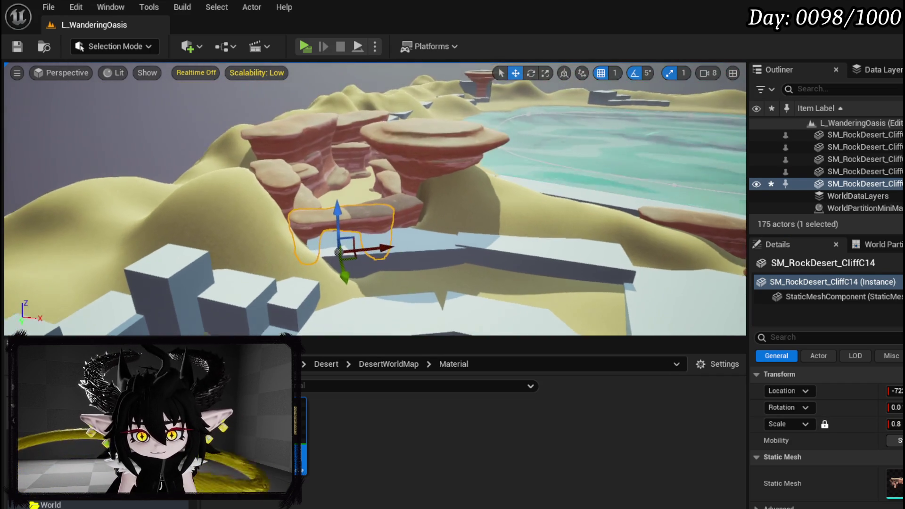
scroll(327, 191, "up", 5)
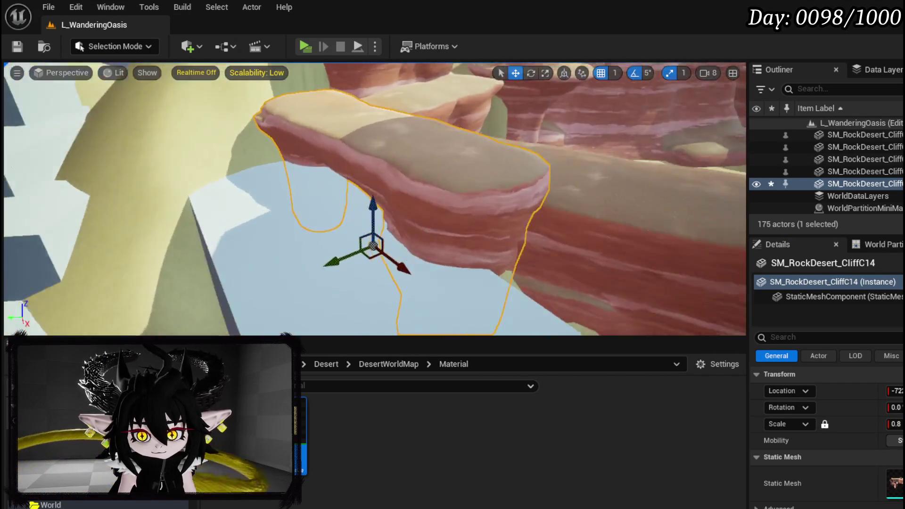
mouse_move(357, 218)
left_mouse_down()
mouse_move(364, 210)
mouse_move(370, 245)
left_mouse_up()
left_click(371, 246)
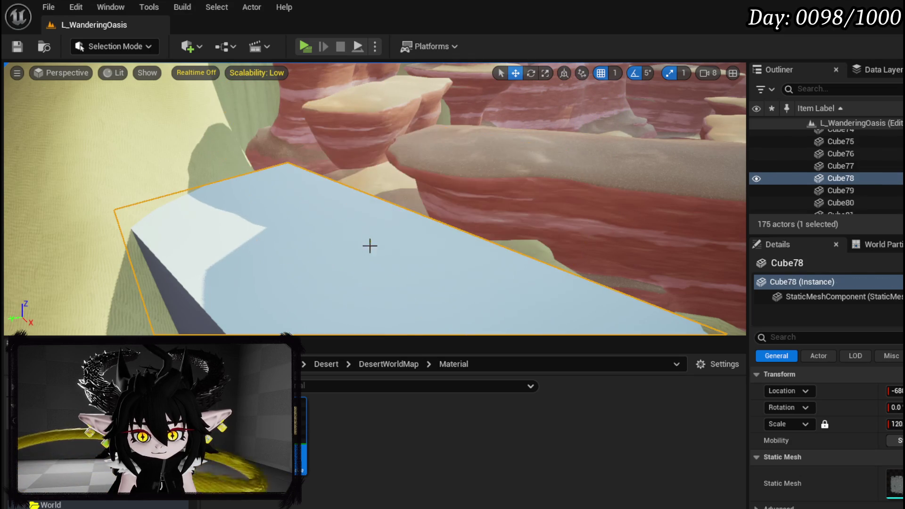
left_click_drag(405, 206, 432, 132)
left_click(411, 183)
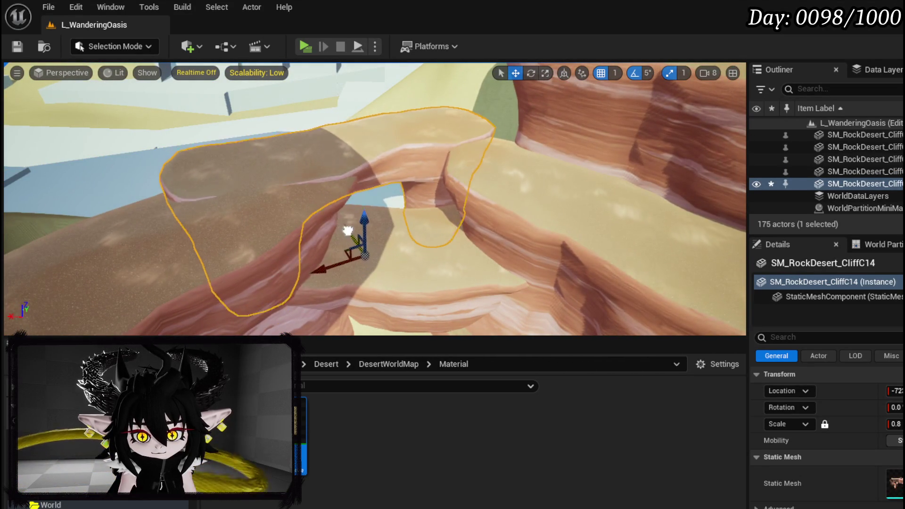
left_click(366, 257)
left_click_drag(366, 257, 390, 245)
key("e")
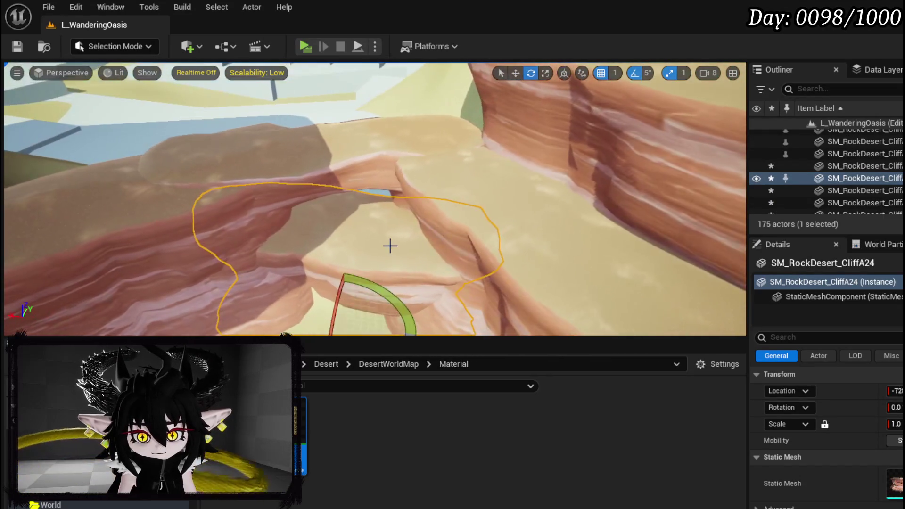
left_click_drag(410, 296, 412, 294)
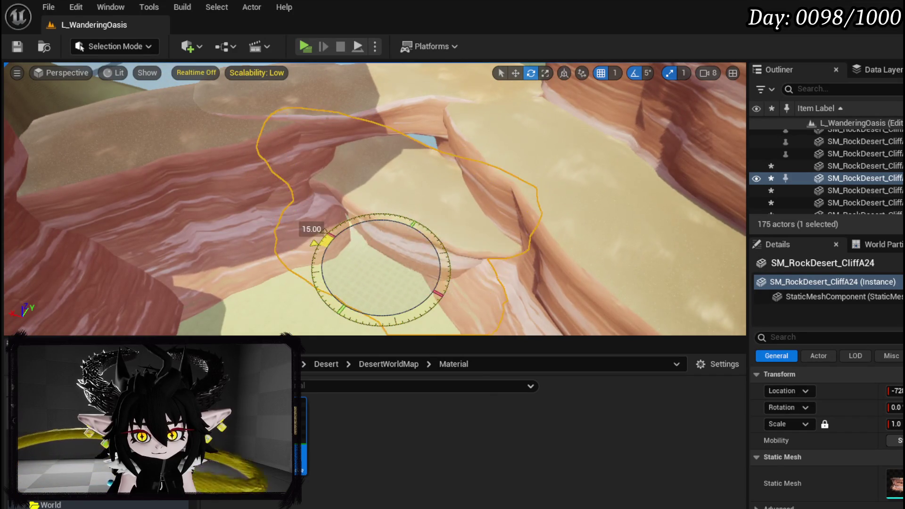
Step: Rotate the CliffC14 rock arch by -10°
left_click(418, 164)
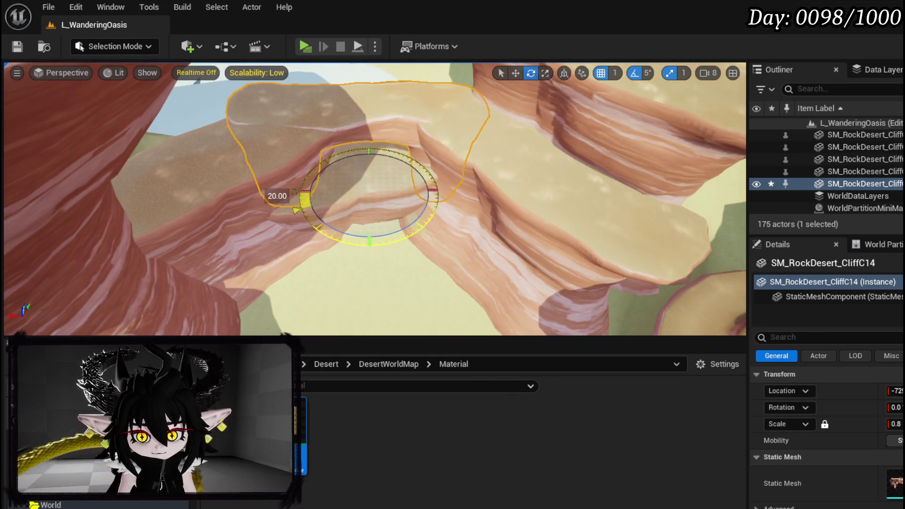
left_click(401, 203)
key("w")
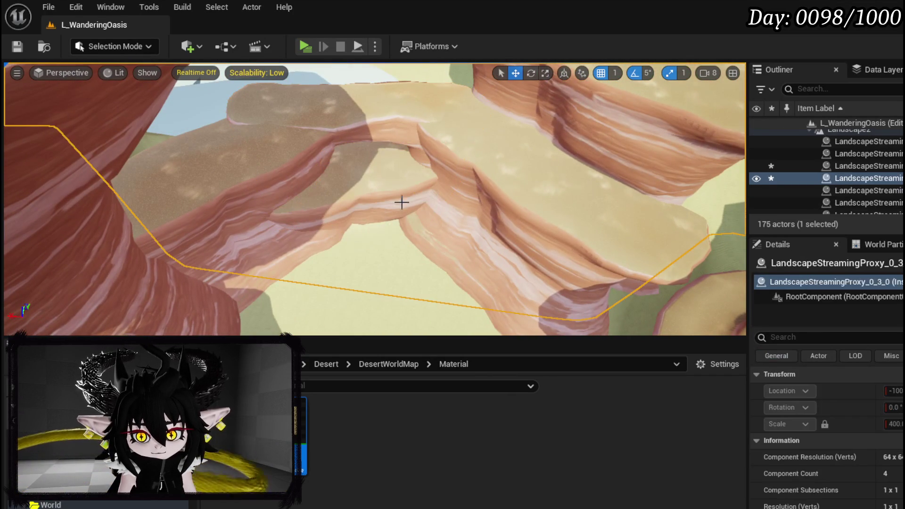
left_click(392, 156)
key("f")
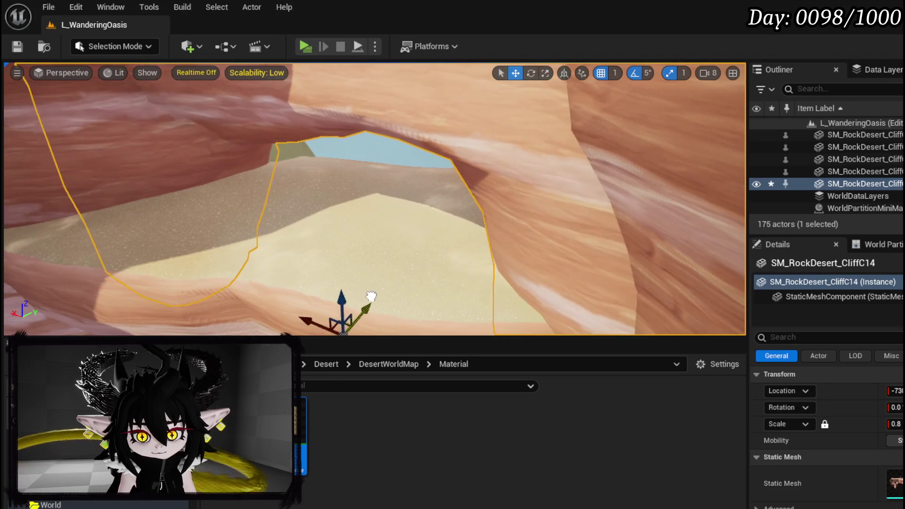
left_click(372, 174)
key("f")
key("ctrl+z")
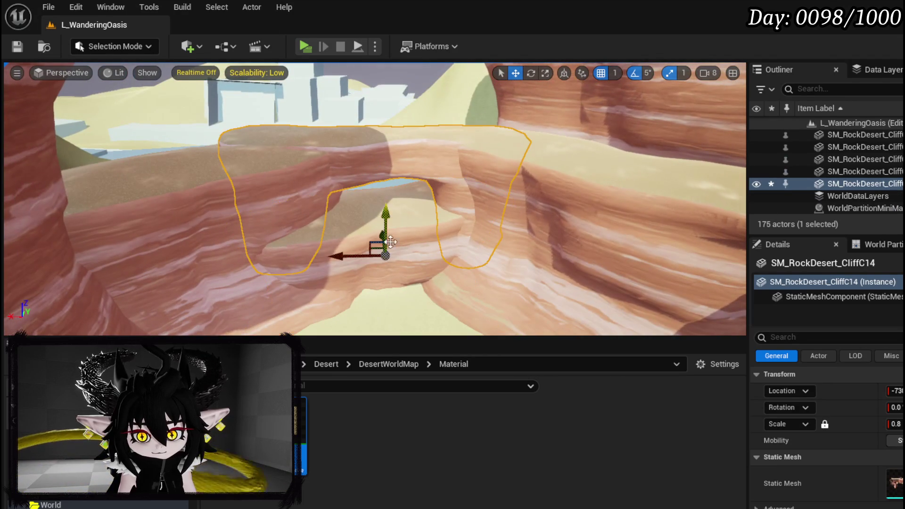
left_click_drag(376, 286, 361, 289)
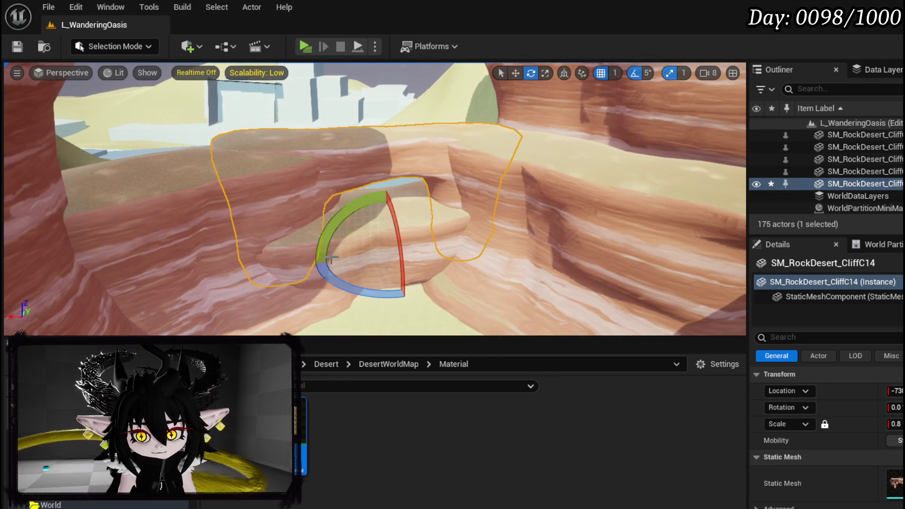
mouse_move(332, 257)
left_mouse_down()
mouse_move(304, 137)
mouse_move(230, 189)
mouse_move(365, 168)
mouse_move(353, 136)
left_mouse_up()
Step: Save the level and filter the Outliner by 'Water'
key("w")
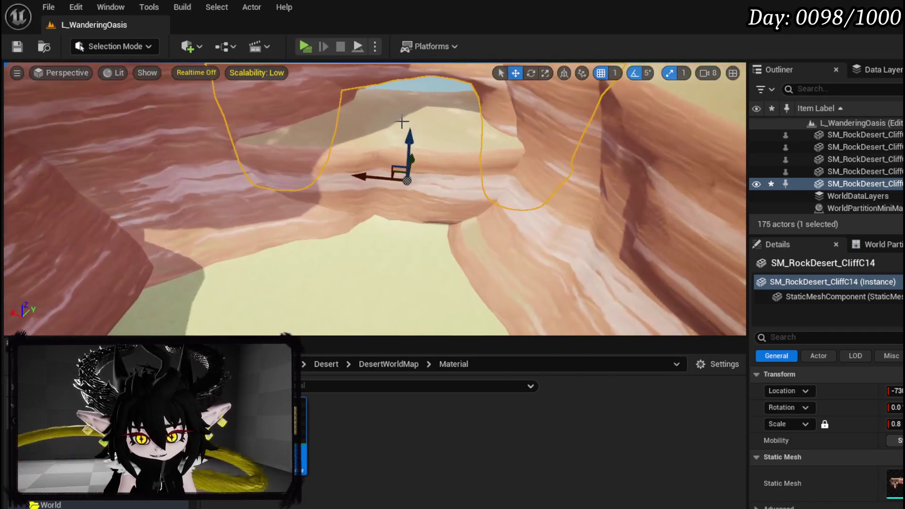
mouse_move(526, 137)
left_mouse_down()
mouse_move(519, 94)
mouse_move(500, 66)
left_mouse_up()
mouse_move(375, 198)
left_mouse_down()
mouse_move(349, 169)
mouse_move(163, 300)
left_mouse_up()
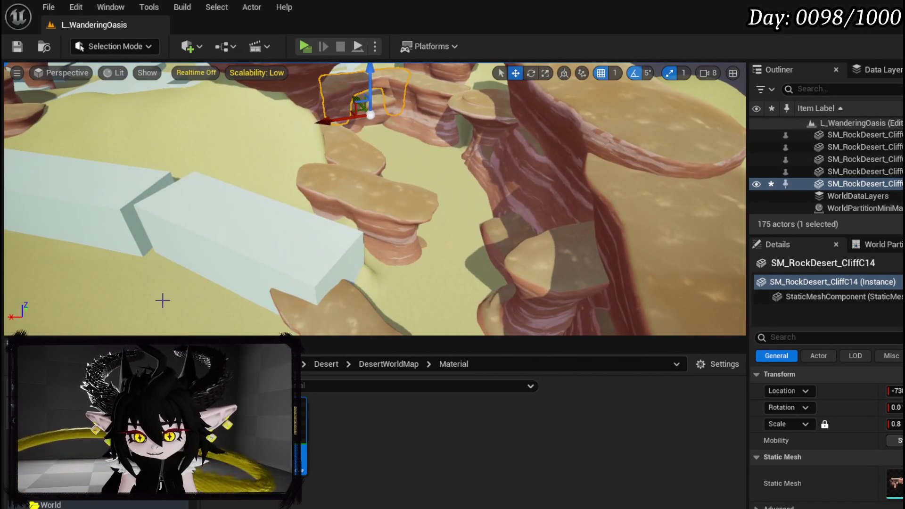
key("ctrl+s")
left_click_drag(481, 211, 479, 236)
type("Water")
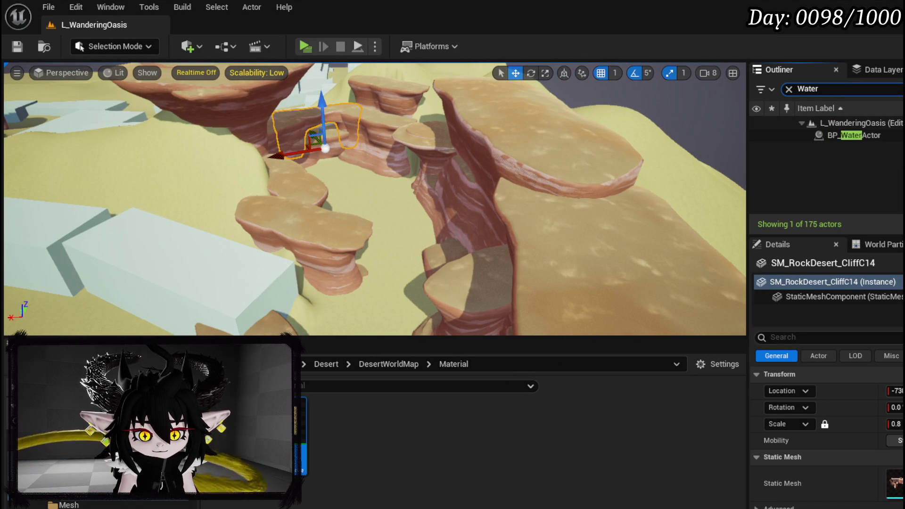
Step: Drag the water blueprint from the Water folder onto the canyon floor, creating BP_WaterActor2, and frame it
left_click(303, 489)
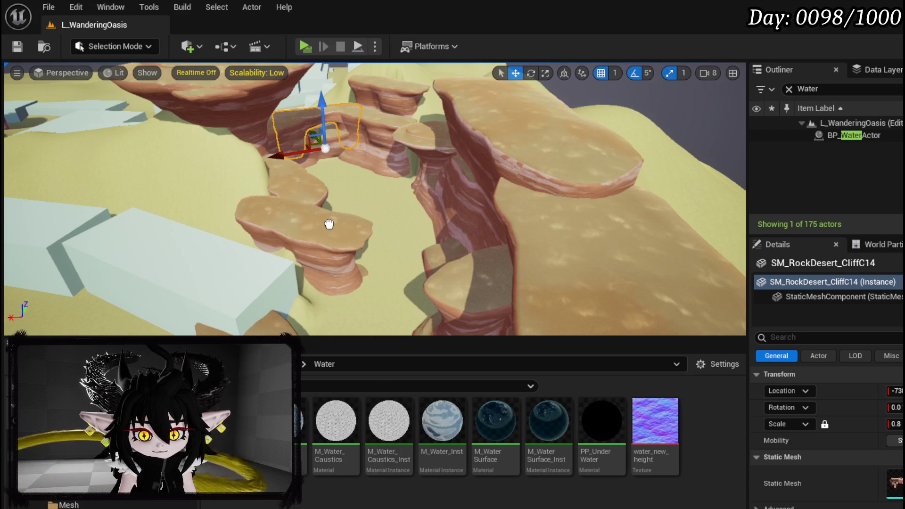
left_click_drag(357, 194, 356, 120)
left_click(356, 121)
key("f")
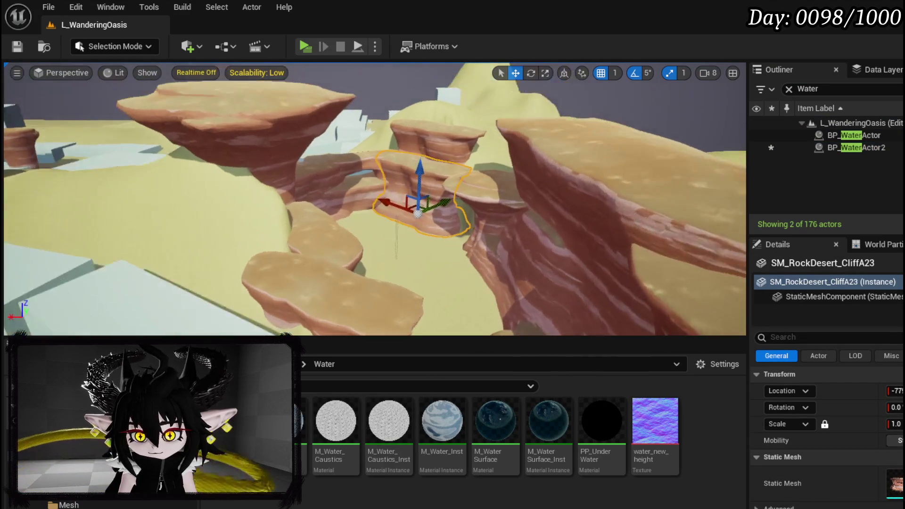
scroll(375, 198, "up", 6)
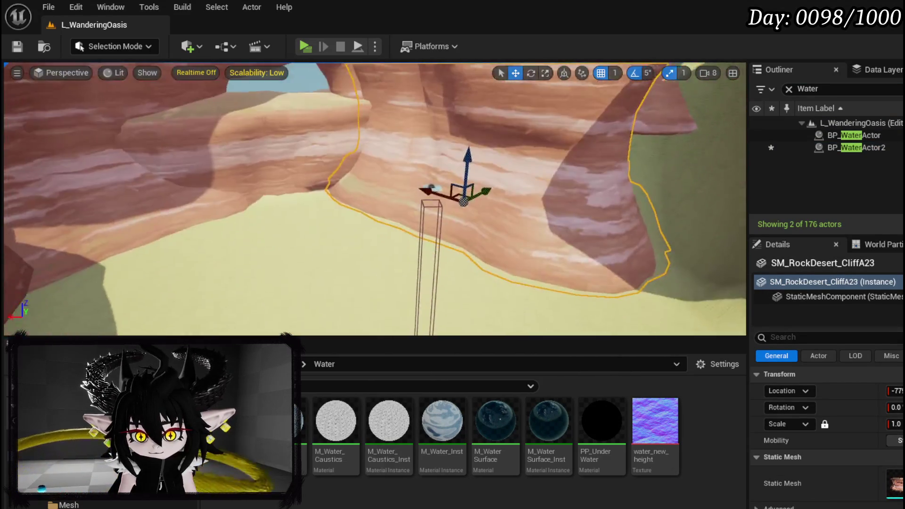
scroll(375, 199, "down", 5)
left_click(348, 211)
key("f")
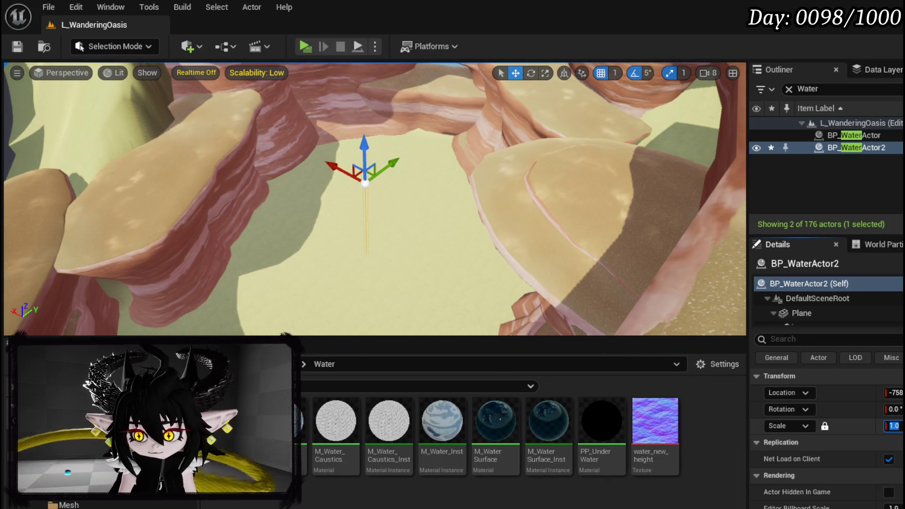
left_click(895, 426)
Step: Scale the water actor to 20, then unlock the ratio and set X and Y scale to 120
type("20")
key("Return")
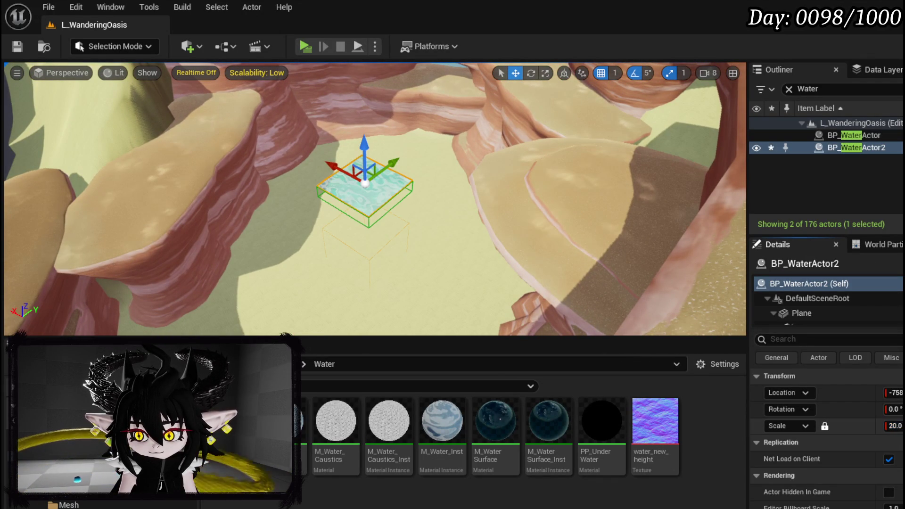
left_click(829, 427)
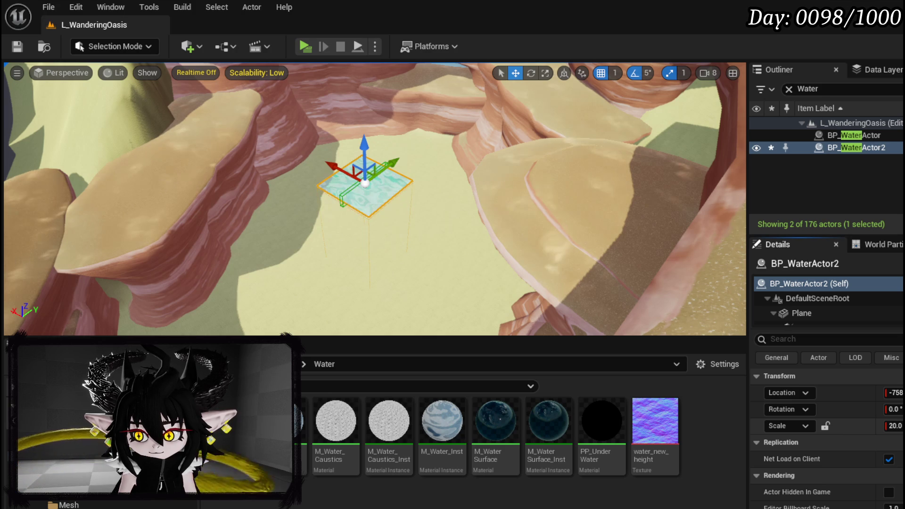
left_click(894, 426)
type("40")
key("Return")
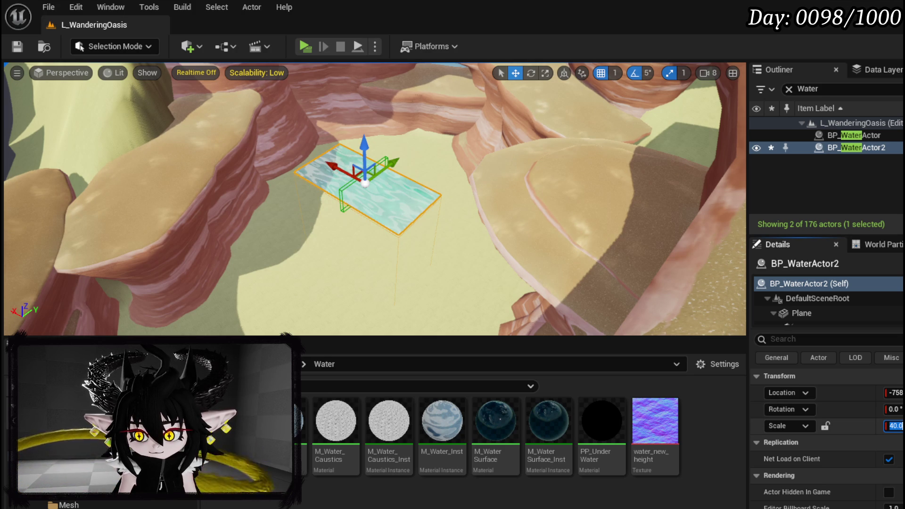
type("50")
key("Return")
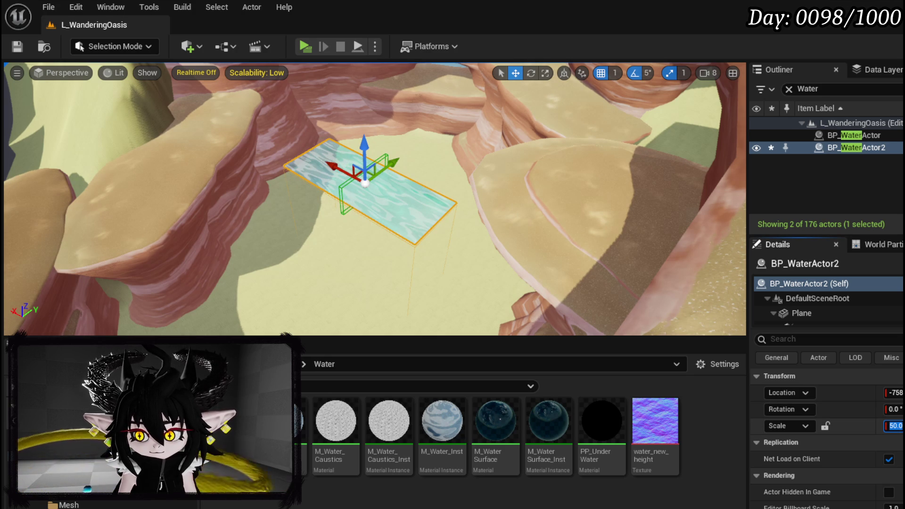
type("120")
key("Return")
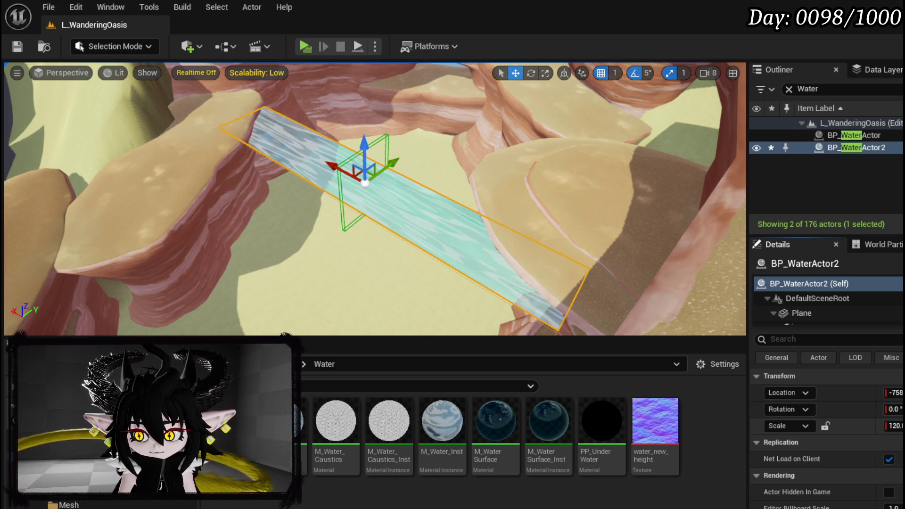
key("Tab")
type("120")
key("Return")
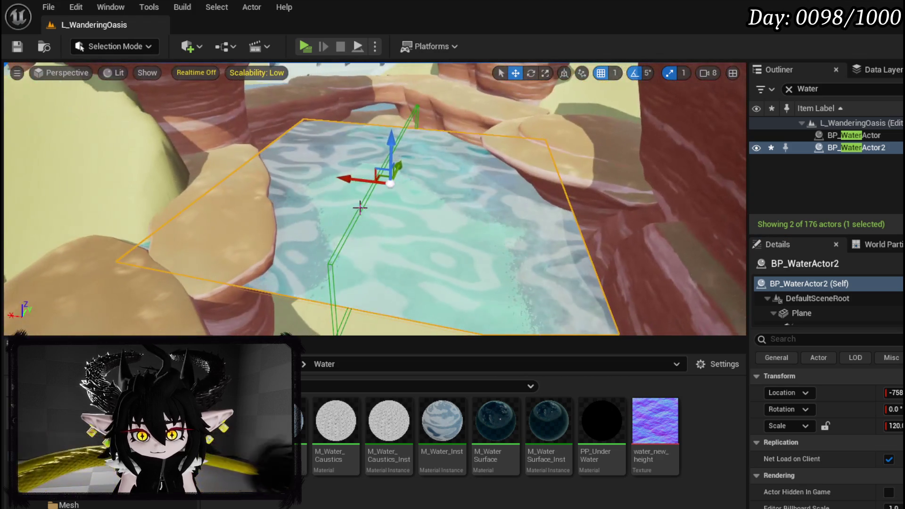
Step: Rotate the water plane -15° about its vertical axis and lower it into the canyon
key("e")
left_click_drag(373, 218, 325, 187)
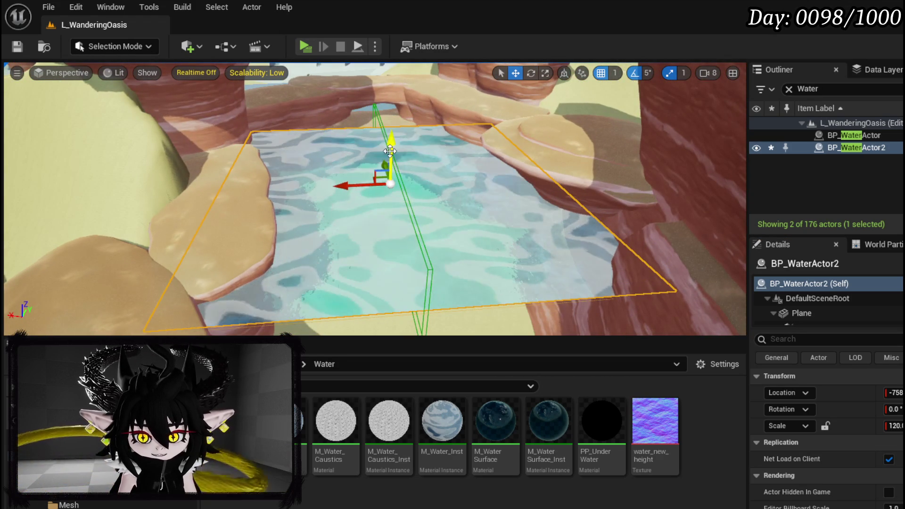
mouse_move(390, 151)
left_mouse_down()
mouse_move(388, 166)
mouse_move(377, 167)
left_mouse_up()
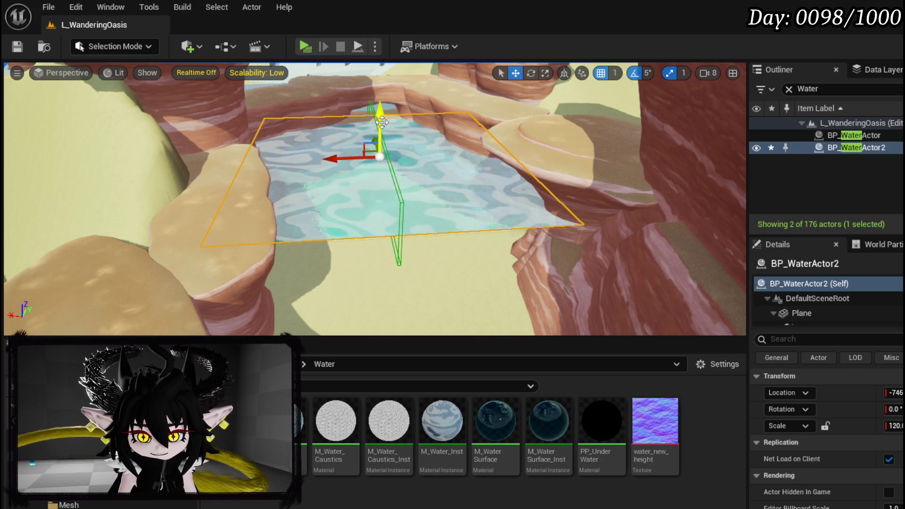
left_click(380, 105)
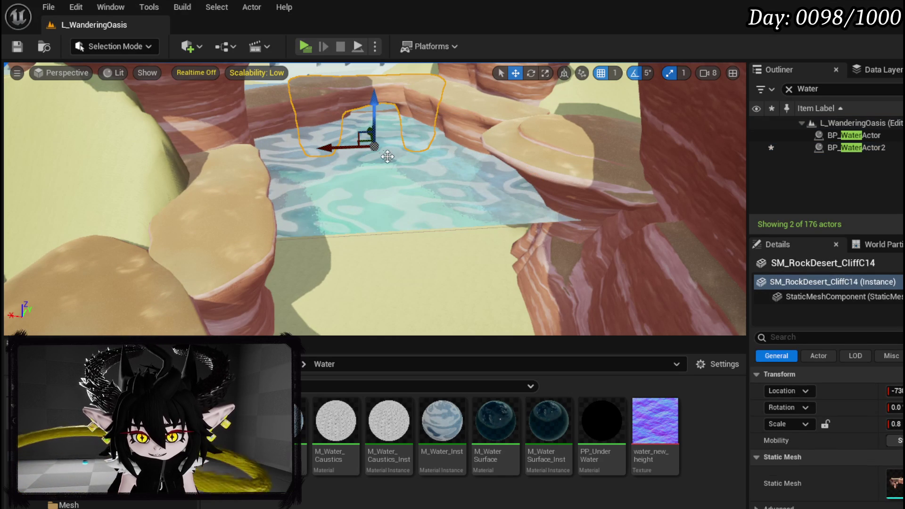
Step: Adjust the scale of BP_WaterActor2's Plane component and move it into the gap between the rocks
left_click(433, 169)
mouse_move(467, 151)
left_mouse_down()
mouse_move(467, 138)
mouse_move(471, 170)
mouse_move(506, 194)
left_mouse_up()
left_click(506, 195)
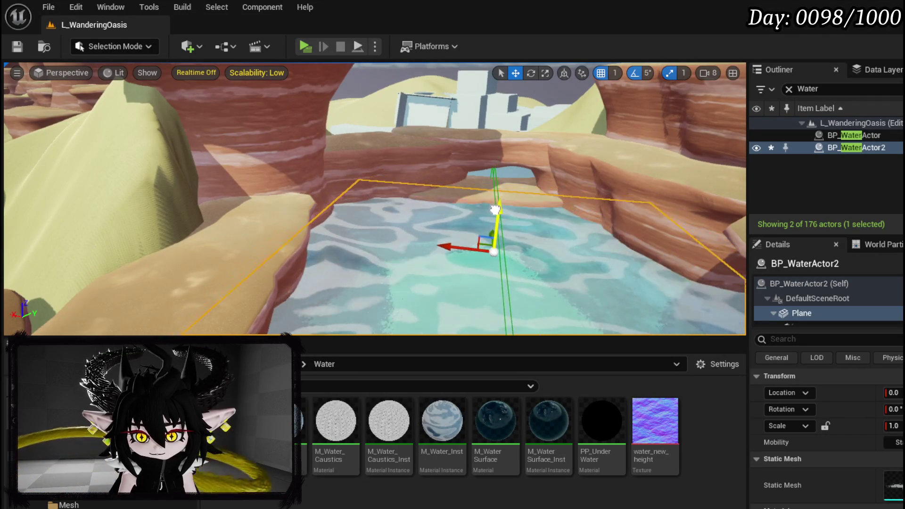
mouse_move(498, 190)
left_mouse_down()
mouse_move(270, 173)
mouse_move(420, 179)
left_mouse_up()
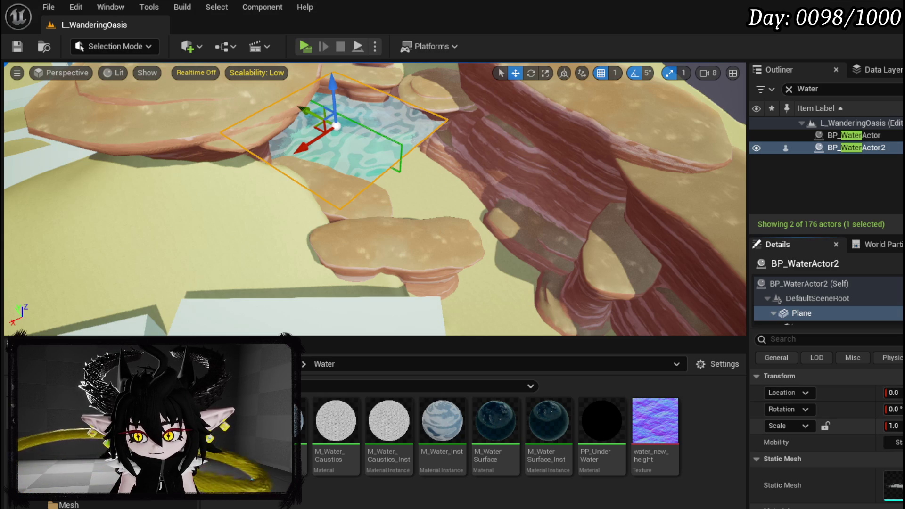
left_click_drag(896, 426, 903, 425)
mouse_move(295, 148)
left_mouse_down()
mouse_move(366, 148)
mouse_move(386, 121)
mouse_move(441, 179)
mouse_move(425, 182)
mouse_move(448, 151)
mouse_move(419, 172)
left_mouse_up()
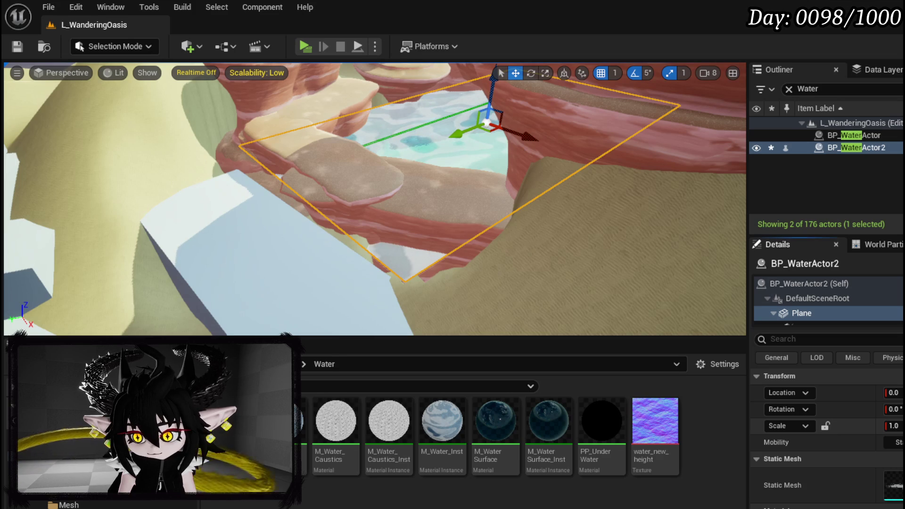
left_click_drag(894, 426, 887, 426)
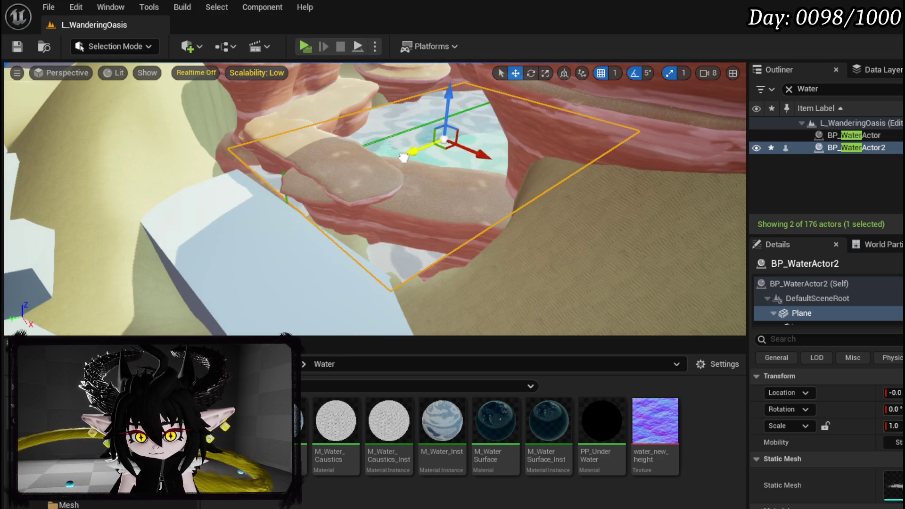
Step: Delete the blockout cube beside the rocks
left_click(375, 216)
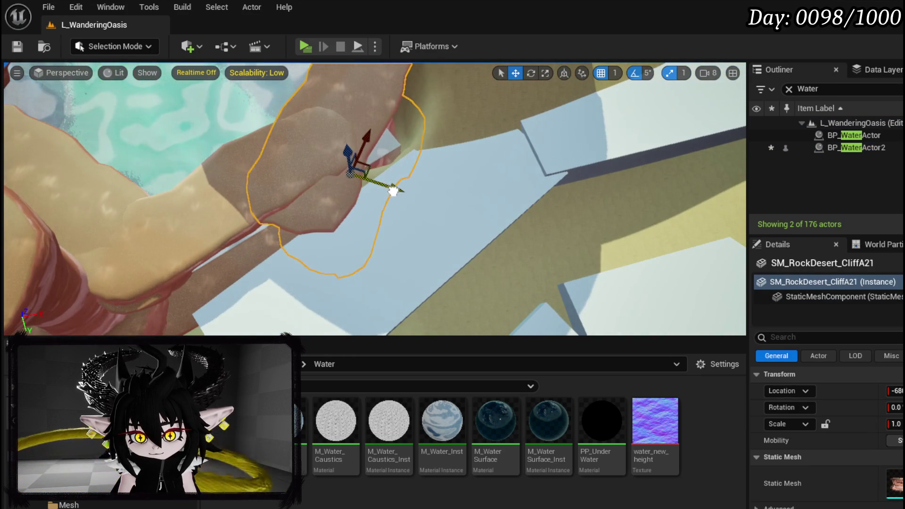
left_click(399, 194)
key("e")
left_click_drag(396, 319, 435, 289)
key("Delete")
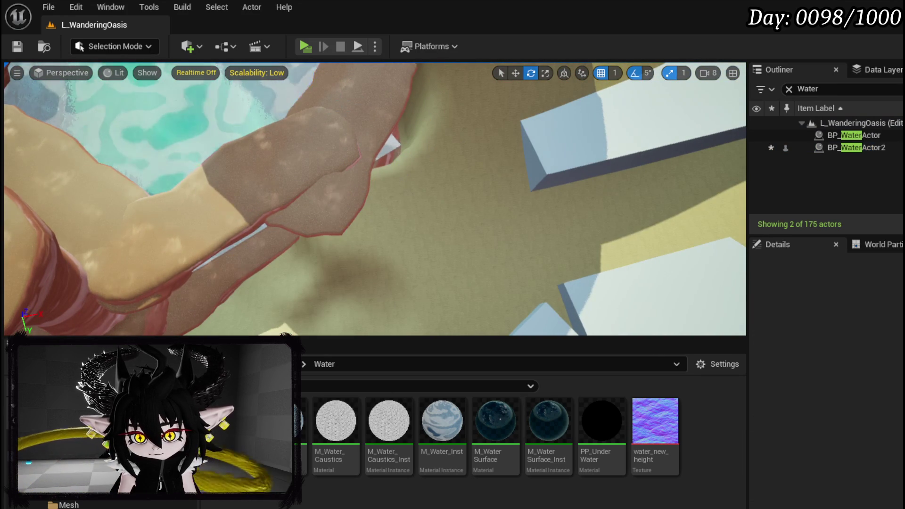
Step: Rotate the cliff rock CliffA21
left_click(404, 202)
mouse_move(404, 203)
left_mouse_down()
mouse_move(386, 123)
mouse_move(398, 228)
left_mouse_up()
key("w")
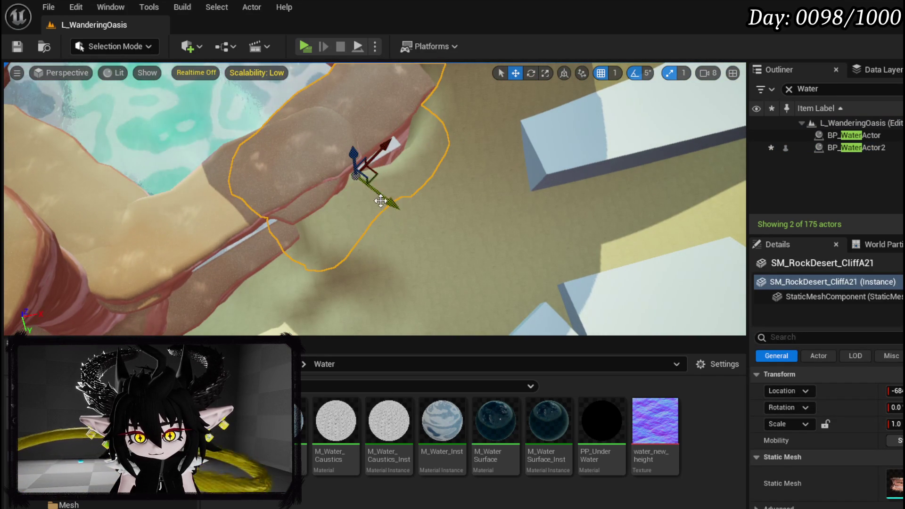
left_click(387, 191)
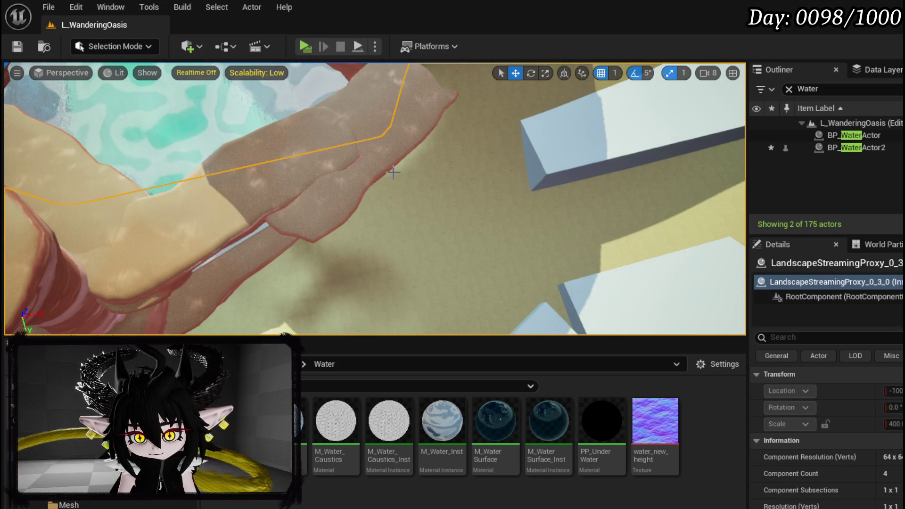
left_click_drag(394, 173, 349, 193)
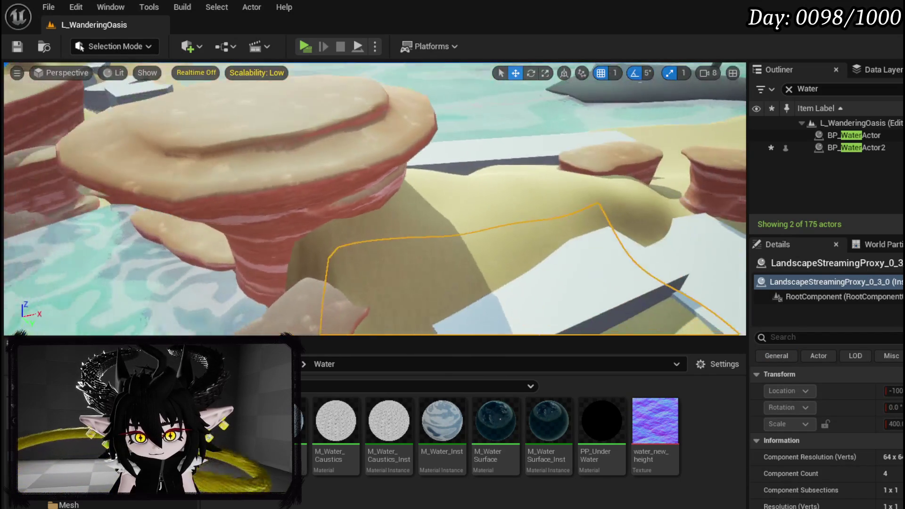
Step: Duplicate pillar CliffA19 sideways as CliffA33 and set its scale to 1.0
left_click(349, 178)
key("f")
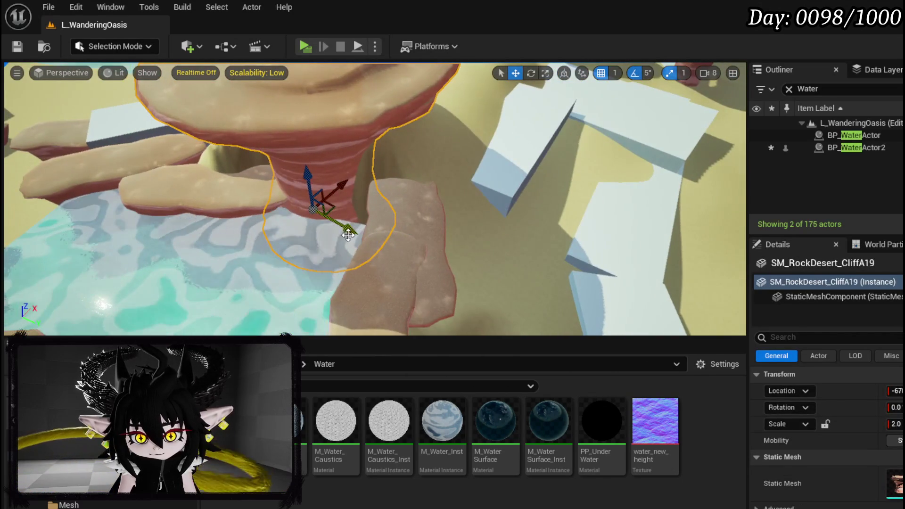
left_click_drag(348, 235, 390, 250)
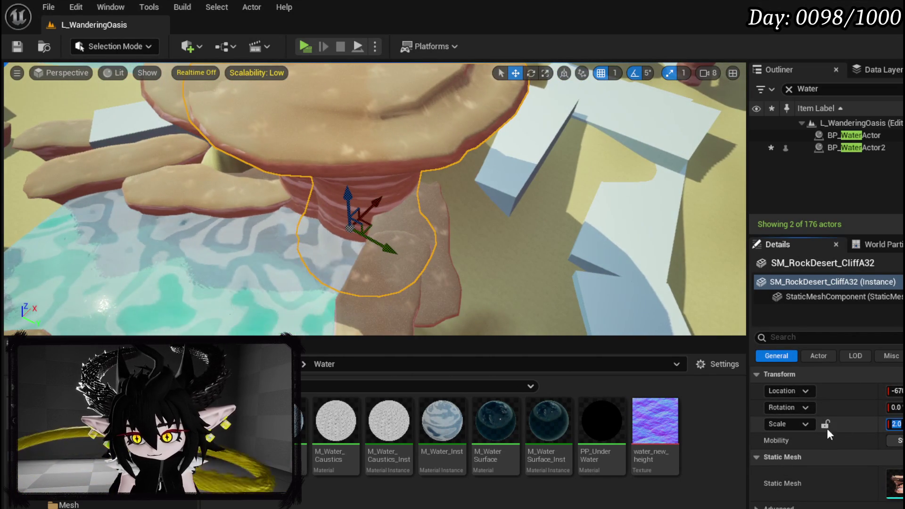
left_click(826, 426)
type("1")
key("Return")
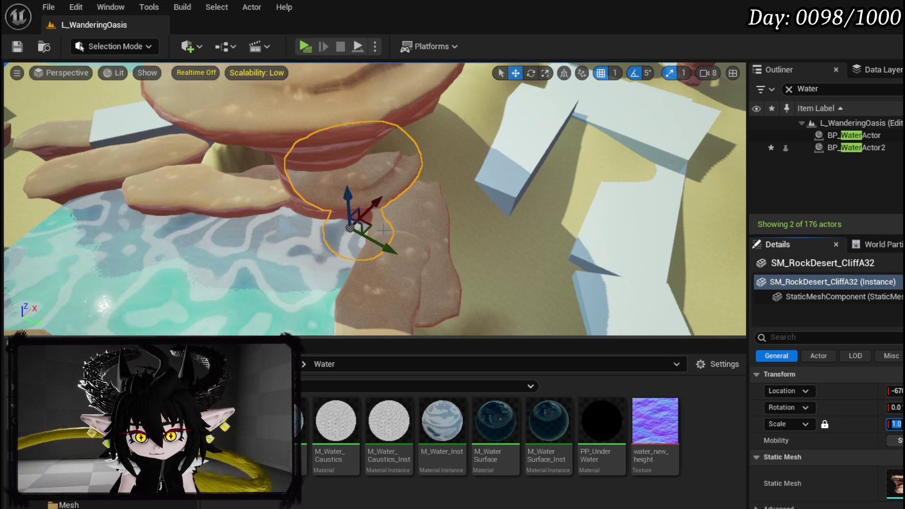
mouse_move(348, 194)
left_mouse_down()
mouse_move(359, 245)
mouse_move(394, 242)
mouse_move(340, 205)
left_mouse_up()
Step: Slide cliff rock CliffA27 along the Y axis
left_click(401, 254)
left_click_drag(504, 202, 503, 203)
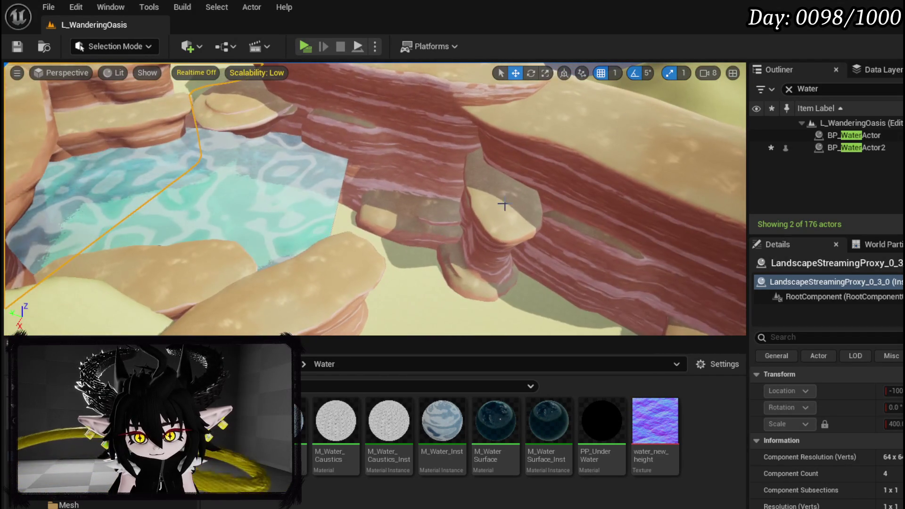
left_click(511, 221)
mouse_move(434, 225)
left_mouse_down()
mouse_move(453, 232)
mouse_move(446, 236)
mouse_move(449, 229)
left_mouse_up()
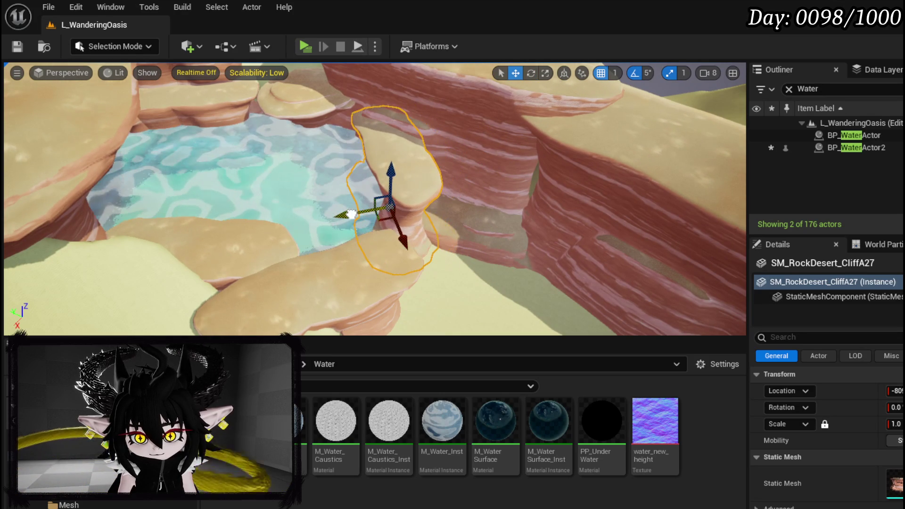
left_click_drag(351, 215, 425, 223)
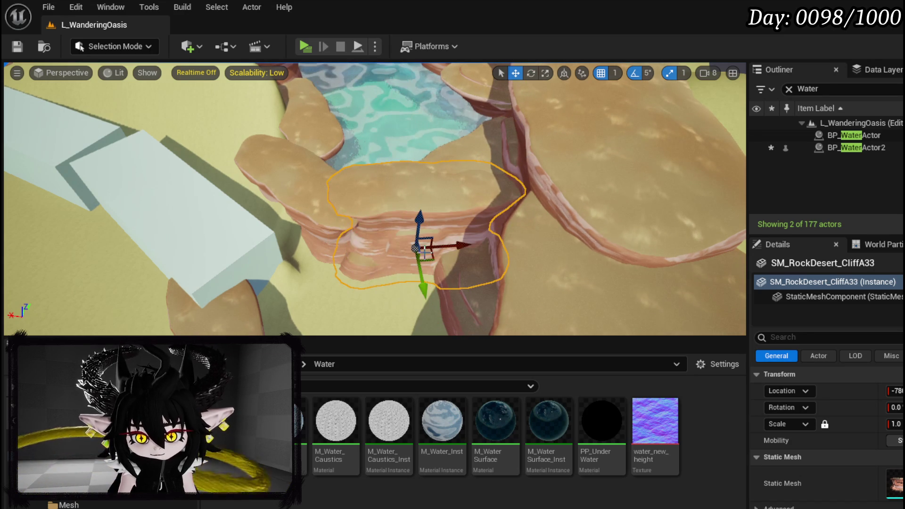
Step: Settle the copied cliff rock into the pool rim by adjusting its height and position
left_click_drag(416, 226, 409, 250)
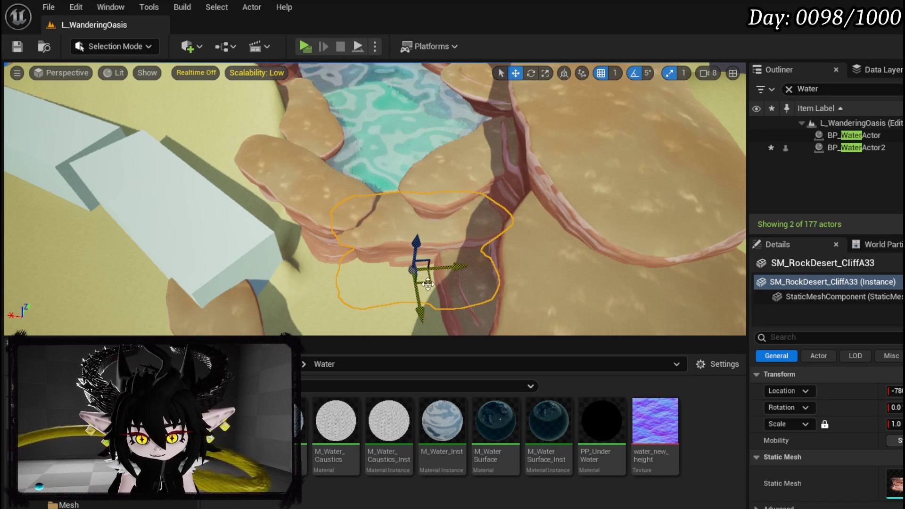
left_click_drag(428, 283, 418, 296)
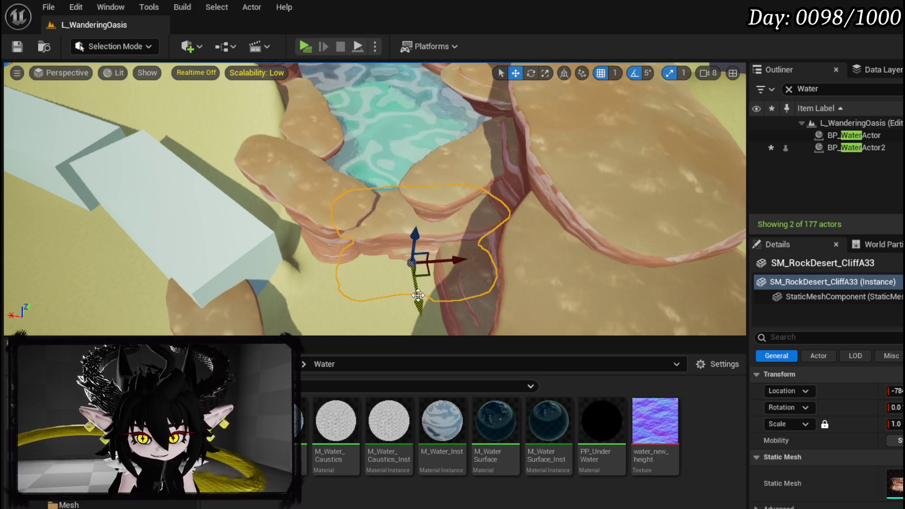
mouse_move(418, 240)
left_mouse_down()
mouse_move(415, 226)
mouse_move(448, 250)
mouse_move(496, 234)
left_mouse_up()
Step: Circle the pool and select the CliffA23 rock ledge on the left
mouse_move(422, 218)
left_mouse_down()
mouse_move(415, 222)
mouse_move(422, 218)
left_mouse_up()
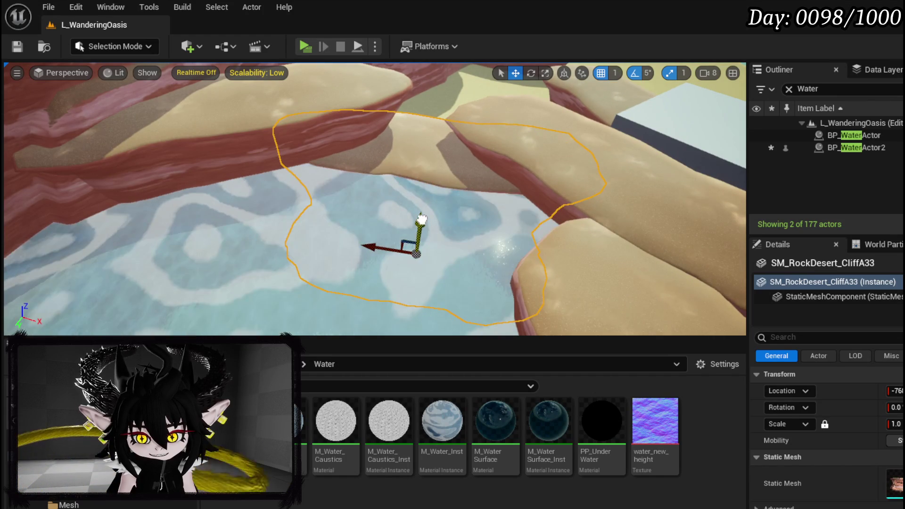
mouse_move(324, 228)
left_mouse_down()
mouse_move(269, 233)
mouse_move(227, 214)
left_mouse_up()
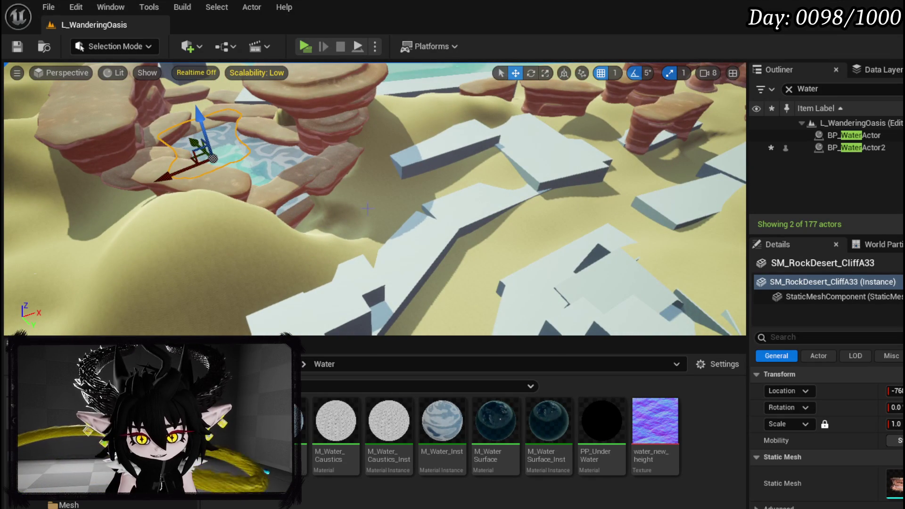
left_click_drag(197, 98, 265, 114)
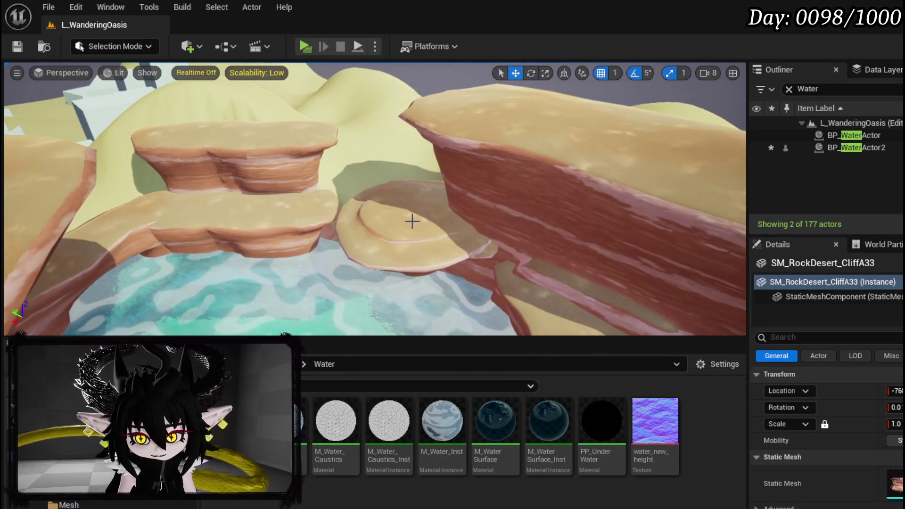
left_click_drag(447, 240, 416, 234)
left_click(302, 204)
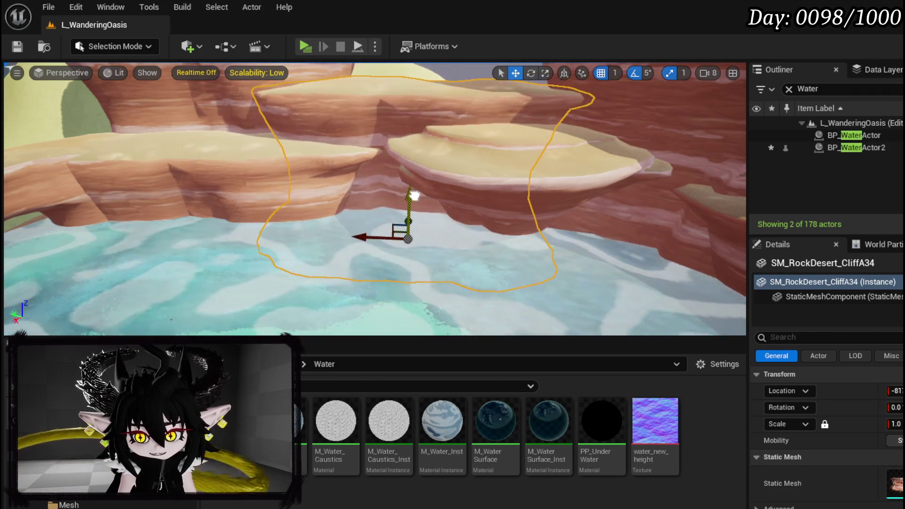
Step: Alt-drag a copy of a cliff rock into the pool and select it
mouse_move(415, 198)
left_mouse_down()
mouse_move(415, 236)
mouse_move(415, 203)
mouse_move(368, 173)
left_mouse_up()
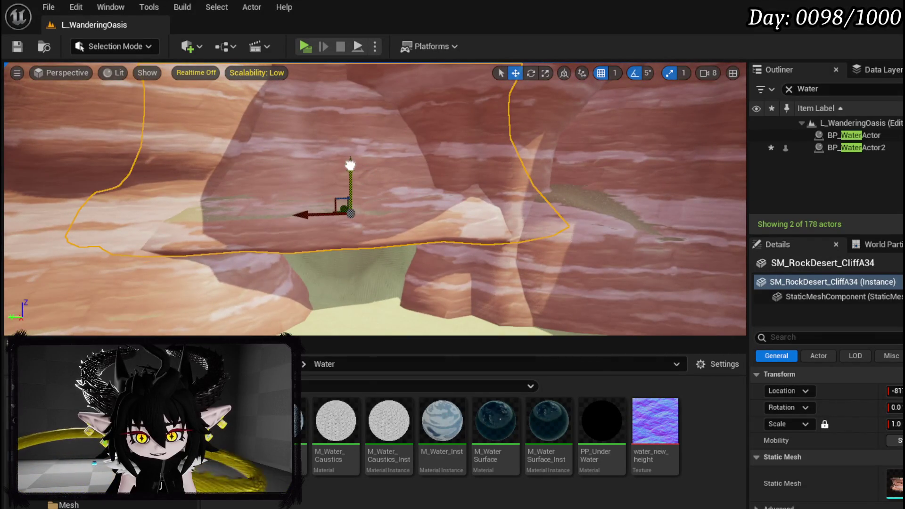
mouse_move(358, 326)
left_mouse_down()
mouse_move(344, 276)
mouse_move(423, 292)
mouse_move(394, 236)
mouse_move(394, 264)
mouse_move(412, 264)
mouse_move(431, 162)
left_mouse_up()
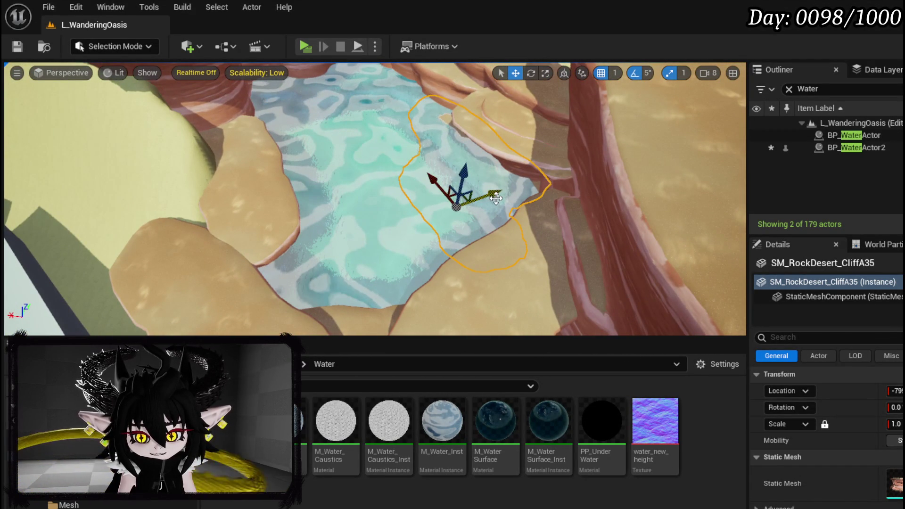
left_click_drag(495, 194, 415, 215)
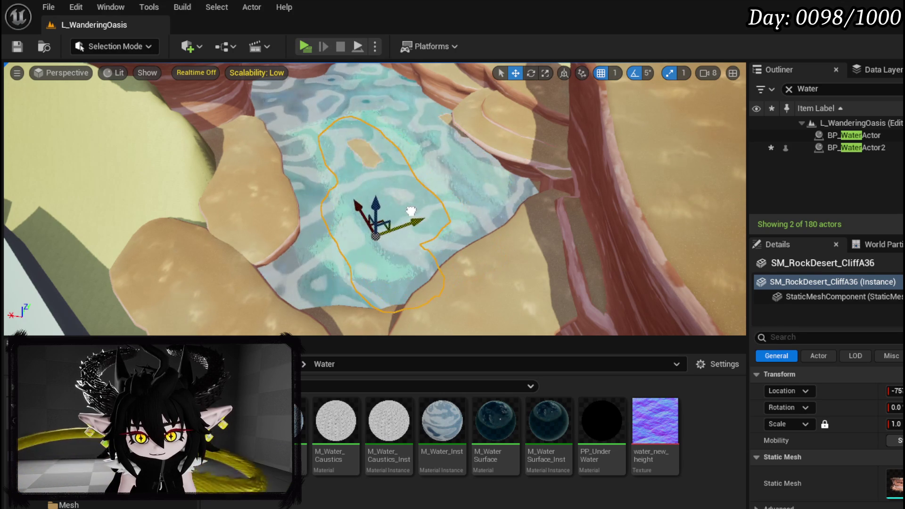
left_click(544, 258)
left_click(393, 161)
Step: Unlock the scale lock and stretch CliffA36 to 2.0 along X into a flat ledge
key("f")
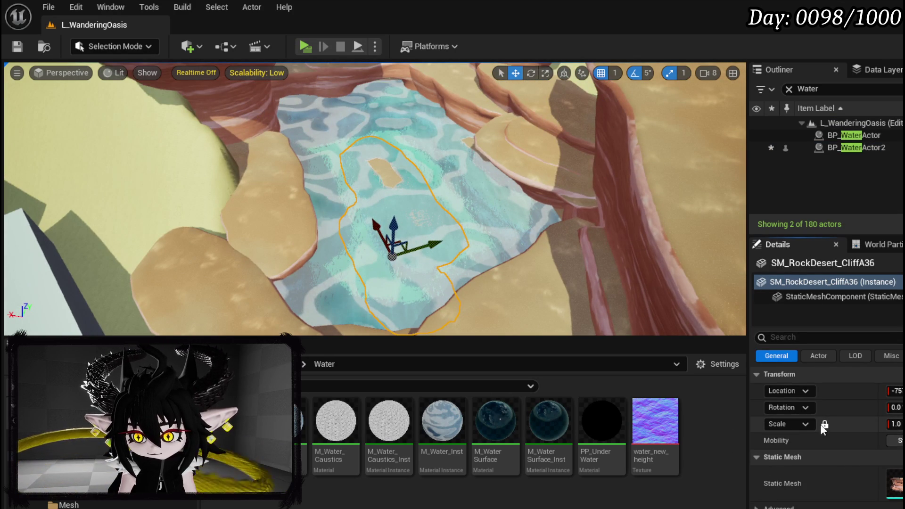
left_click(826, 425)
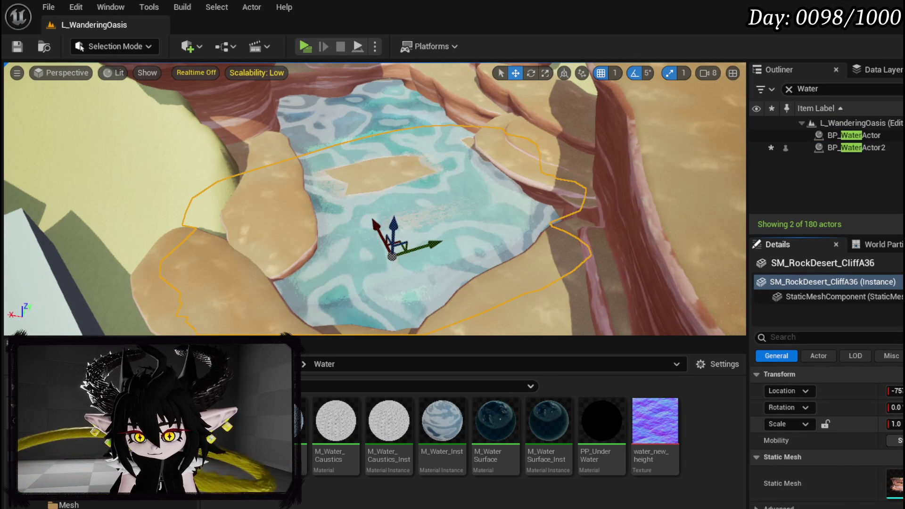
left_click(895, 424)
type("5")
key("Return")
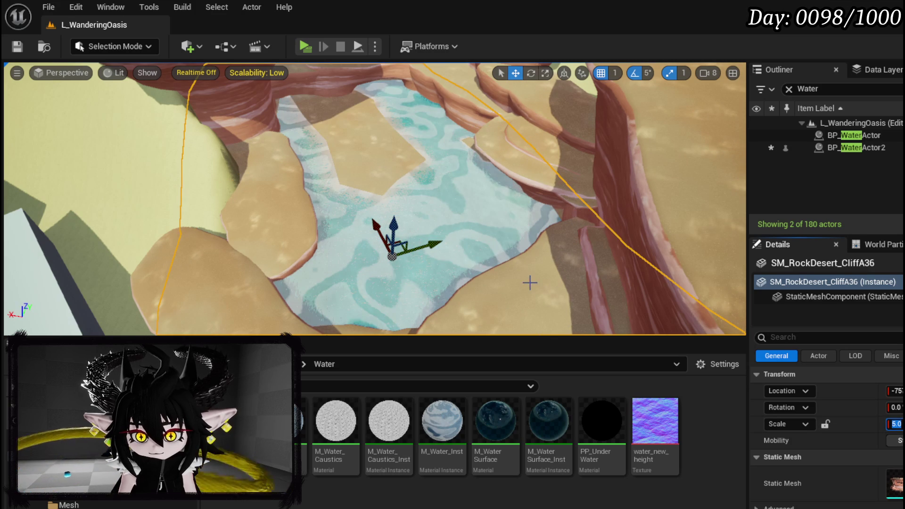
type("2")
key("Return")
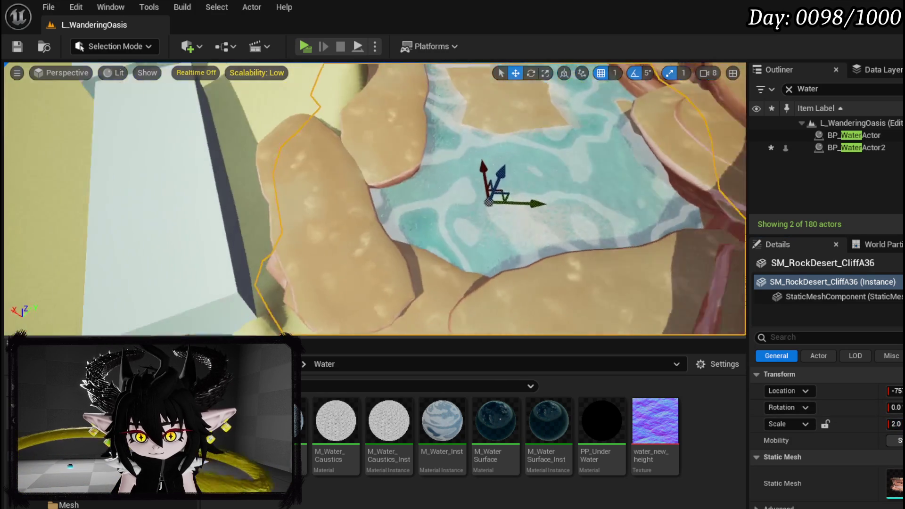
left_click_drag(372, 216, 386, 236)
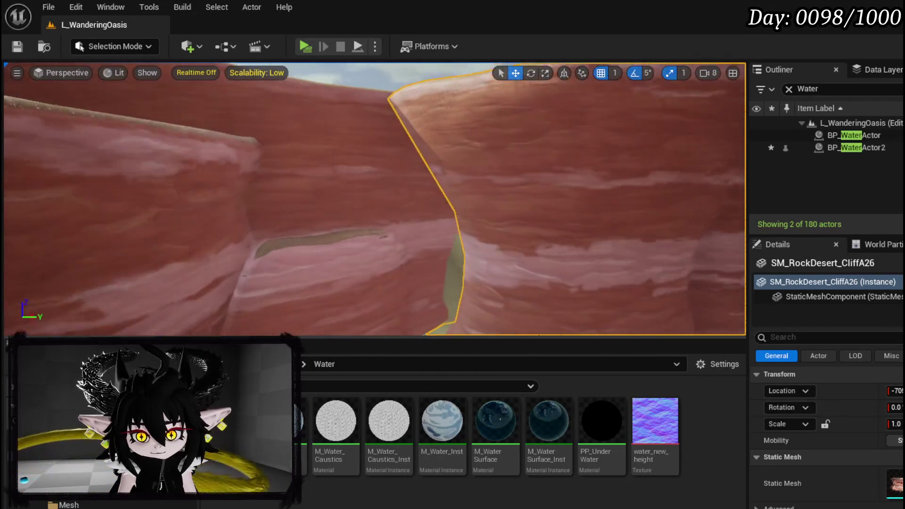
Step: Fly over the oasis pool and cliff rocks, then save L_WanderingOasis
left_click_drag(263, 280, 264, 280)
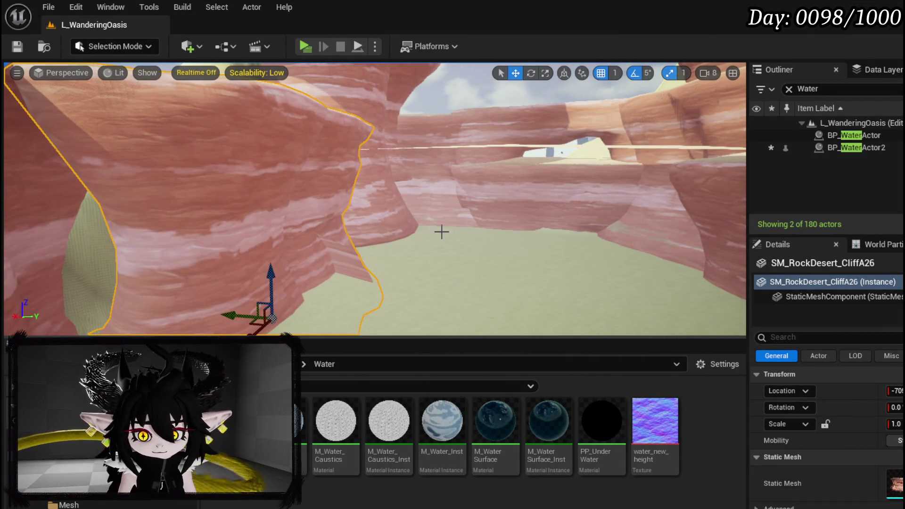
left_click_drag(442, 232, 414, 162)
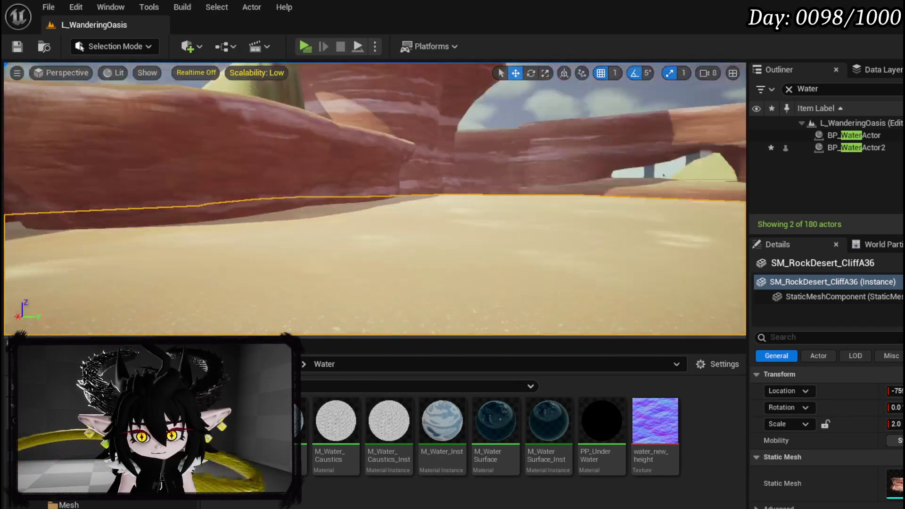
key("w")
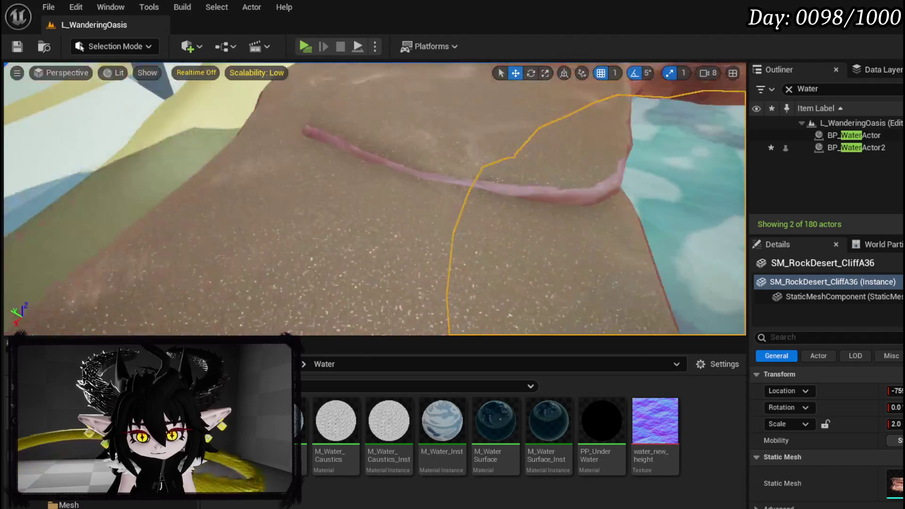
key("s")
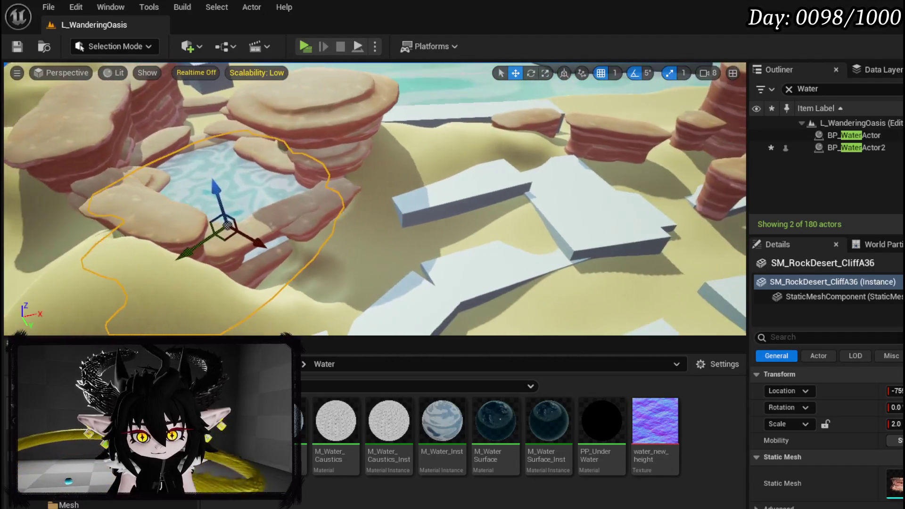
left_click(15, 46)
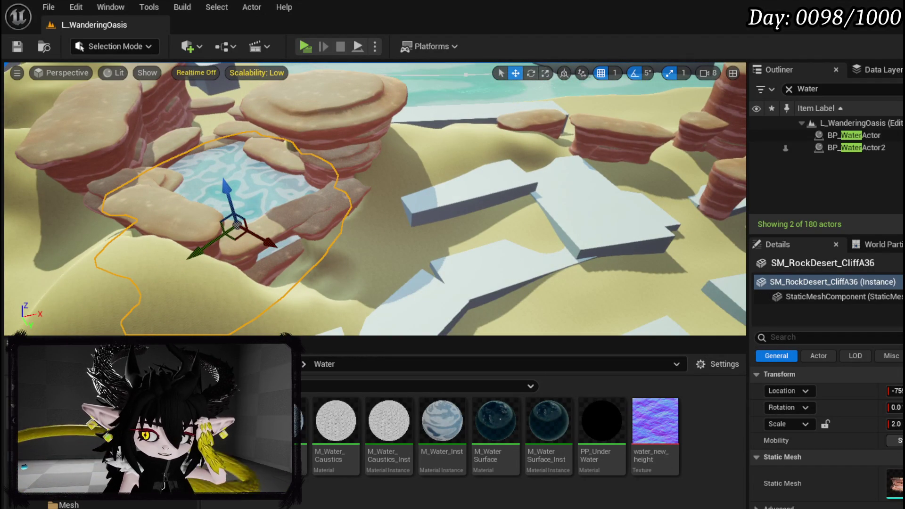
Step: Rotate CliffA37 around its vertical axis and slide it down-left into place
key("w")
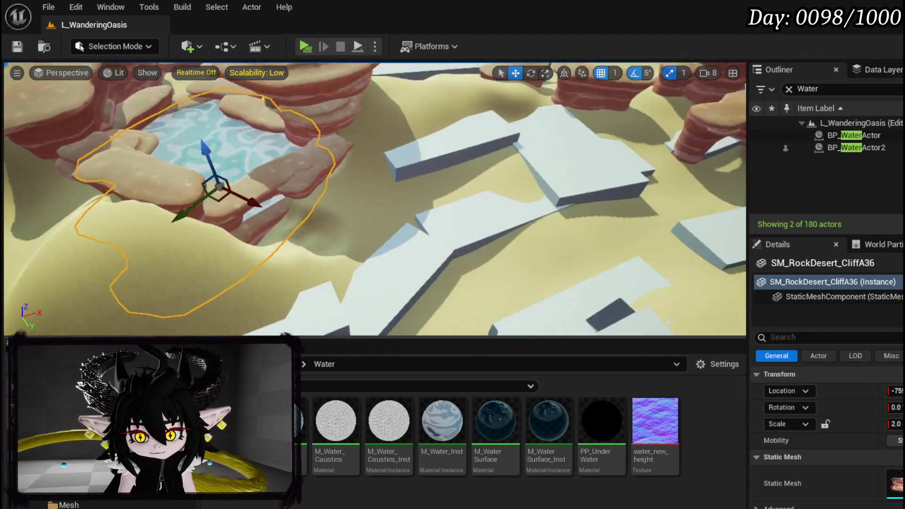
key("s")
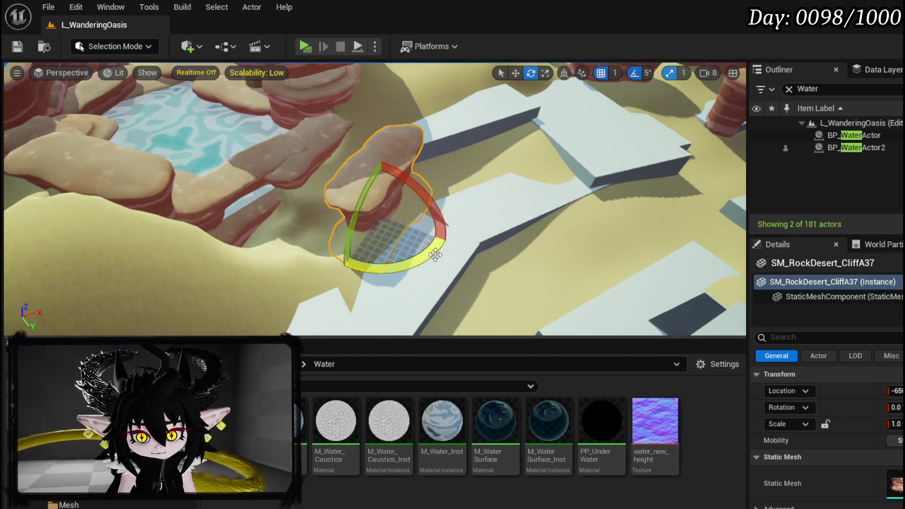
left_click_drag(436, 255, 426, 255)
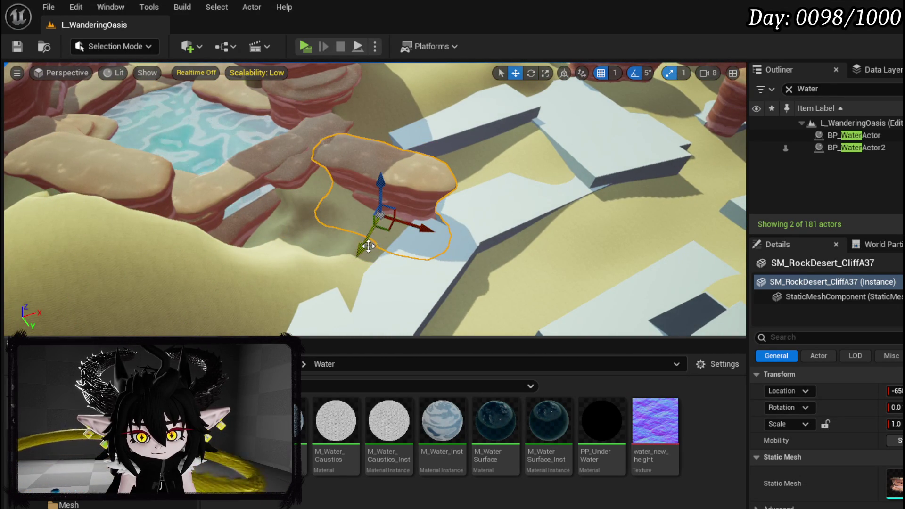
left_click_drag(369, 246, 352, 264)
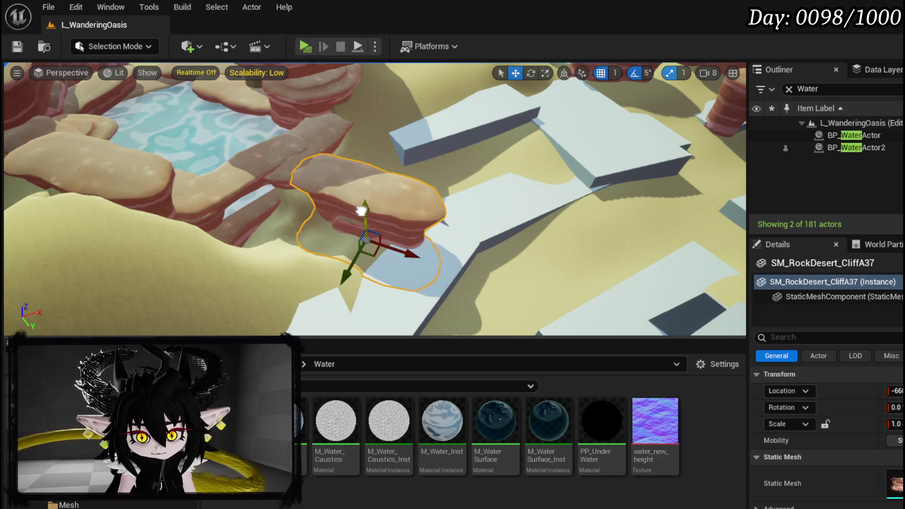
mouse_move(361, 211)
left_mouse_down()
mouse_move(406, 226)
mouse_move(330, 271)
mouse_move(326, 321)
mouse_move(313, 311)
mouse_move(302, 264)
left_mouse_up()
key("e")
key("w")
Step: Alt-drag CliffA38 into a new copy, CliffA39, lower it and turn it 15°
left_click(325, 293)
key("e")
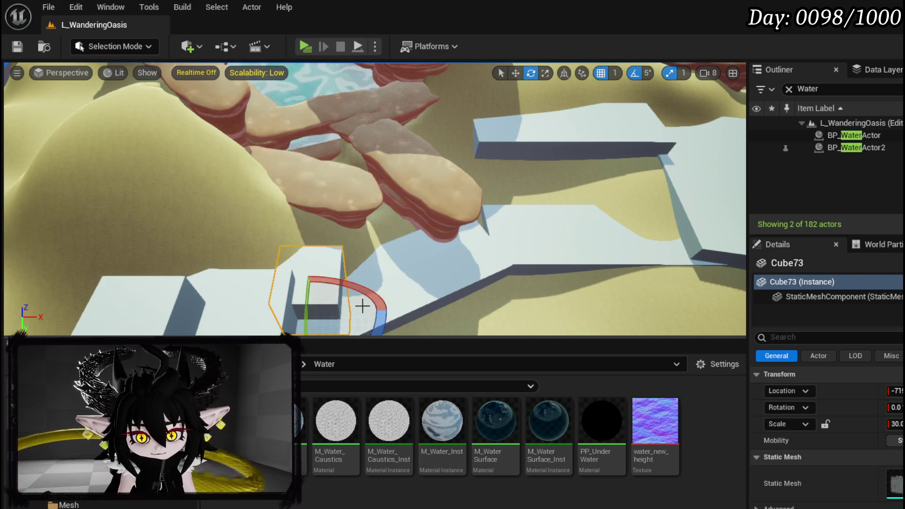
left_click(340, 217)
left_click(325, 292)
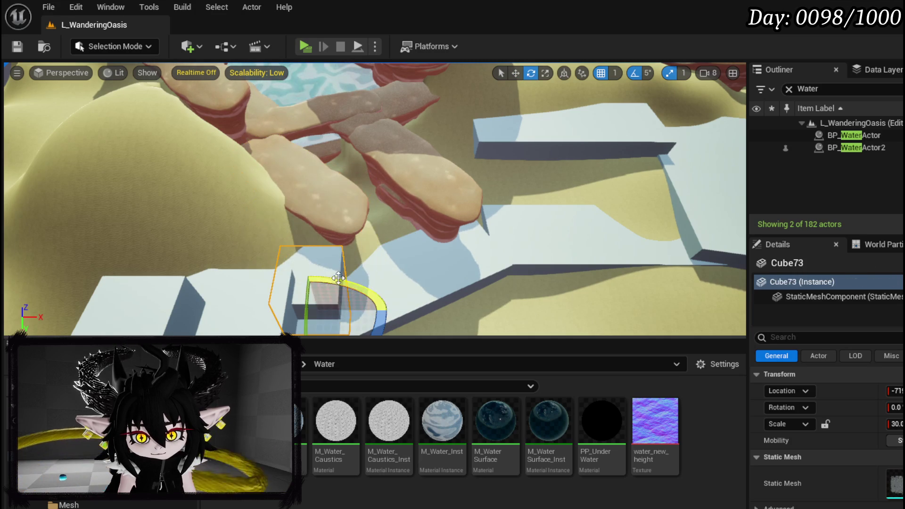
mouse_move(338, 278)
left_mouse_down()
mouse_move(410, 270)
mouse_move(432, 240)
left_mouse_up()
left_click(404, 208)
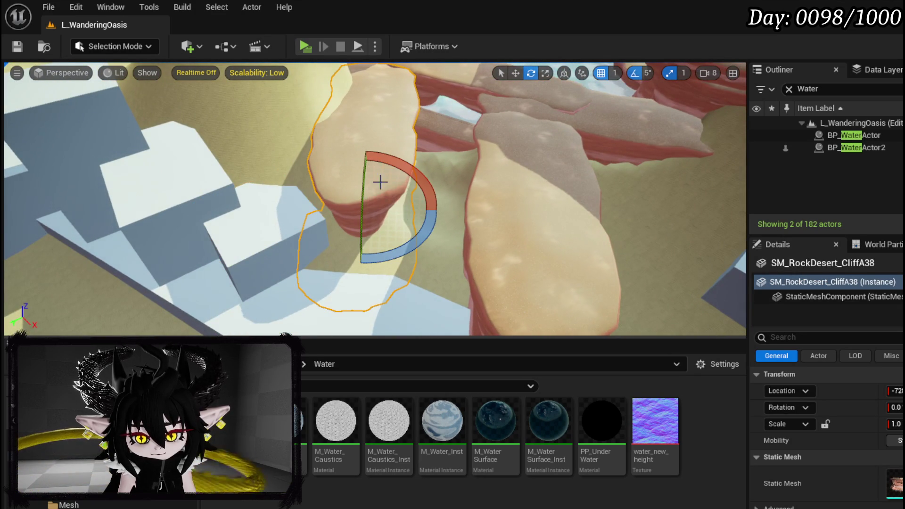
key("w")
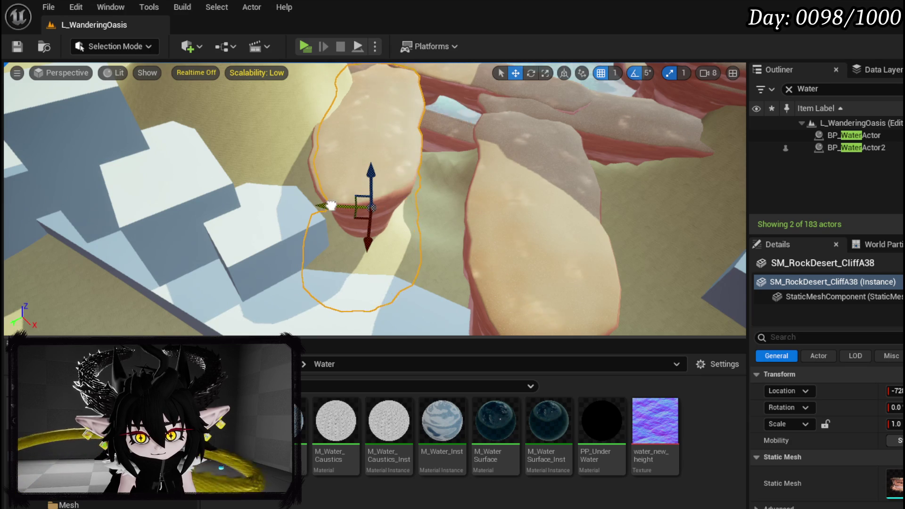
left_click_drag(329, 204, 386, 212)
mouse_move(428, 181)
left_mouse_down()
mouse_move(420, 202)
mouse_move(426, 216)
left_mouse_up()
key("e")
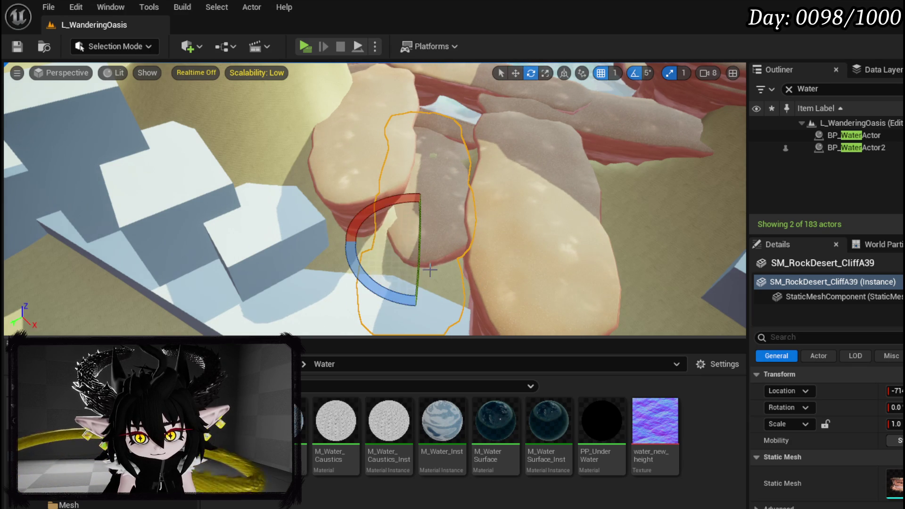
left_click_drag(373, 283, 415, 308)
Step: Reselect CliffA39, frame it and check it from a lower angle
key("w")
left_click(395, 277)
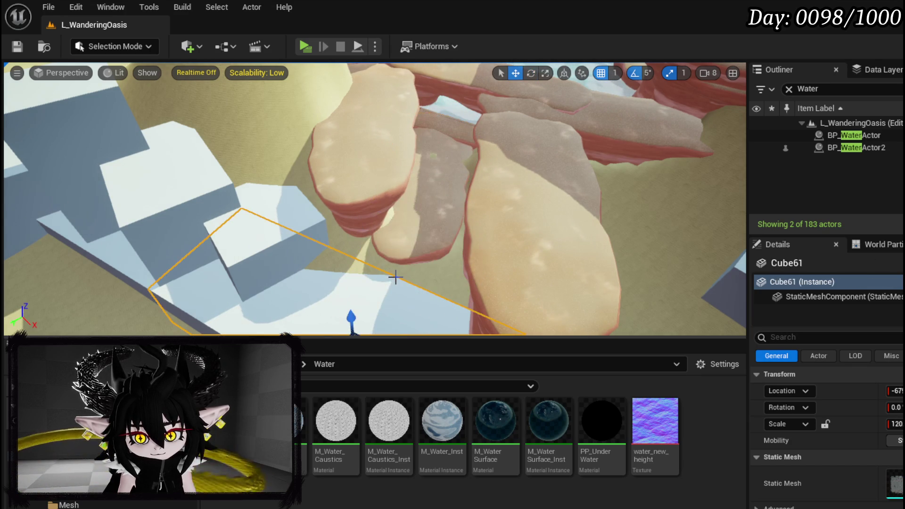
left_click(419, 226)
key("f")
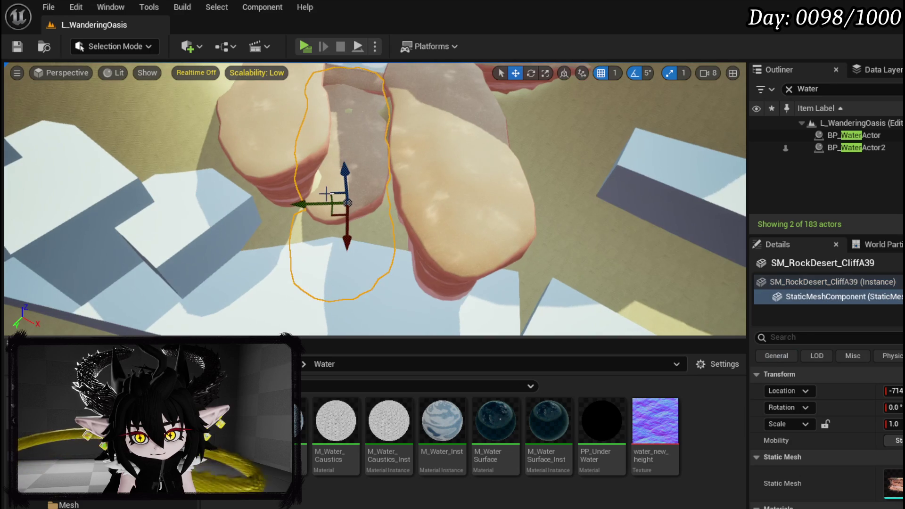
mouse_move(311, 207)
left_mouse_down()
mouse_move(262, 267)
mouse_move(377, 273)
left_mouse_up()
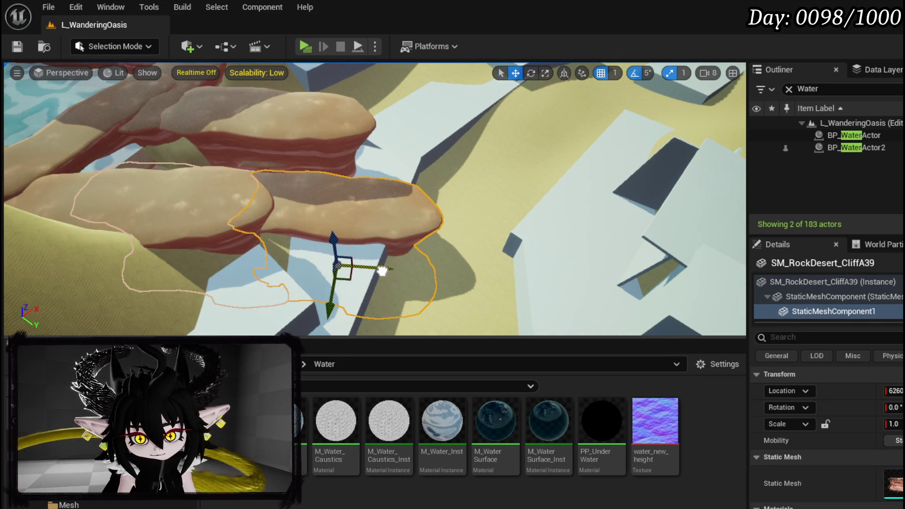
left_click(387, 273)
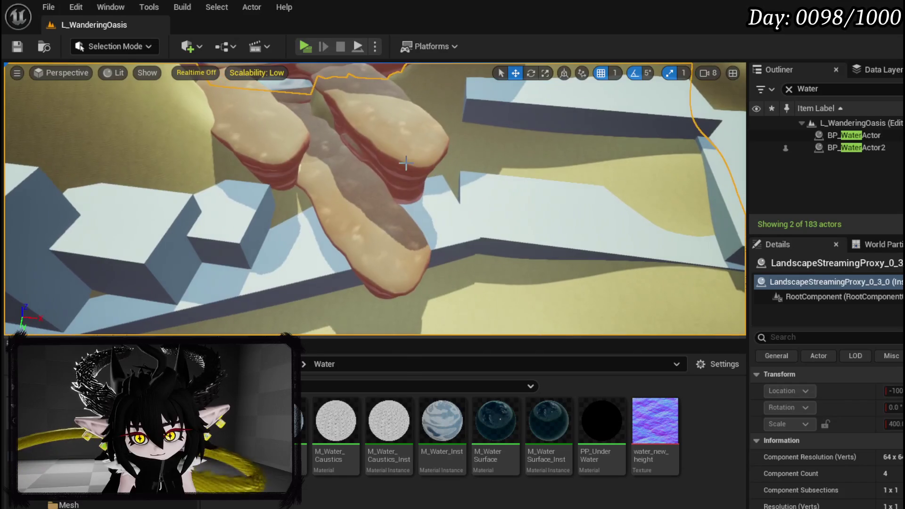
Step: Nudge the CliffA39 rock along X and Y, then frame and orbit around it
key("ctrl+z")
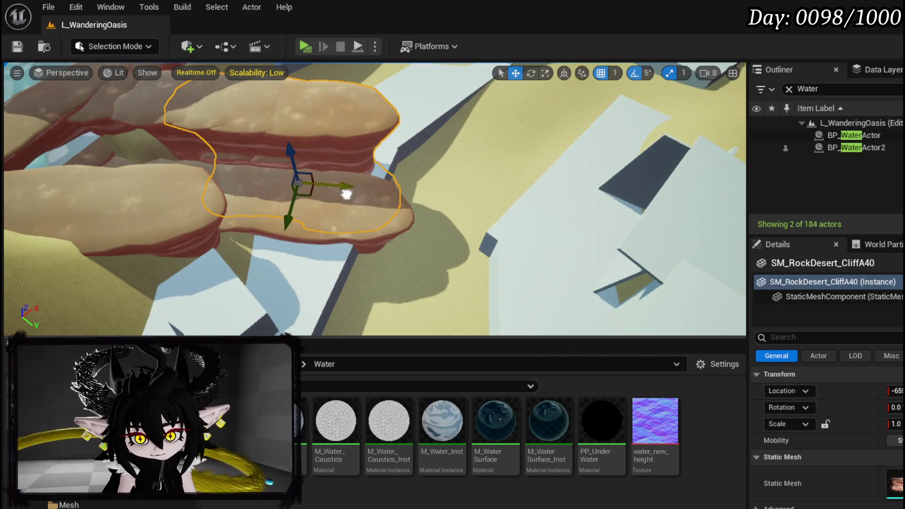
left_click_drag(346, 195, 404, 203)
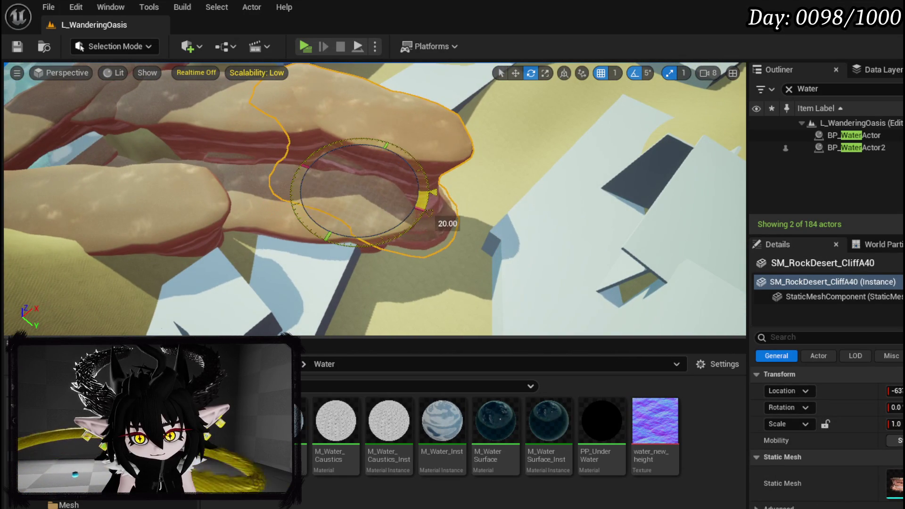
key("w")
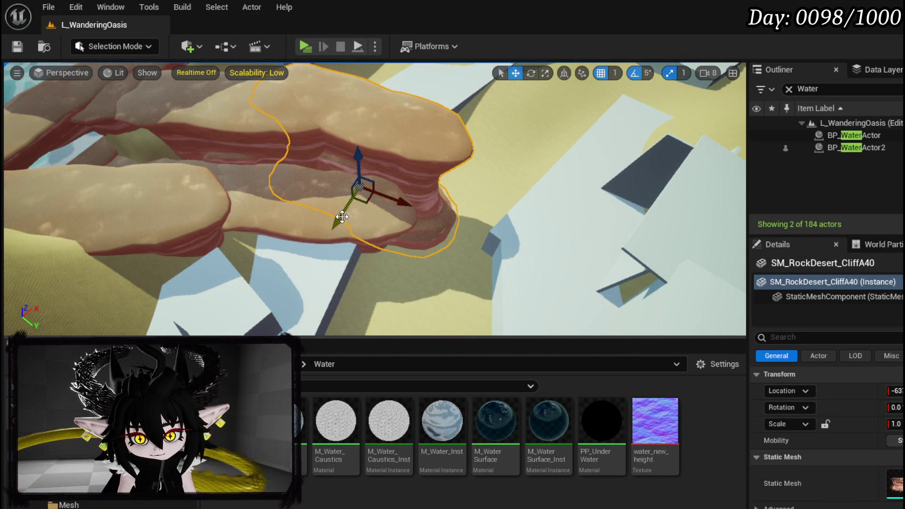
mouse_move(342, 217)
left_mouse_down()
mouse_move(317, 236)
mouse_move(324, 229)
left_mouse_up()
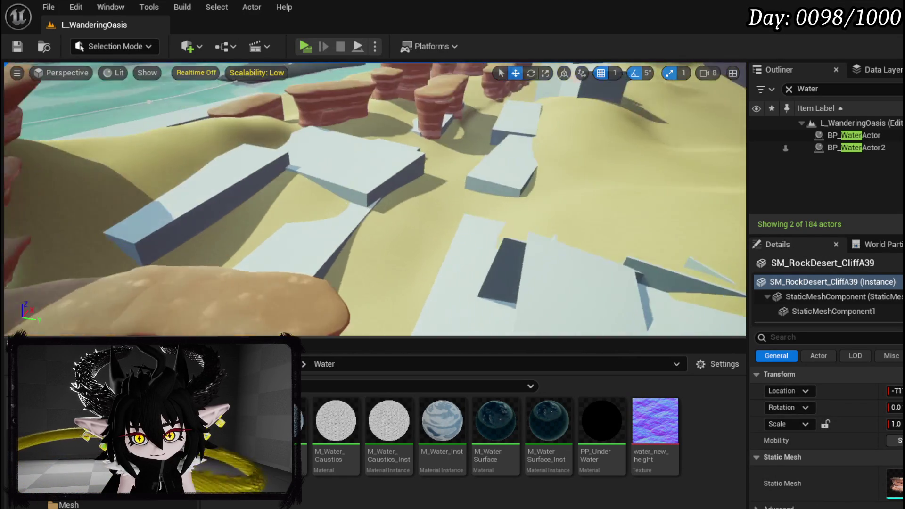
key("f")
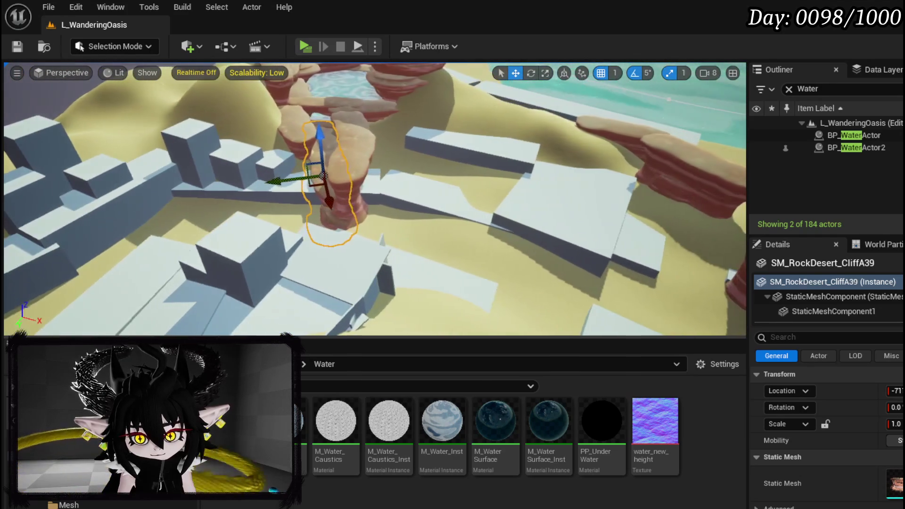
mouse_move(378, 198)
left_mouse_down()
mouse_move(292, 189)
mouse_move(465, 196)
mouse_move(402, 233)
left_mouse_up()
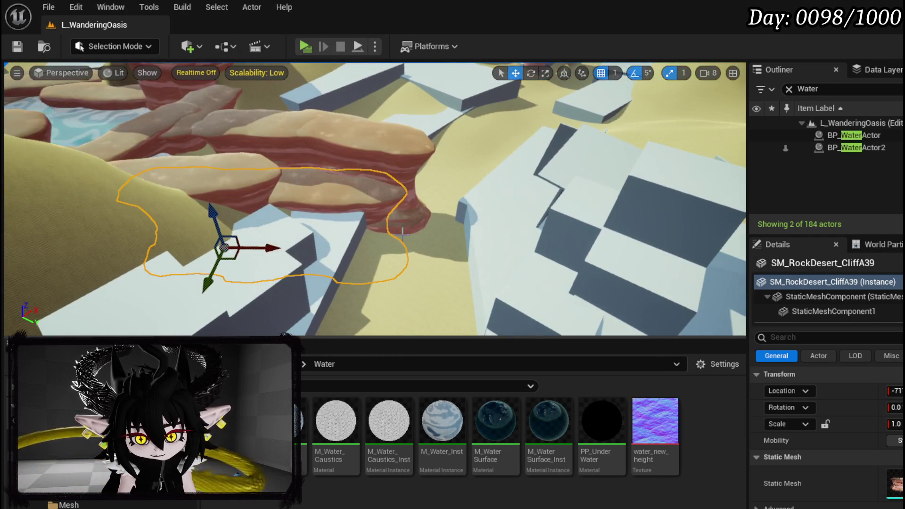
scroll(402, 233, "down", 5)
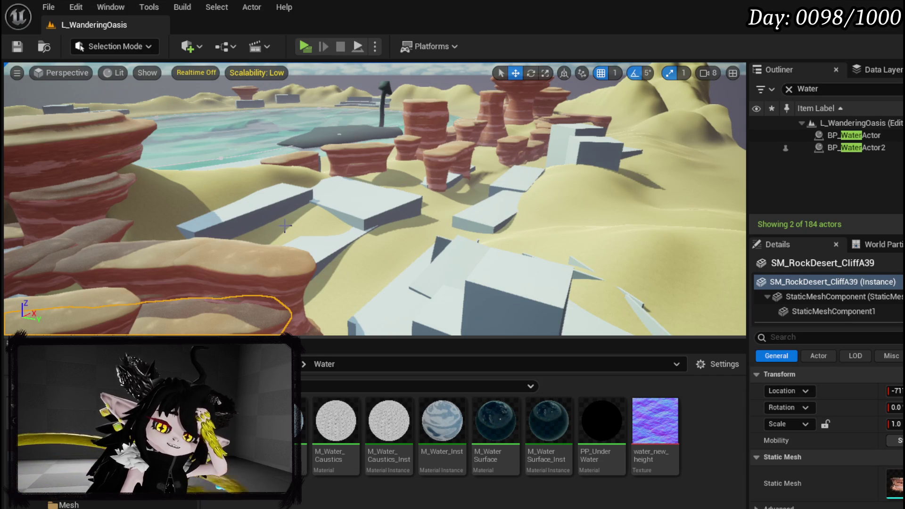
left_click_drag(285, 226, 335, 210)
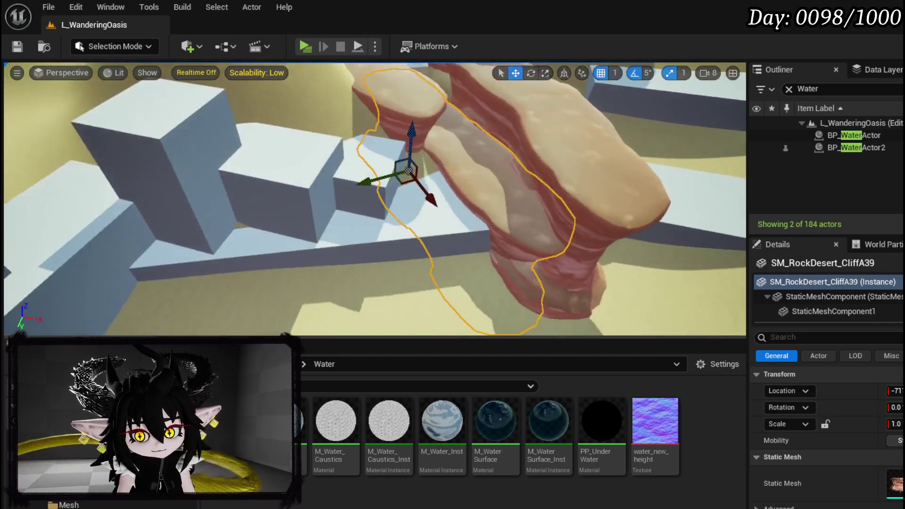
mouse_move(397, 171)
left_mouse_down()
mouse_move(406, 166)
mouse_move(398, 170)
left_mouse_up()
left_click(397, 170)
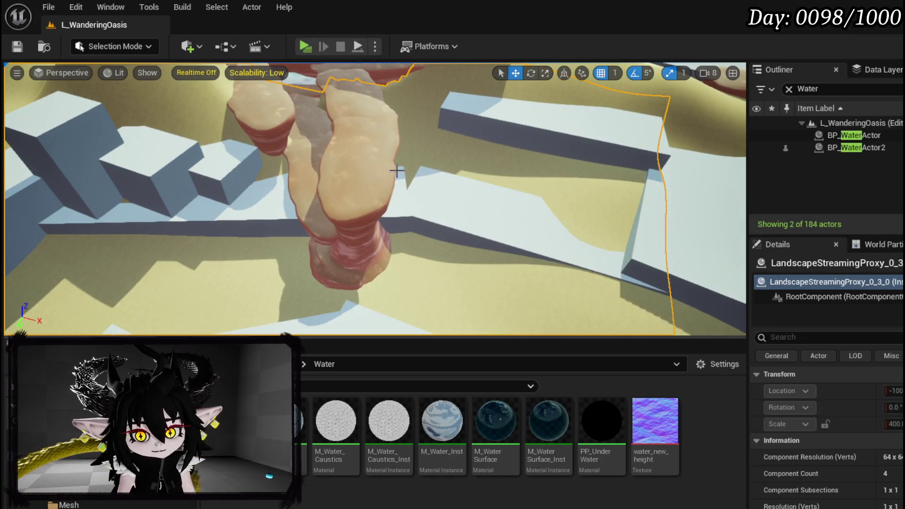
Step: Turn the CliffA40 rock -50° around its vertical axis
left_click(370, 186)
key("e")
mouse_move(415, 253)
left_mouse_down()
mouse_move(354, 278)
mouse_move(382, 255)
left_mouse_up()
key("w")
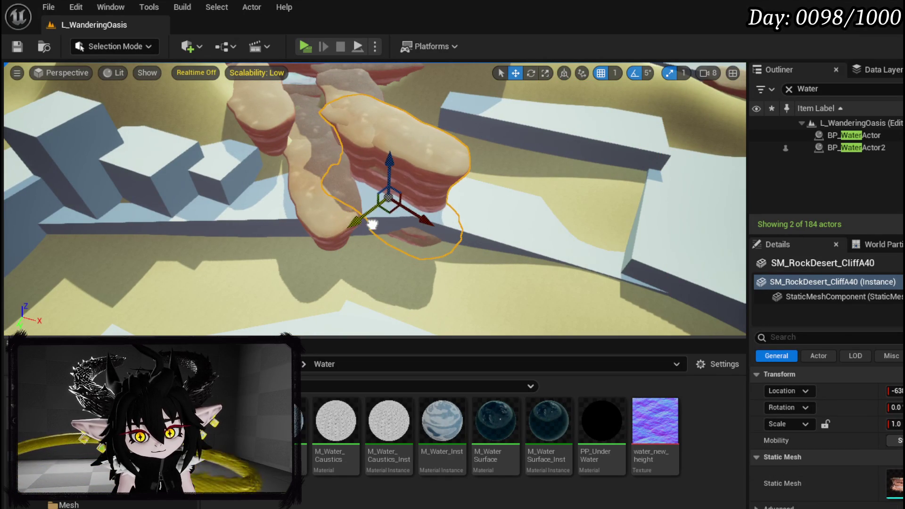
left_click(333, 232)
Step: Duplicate CliffA39 into CliffA41, rotate it, slide it down-left and halve it to 0.5 scale
left_click(222, 198)
left_click_drag(183, 219, 151, 208)
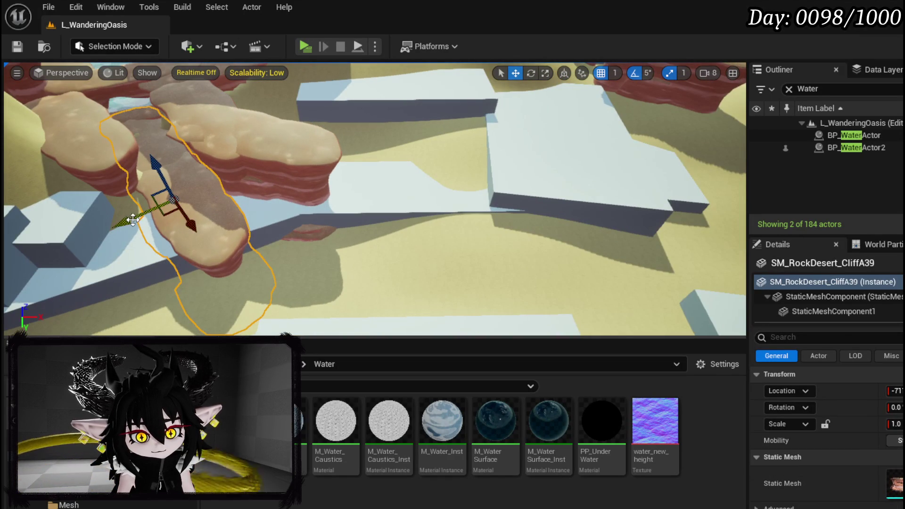
key("e")
mouse_move(203, 231)
left_mouse_down()
mouse_move(216, 241)
mouse_move(263, 227)
mouse_move(245, 207)
left_mouse_up()
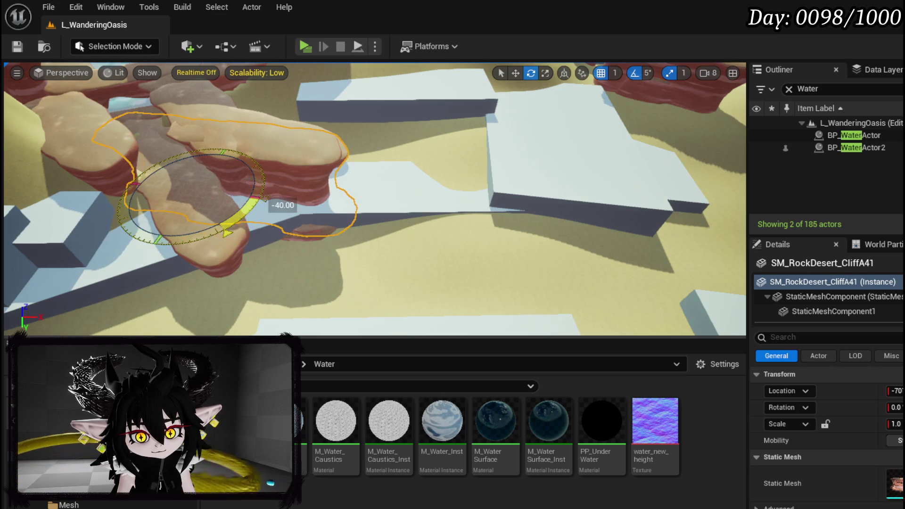
left_click(199, 227)
key("w")
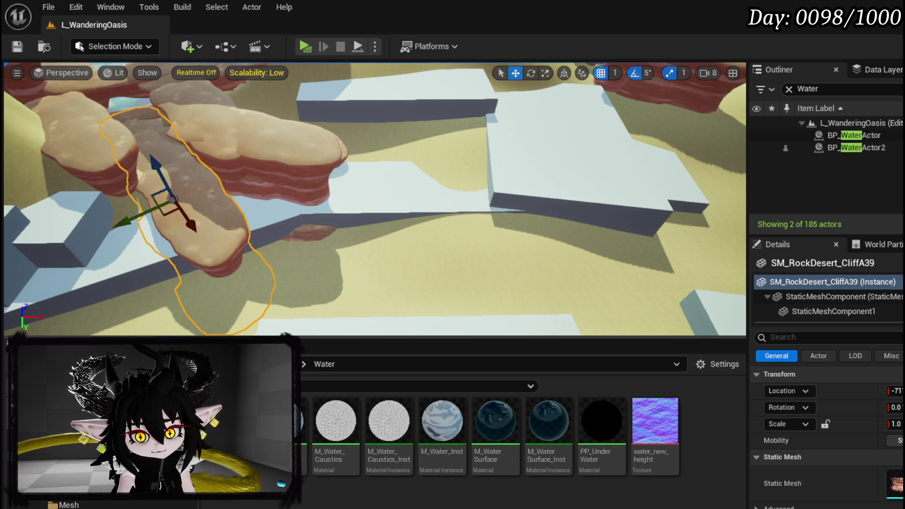
left_click(347, 157)
left_click(347, 152)
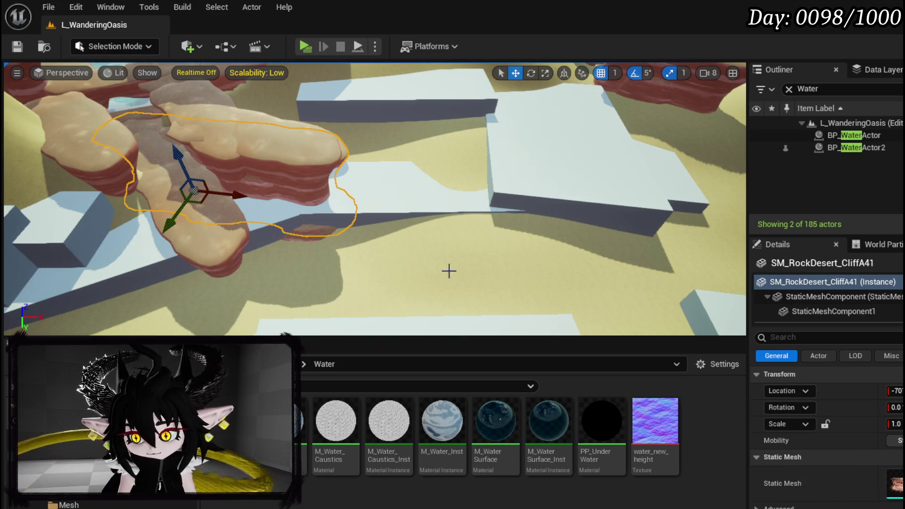
left_click_drag(168, 226, 124, 288)
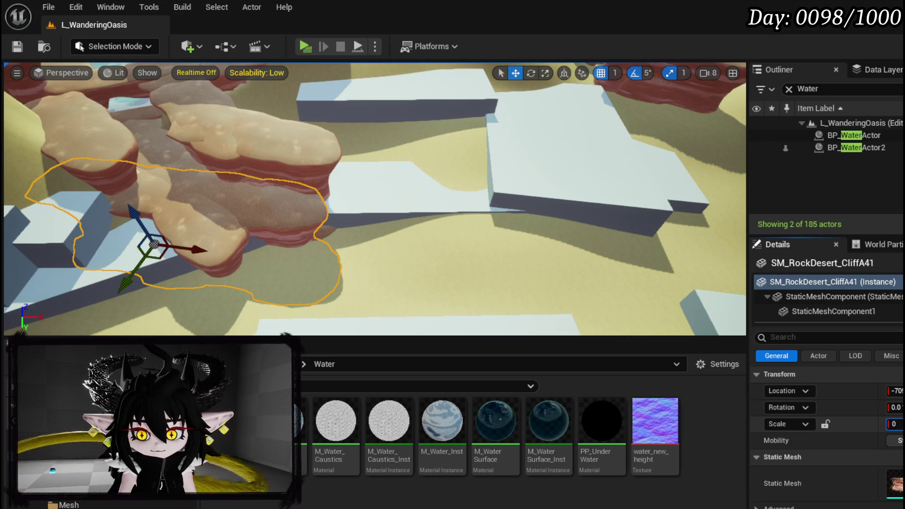
type(".5")
key("Return")
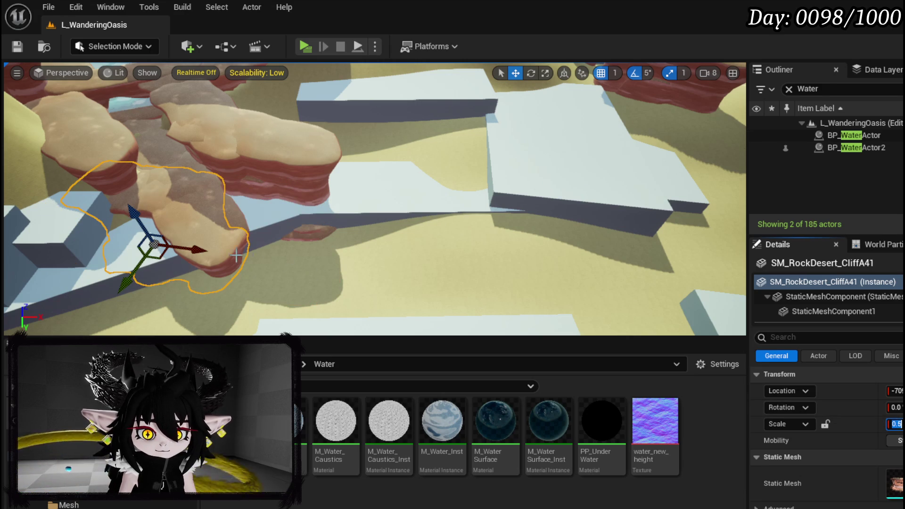
Step: Shift the small CliffA41 rock into place
mouse_move(199, 257)
left_mouse_down()
mouse_move(295, 263)
mouse_move(283, 227)
left_mouse_up()
left_click(264, 272)
left_click(265, 286)
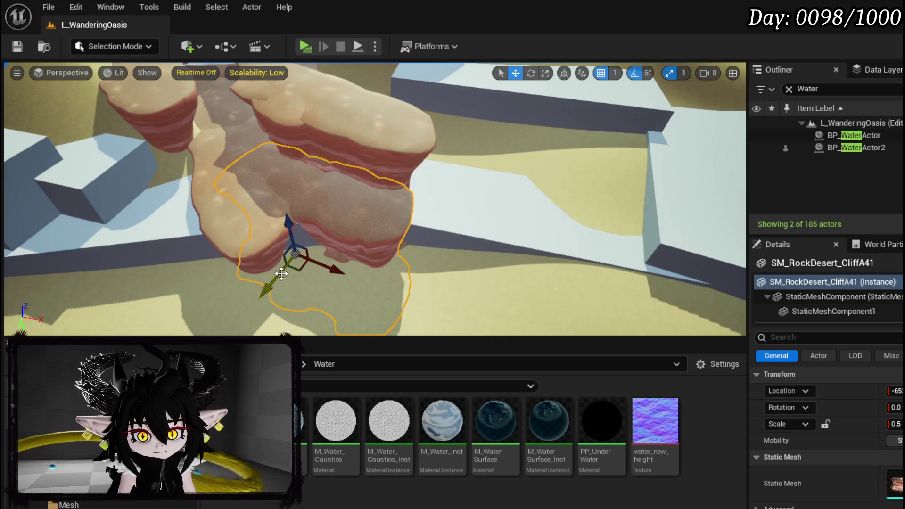
left_click_drag(265, 286, 284, 276)
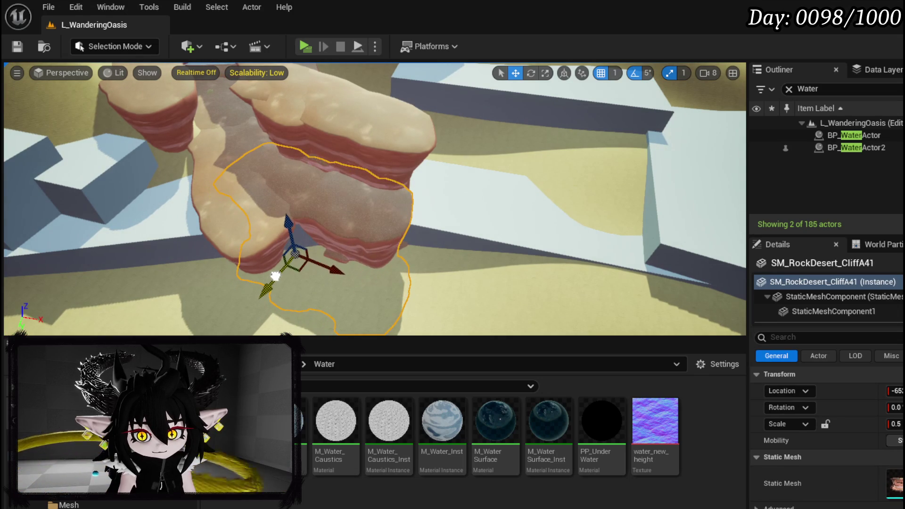
left_click(330, 278)
left_click(355, 238)
Step: Duplicate the small rock, turn the copy -35° and slide it along Y
key("ctrl+d")
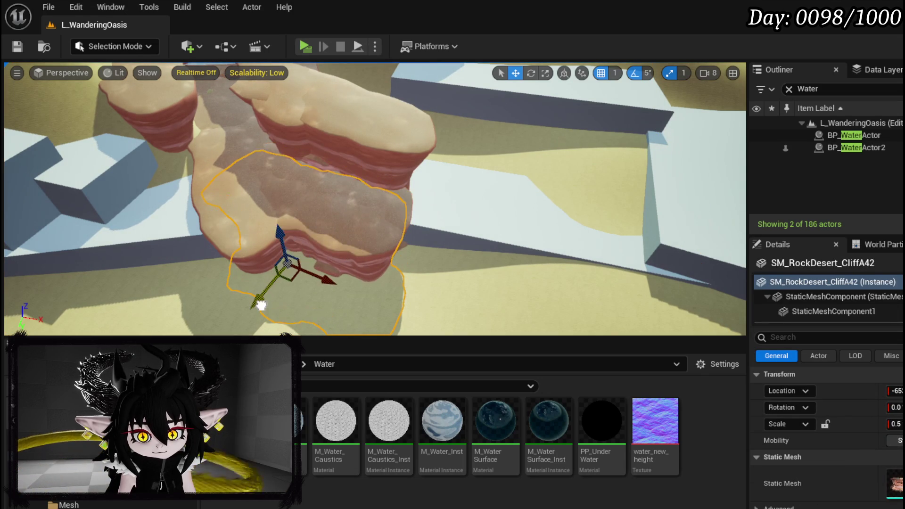
key("e")
left_click_drag(319, 299, 314, 313)
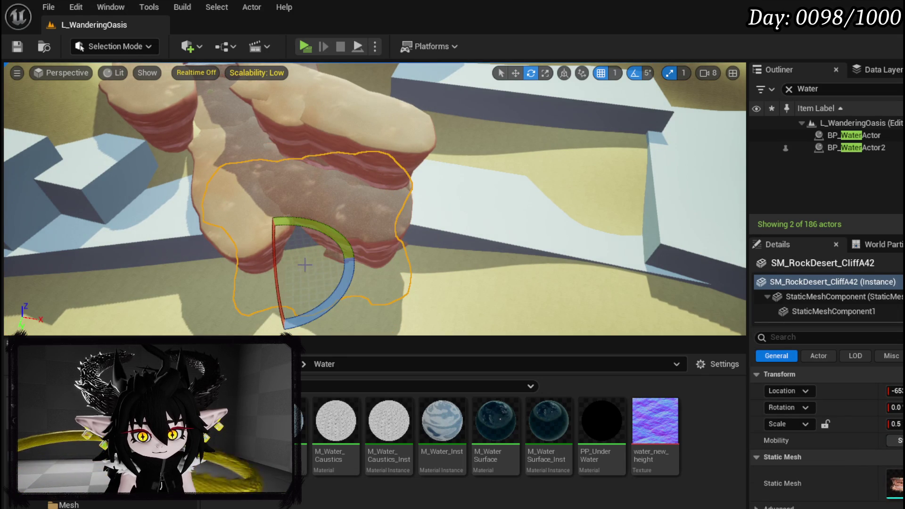
left_click_drag(305, 266, 427, 254)
key("w")
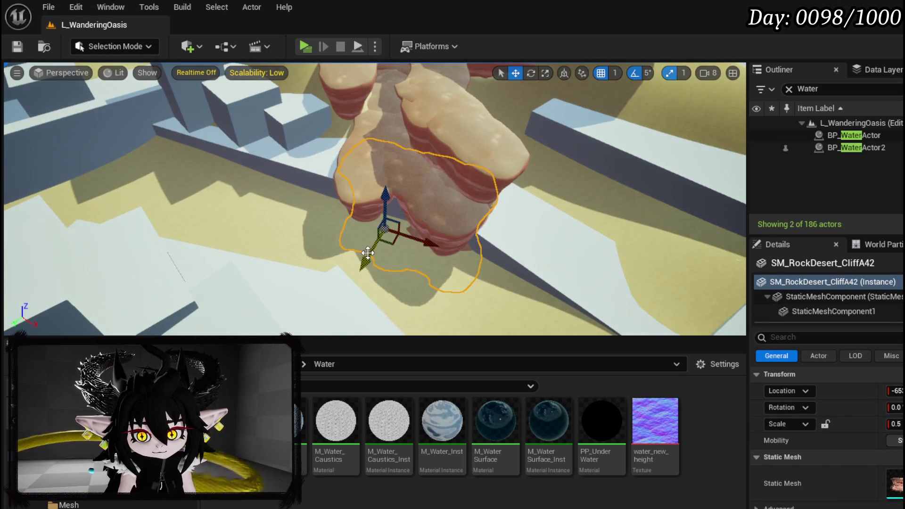
mouse_move(368, 253)
left_mouse_down()
mouse_move(348, 279)
mouse_move(415, 264)
mouse_move(391, 246)
mouse_move(380, 272)
left_mouse_up()
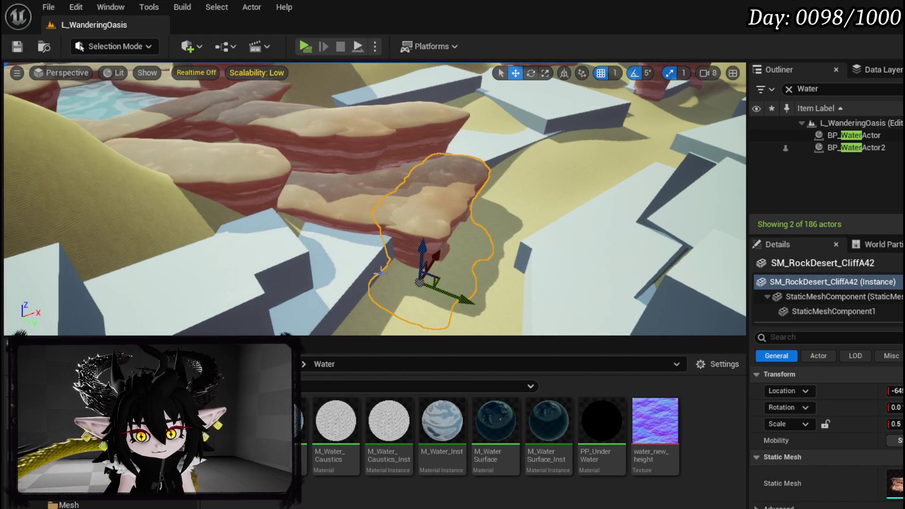
Step: Make a copy of the CliffA38 rock and pull back to view the rock pillars
left_click(268, 201)
mouse_move(250, 255)
left_mouse_down()
mouse_move(354, 283)
mouse_move(344, 269)
mouse_move(502, 239)
mouse_move(347, 243)
left_mouse_up()
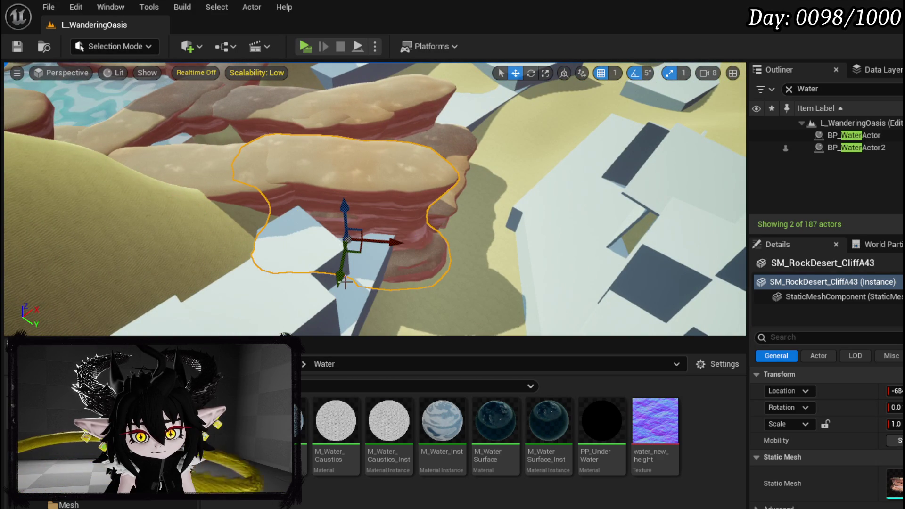
mouse_move(365, 281)
left_mouse_down()
mouse_move(255, 283)
mouse_move(80, 241)
left_mouse_up()
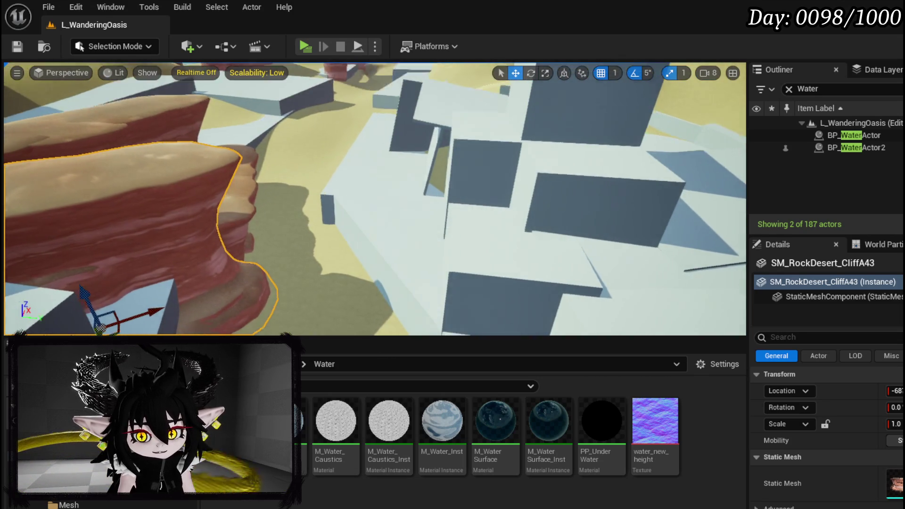
scroll(375, 199, "down", 5)
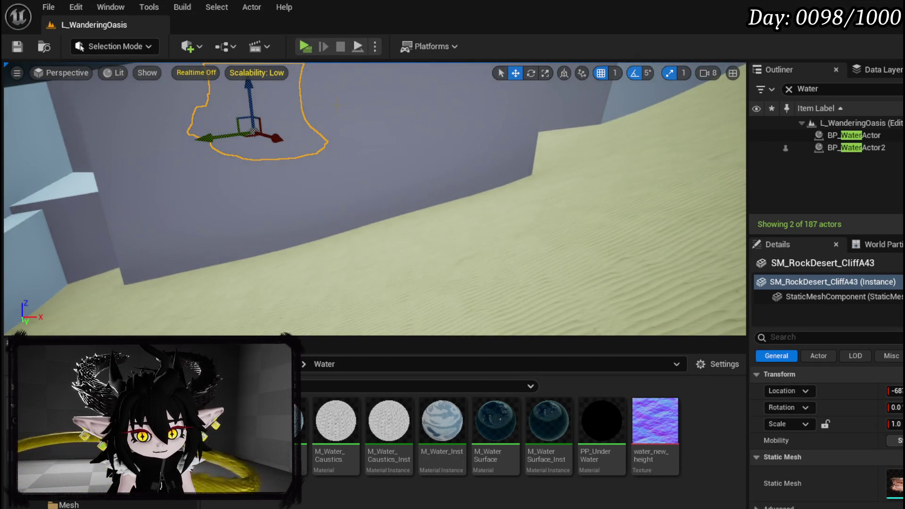
left_click_drag(375, 198, 320, 231)
left_click_drag(326, 145, 301, 151)
mouse_move(367, 232)
left_mouse_down()
mouse_move(367, 221)
mouse_move(347, 215)
left_mouse_up()
Step: Rotate the tall CliffB3 pillar -30° around vertical beside the blockout cubes
left_click(538, 118)
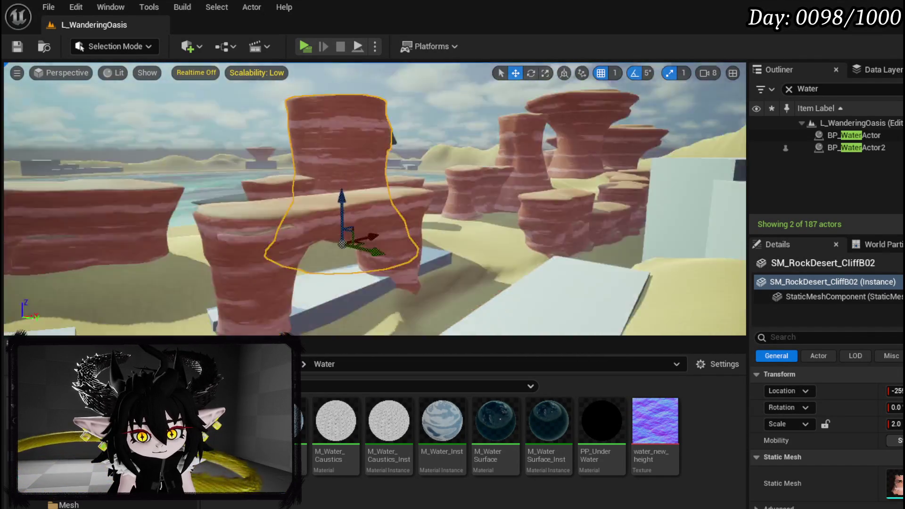
left_click_drag(538, 170, 539, 173)
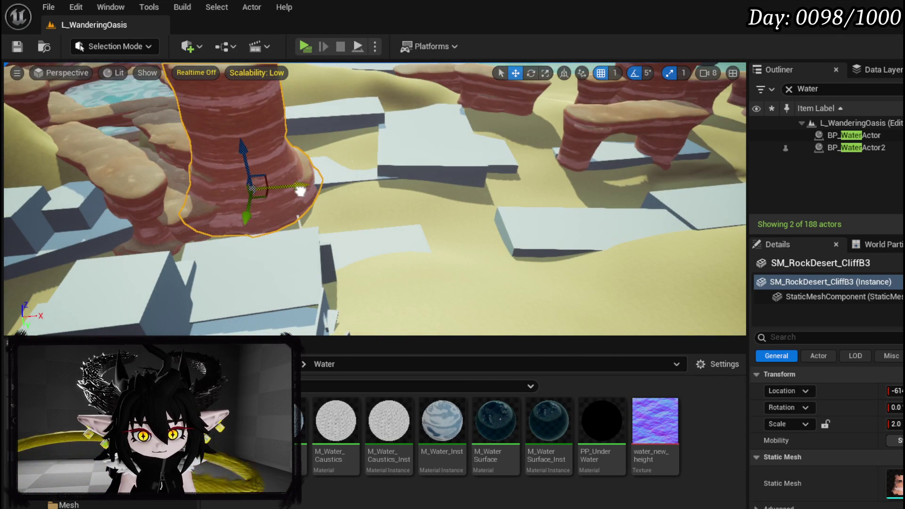
left_click_drag(309, 193, 438, 181)
mouse_move(417, 229)
left_mouse_down()
mouse_move(499, 168)
mouse_move(373, 184)
left_mouse_up()
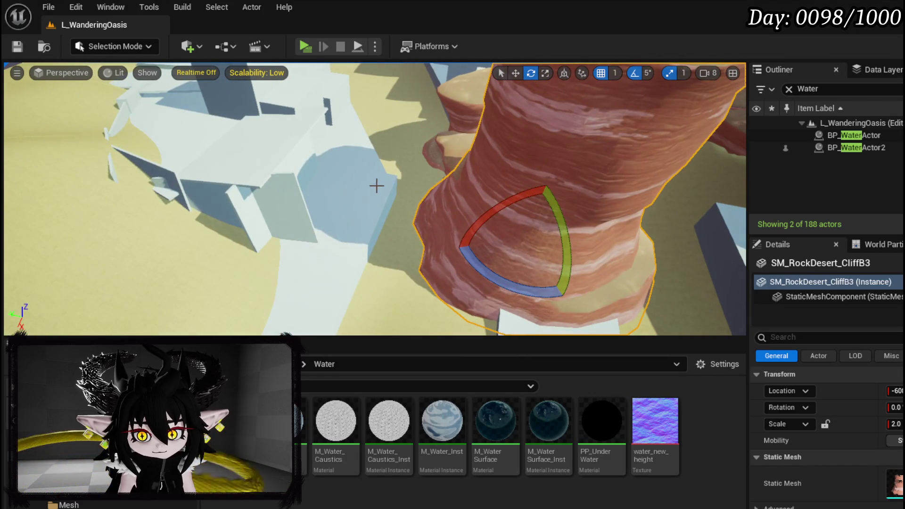
left_click(377, 185)
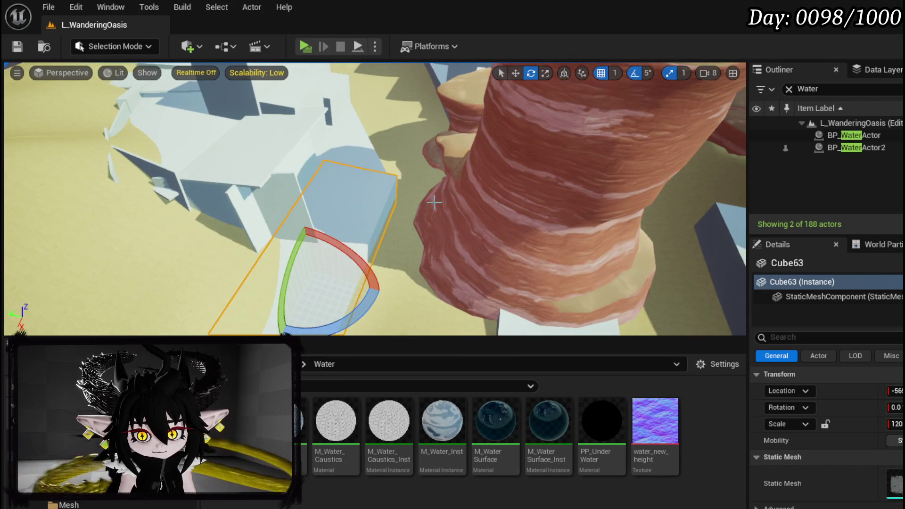
left_click(370, 307)
left_click(382, 201)
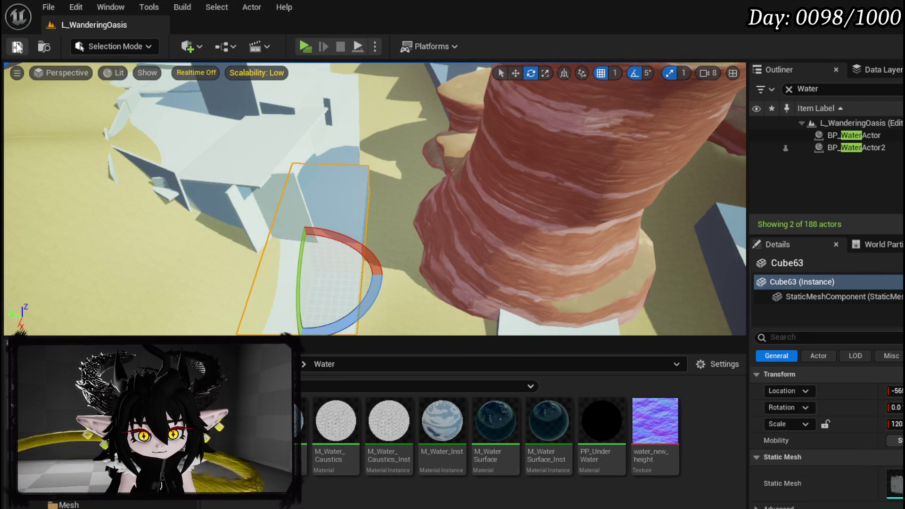
left_click_drag(354, 162, 353, 162)
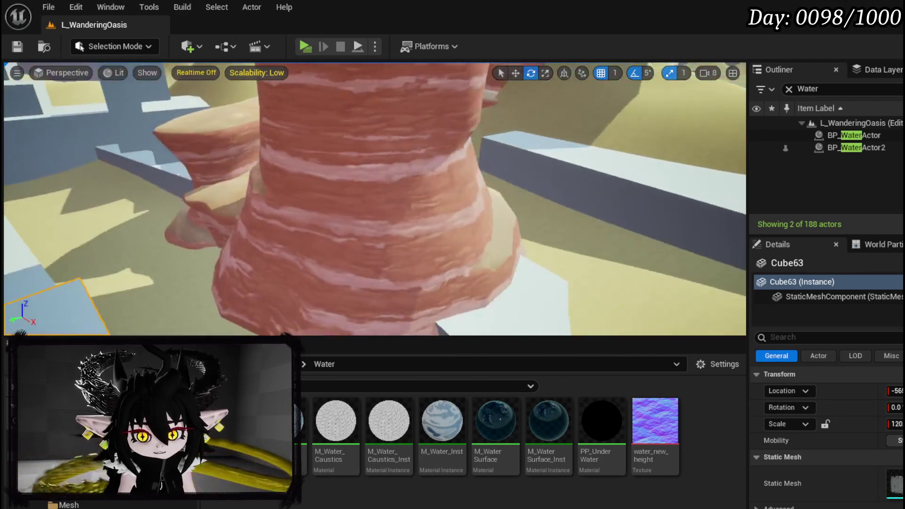
Step: Orbit away from the rock pillar and fly the view onto the dark platform
left_click_drag(354, 162, 354, 161)
scroll(375, 198, "down", 10)
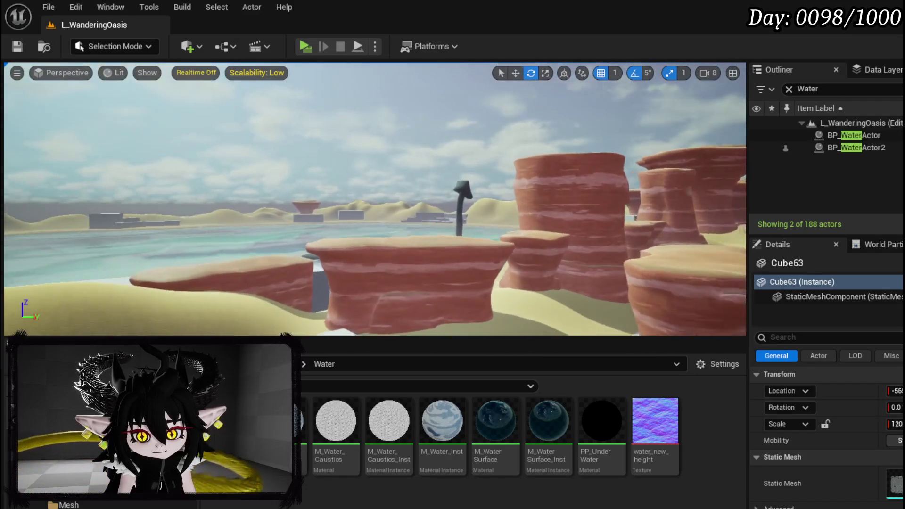
scroll(278, 324, "up", 5)
scroll(375, 198, "up", 8)
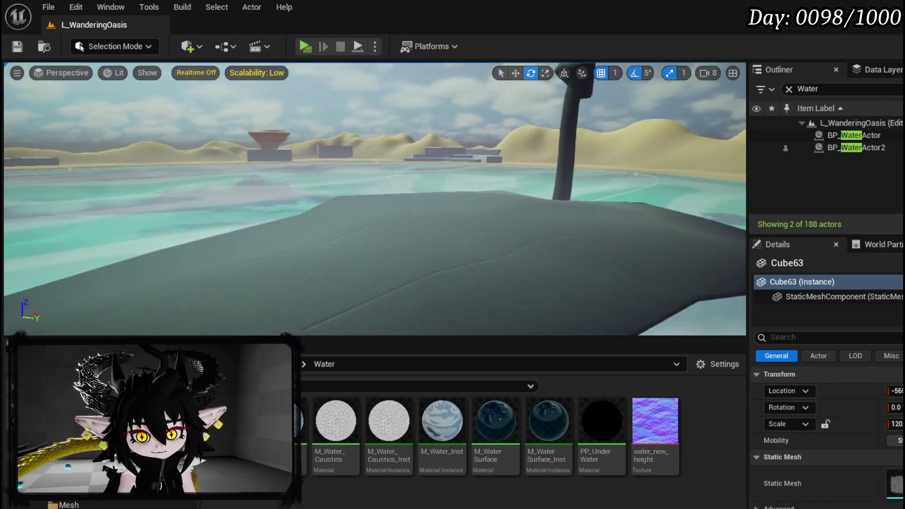
mouse_move(375, 198)
left_mouse_down()
mouse_move(380, 169)
mouse_move(472, 165)
mouse_move(495, 198)
mouse_move(542, 180)
mouse_move(612, 121)
left_mouse_up()
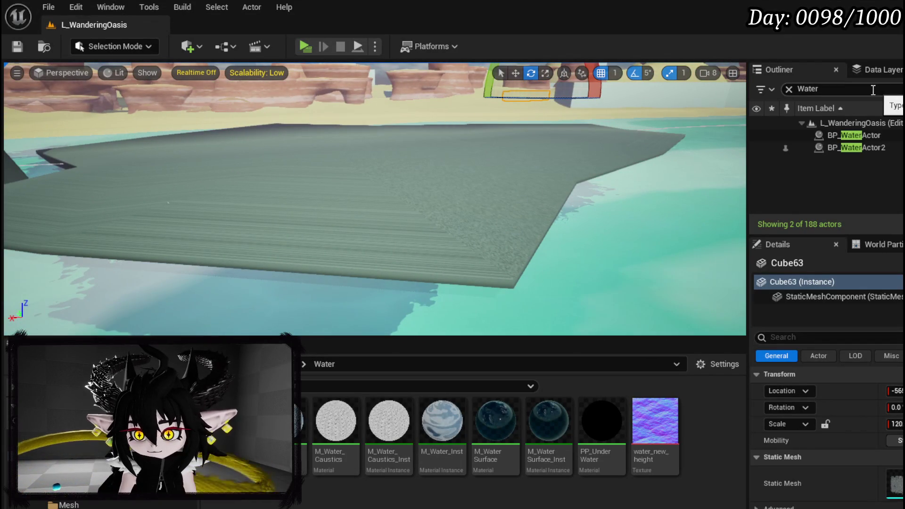
Step: Filter the Outliner by 'play' and delete the PlayerStart actor
key("BackSpace")
type("play")
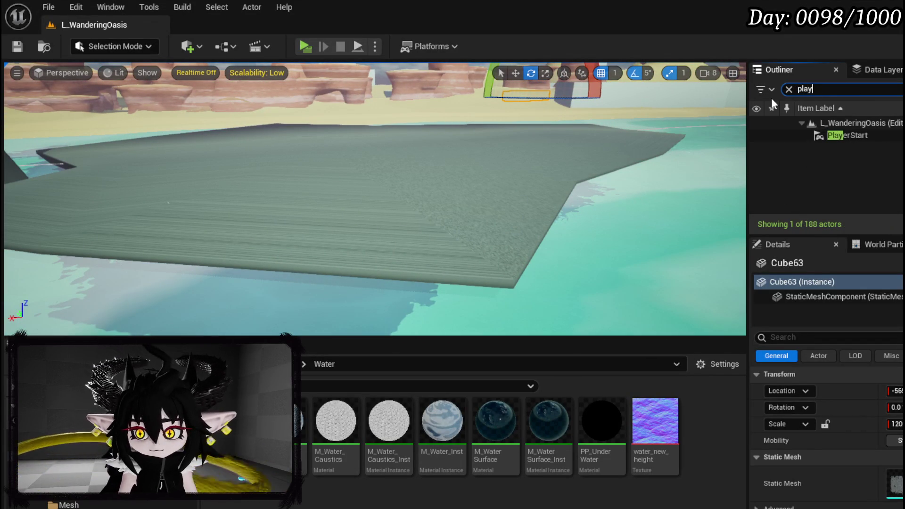
left_click(850, 136)
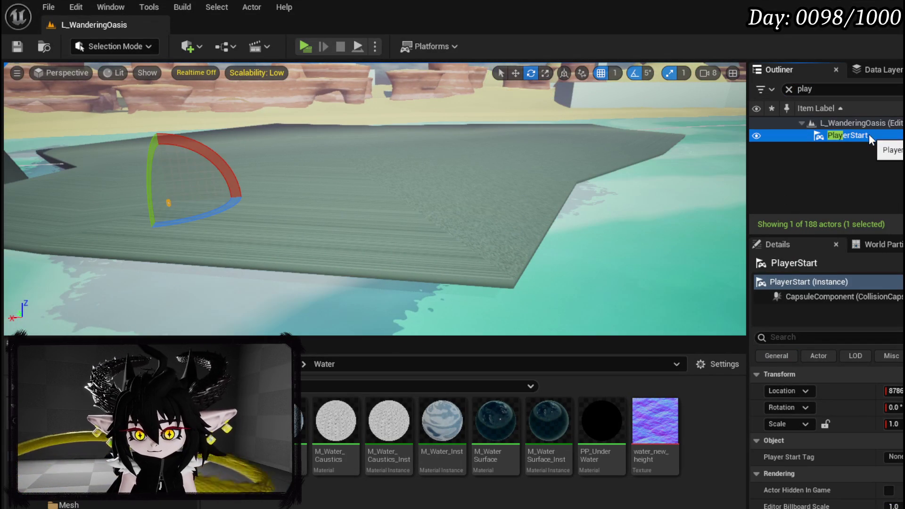
left_click(871, 142)
left_click(870, 137)
key("Delete")
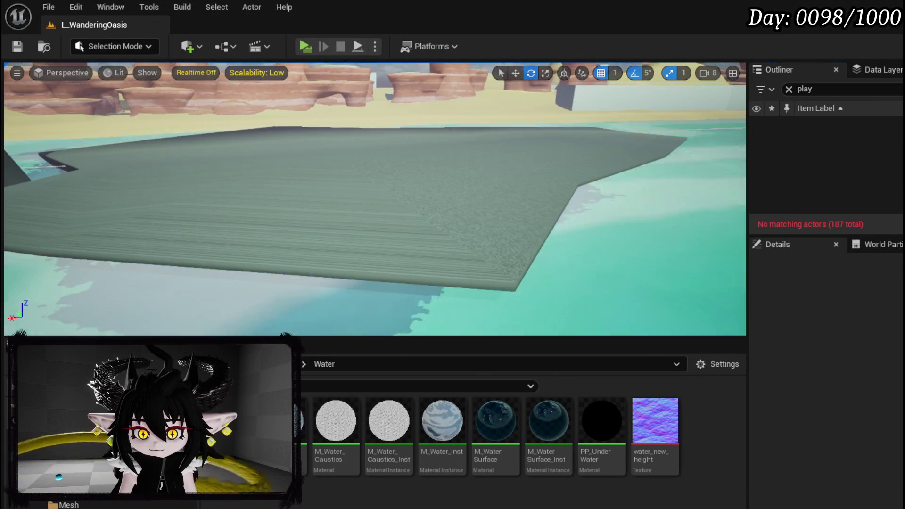
left_click_drag(374, 198, 471, 198)
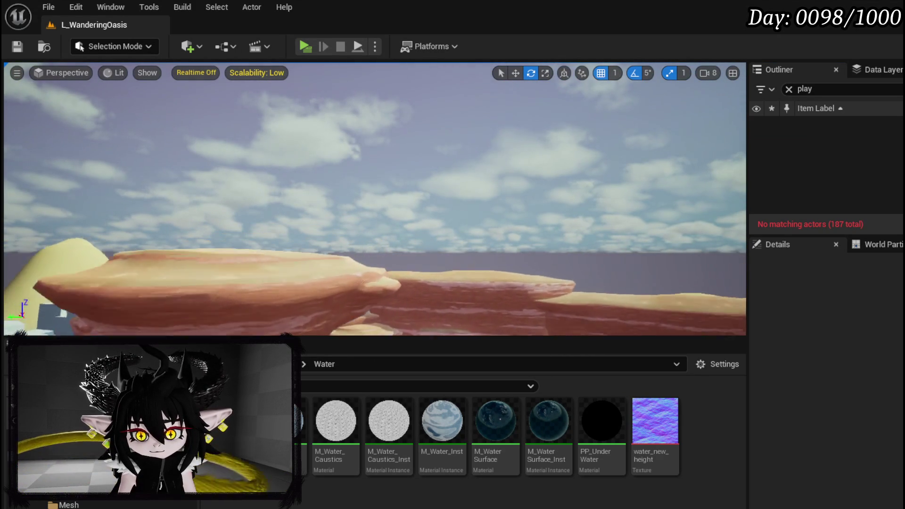
left_click_drag(543, 142, 543, 159)
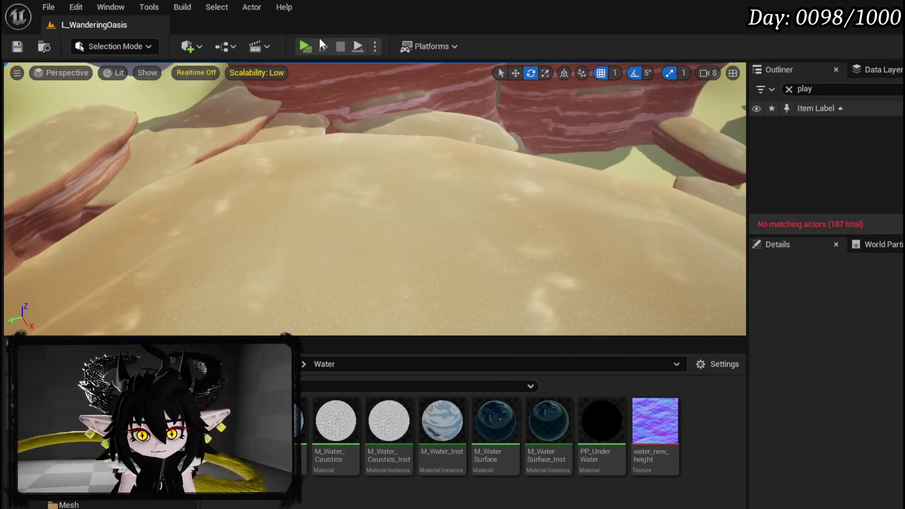
left_click(307, 47)
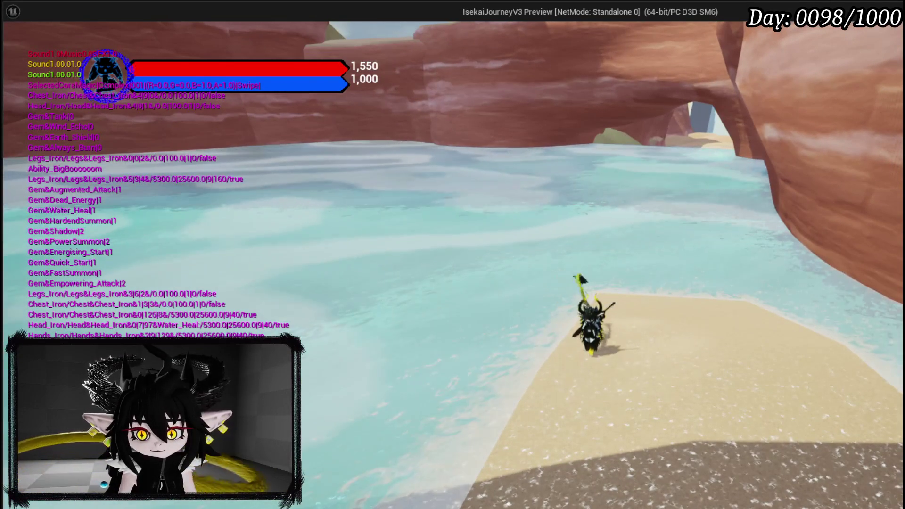
key("Escape")
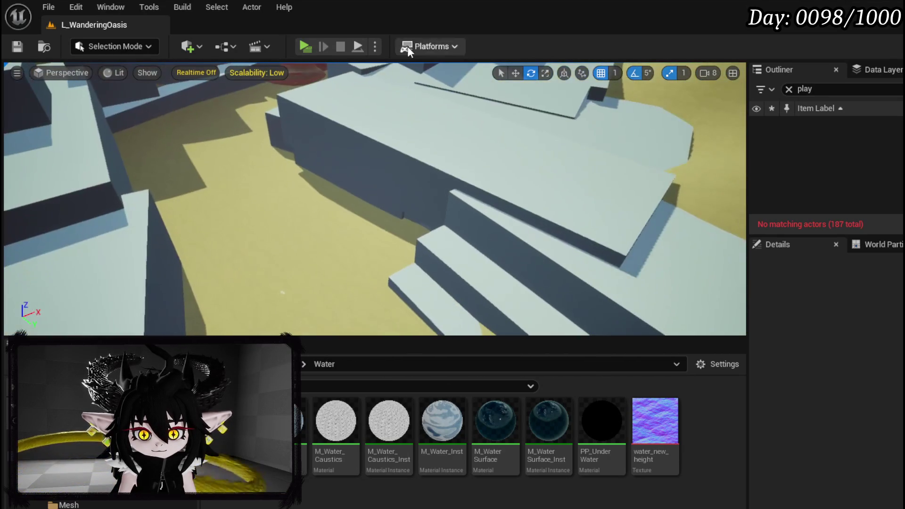
Step: Start a play-test with Alt+P, then run and dodge the character across the sand
key("alt+p")
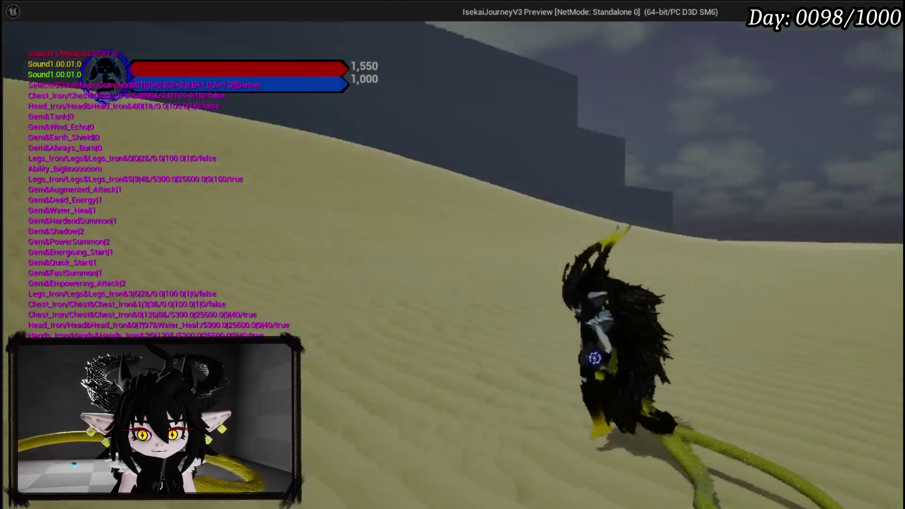
key("d")
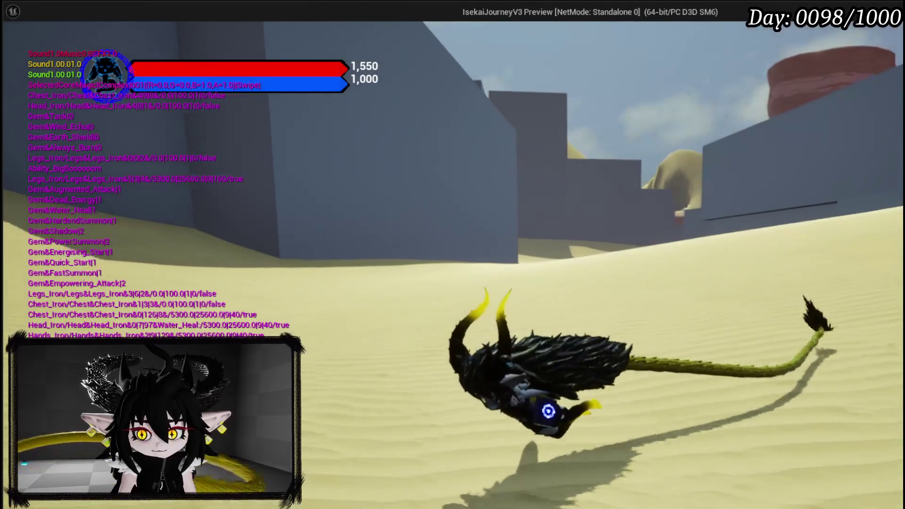
key("a")
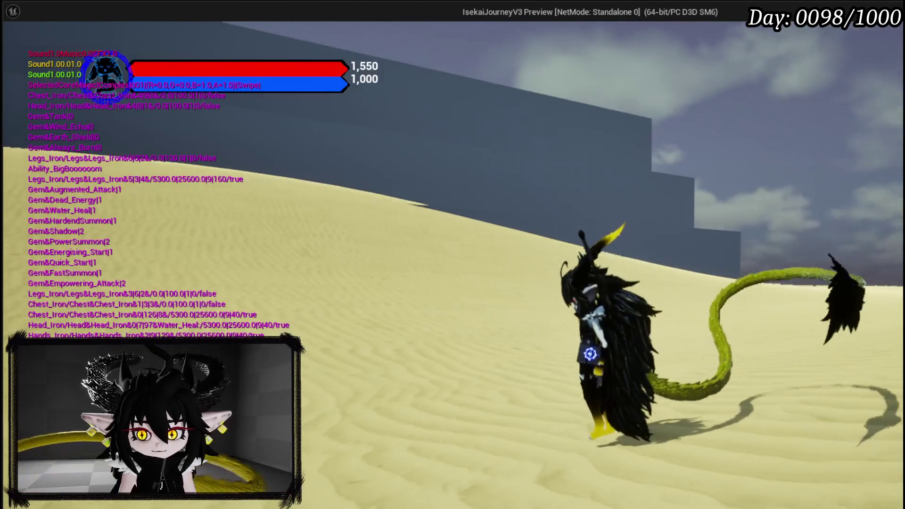
key("w")
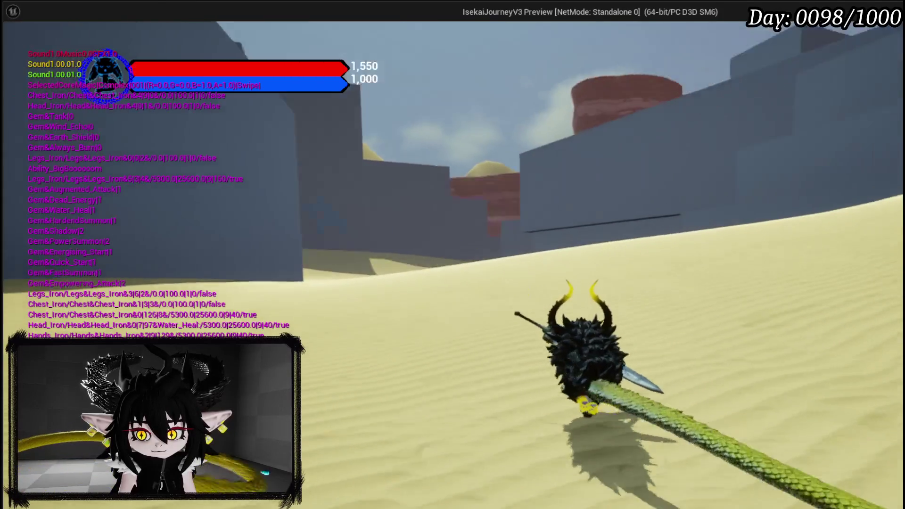
key("shift")
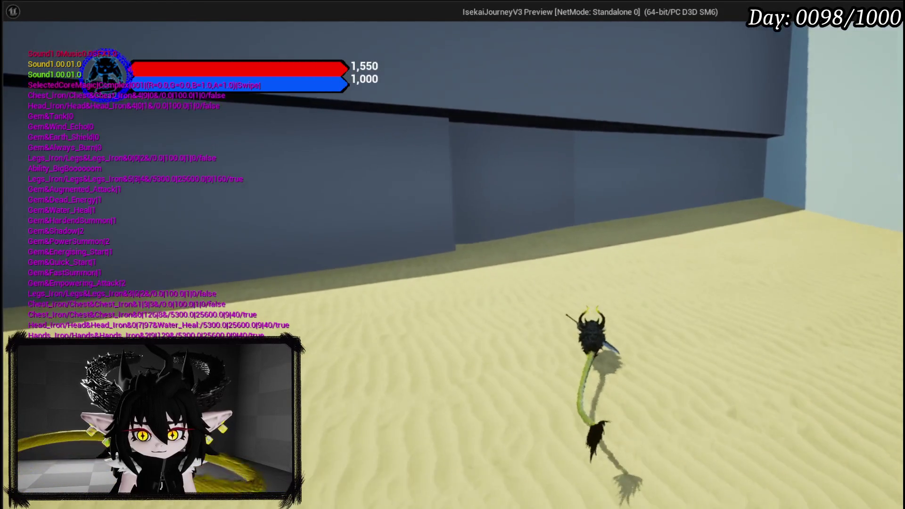
key("s")
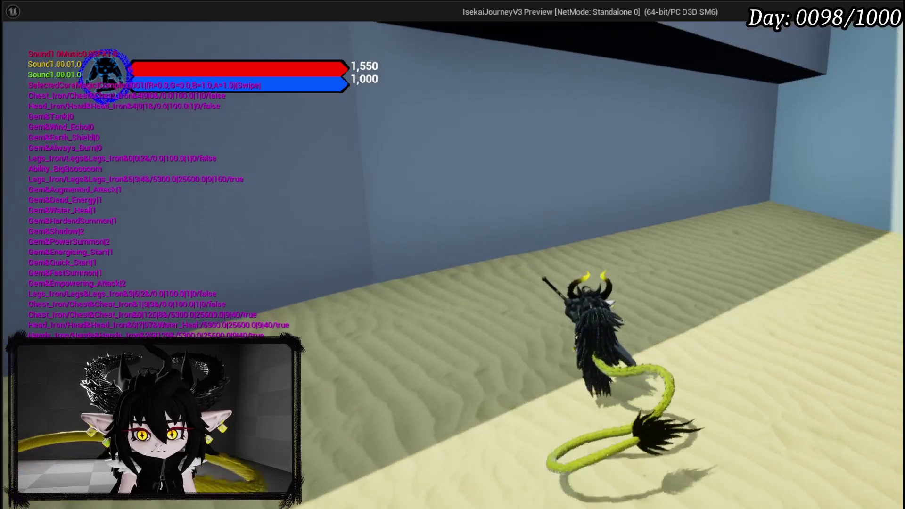
key("shift")
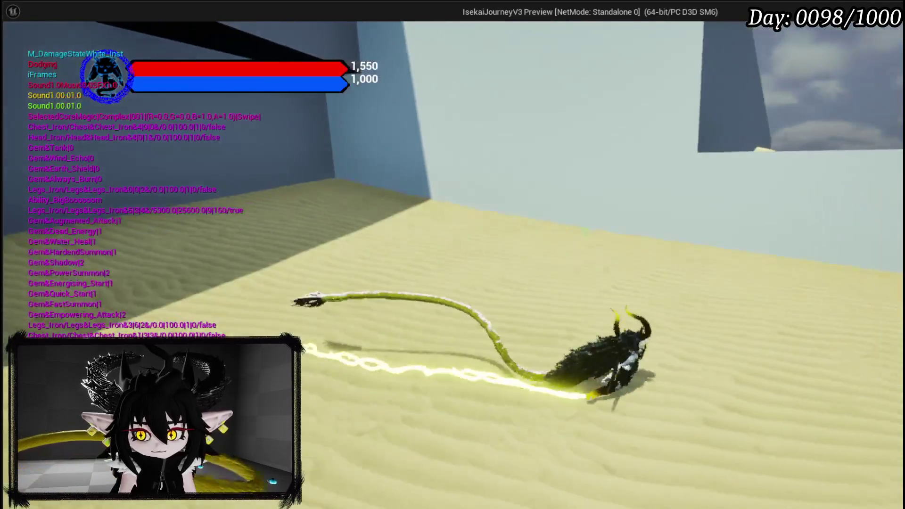
key("shift")
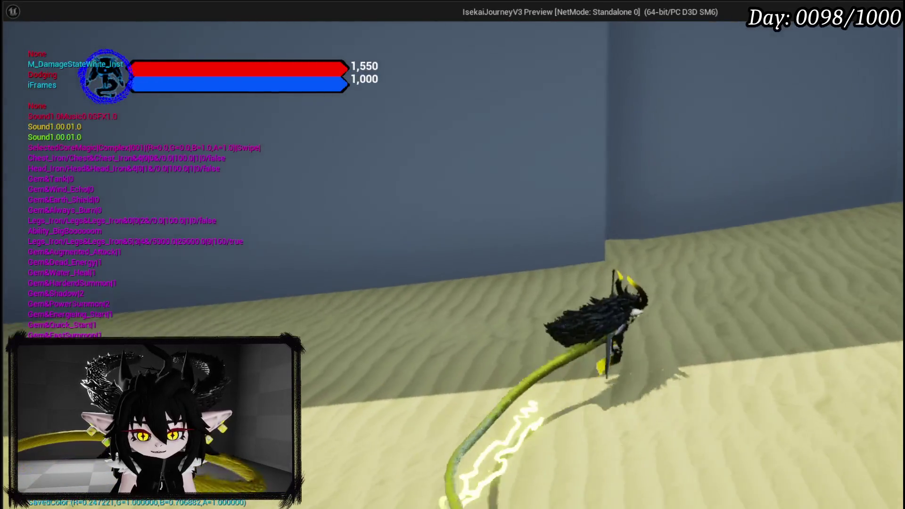
key("w")
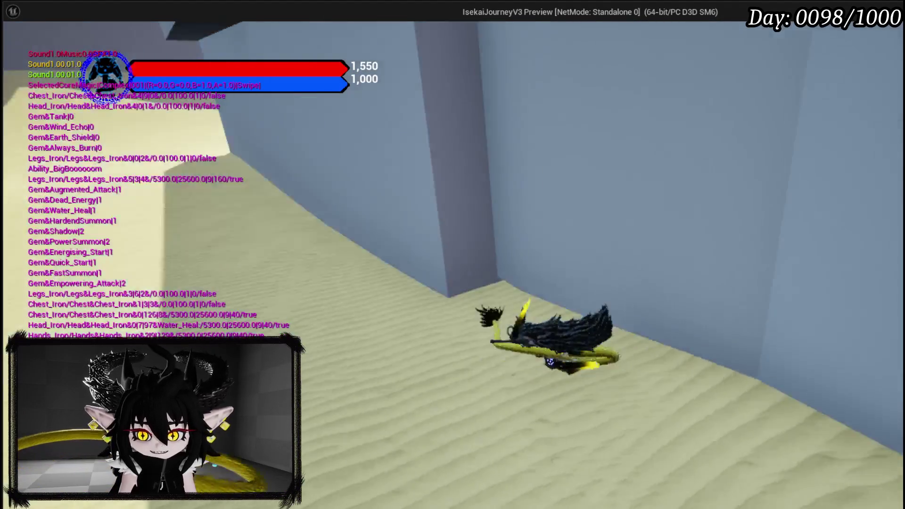
key("shift")
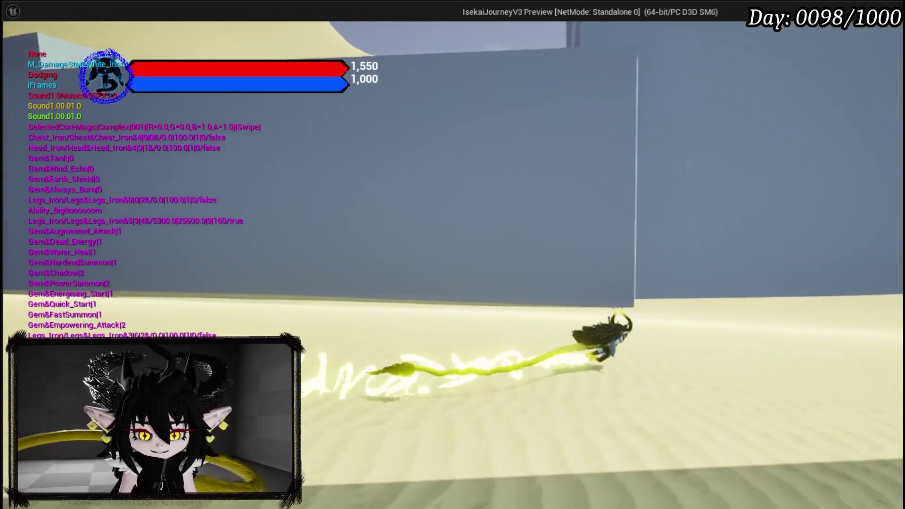
Step: Run toward the grey walls, attack and dodge back, then stop playing with Esc
key("w")
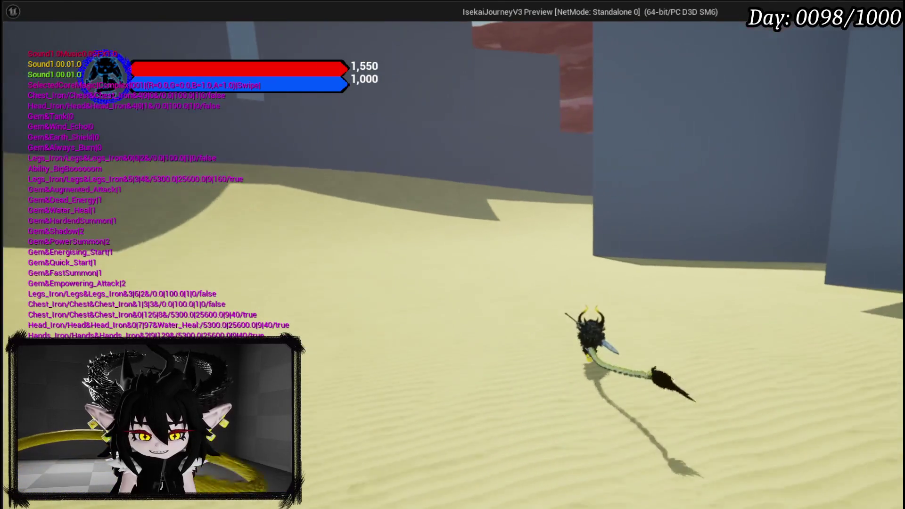
key("w")
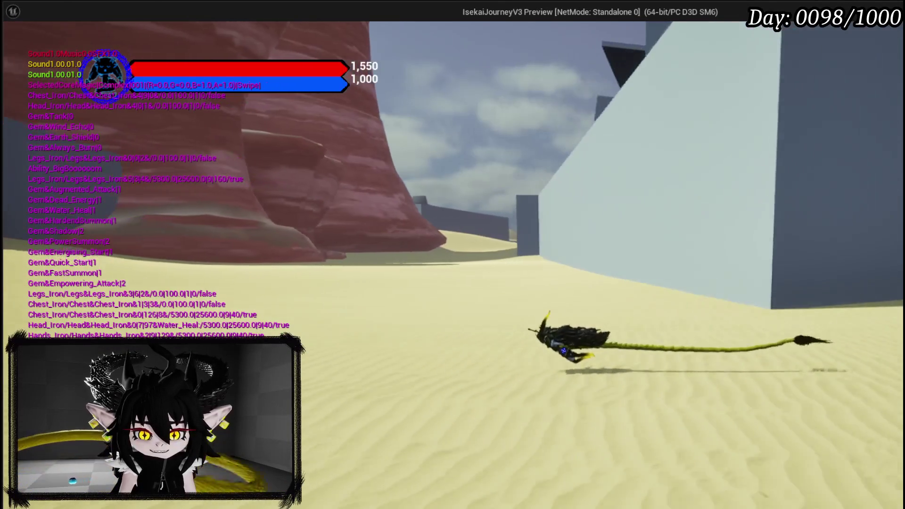
key("shift")
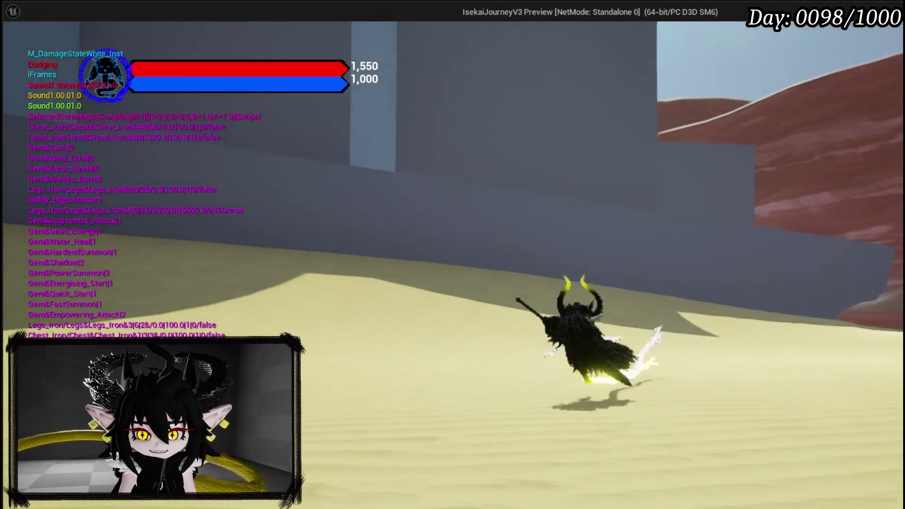
key("w")
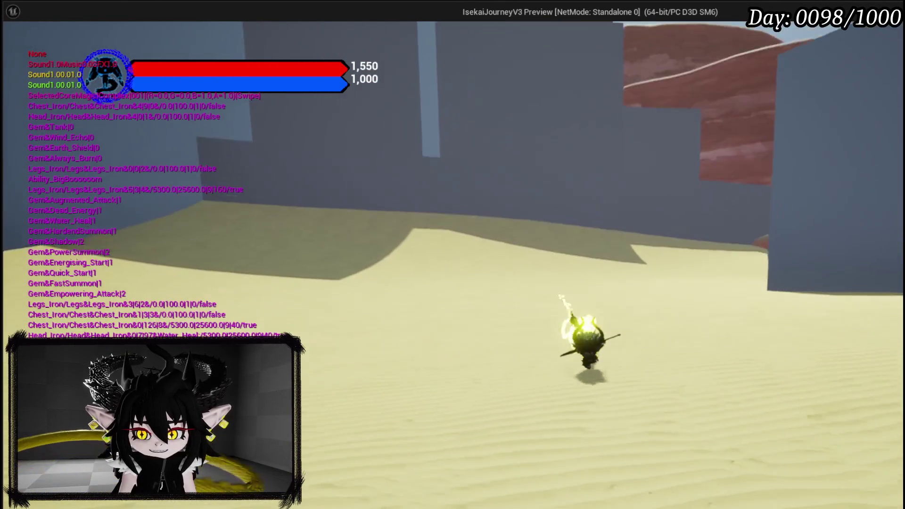
key("w")
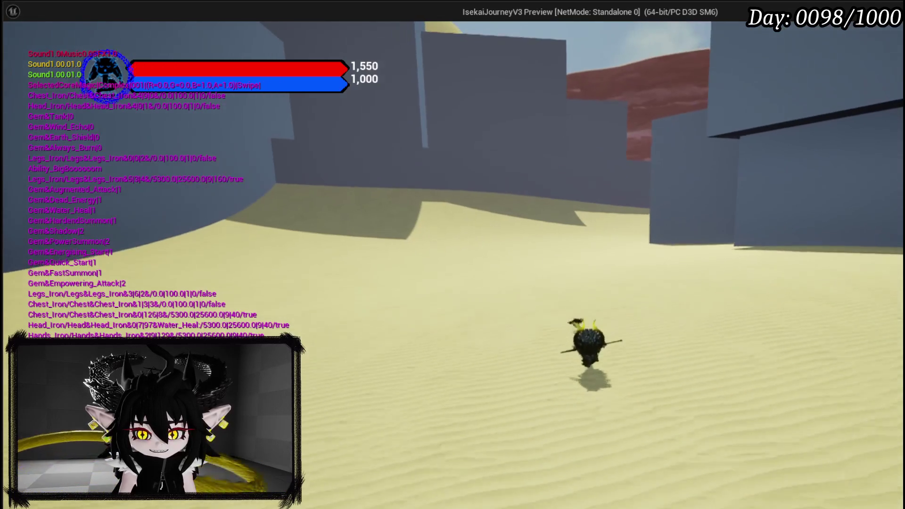
key("w")
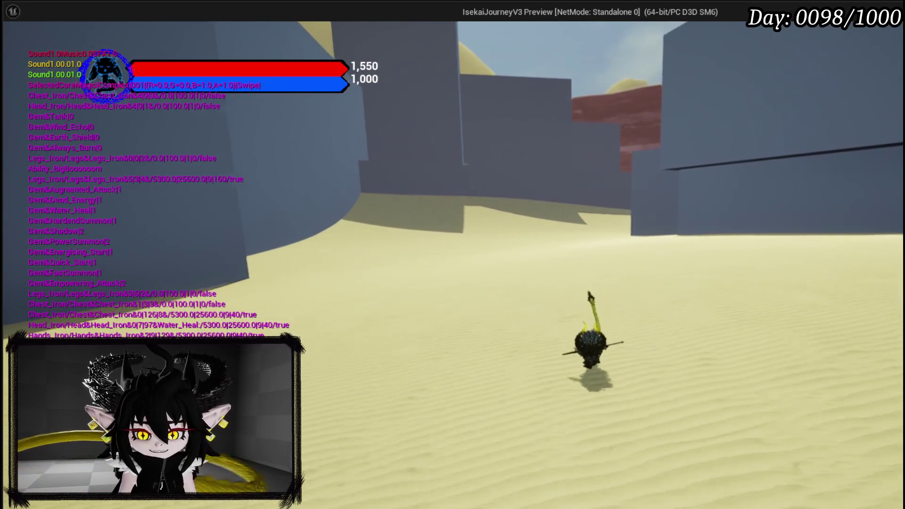
key("w")
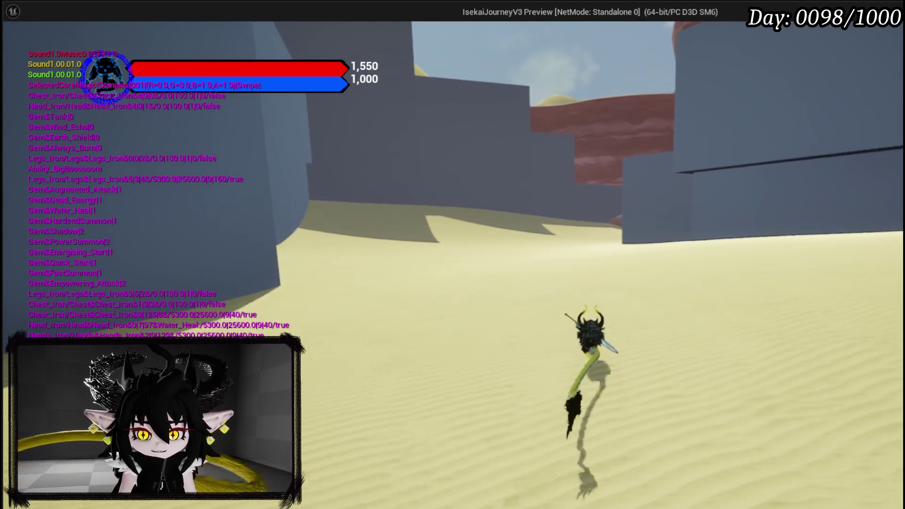
key("w")
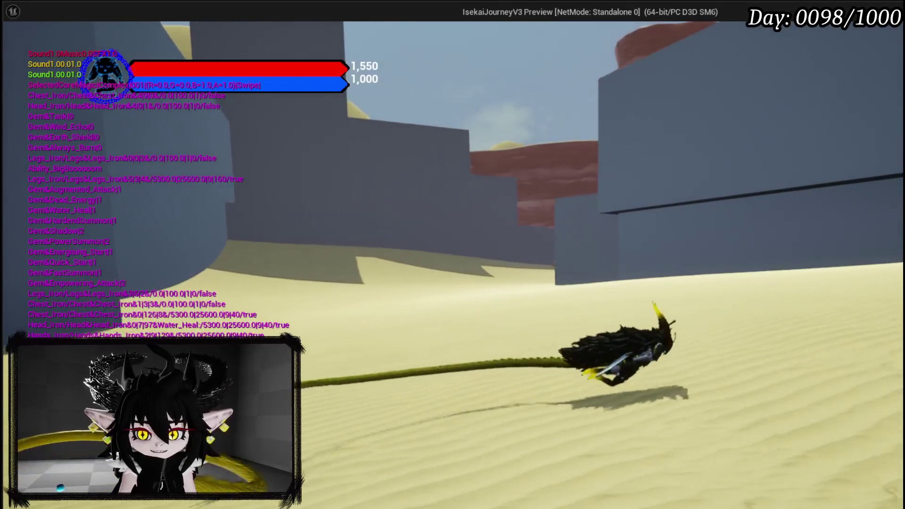
key("s")
key("space")
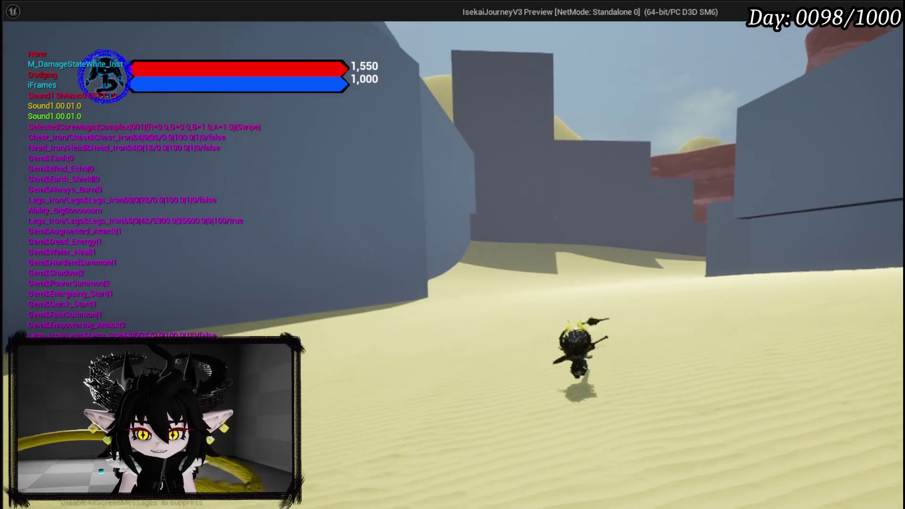
key("w")
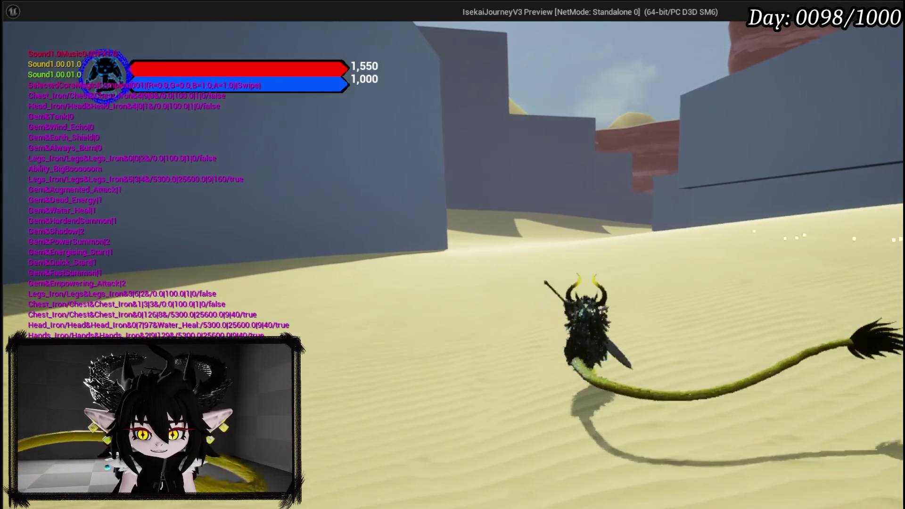
key("Escape")
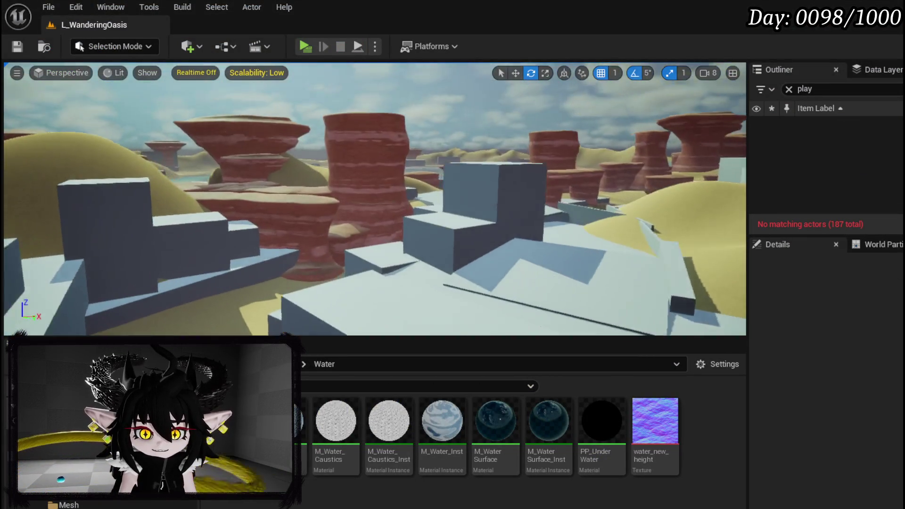
Step: Duplicate CliffB3 as CliffB4, set it on the pale slab and sink it partly underground
key("w")
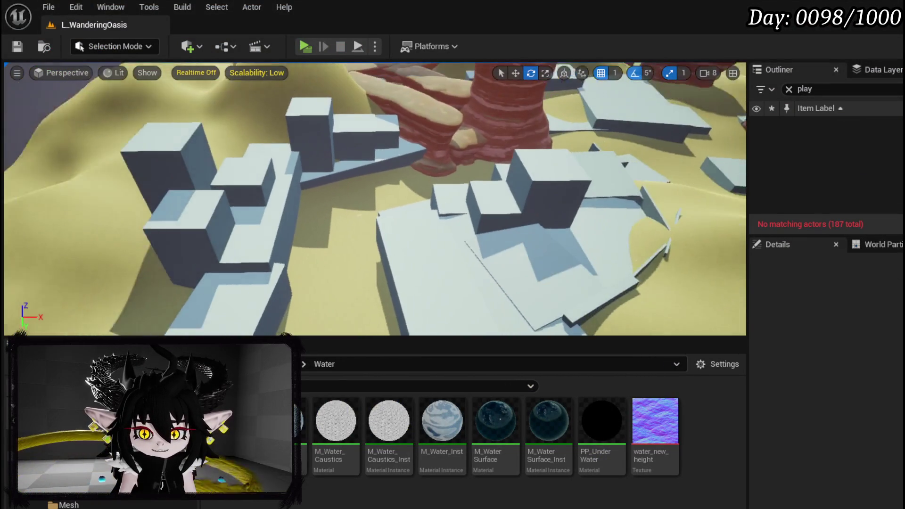
key("s")
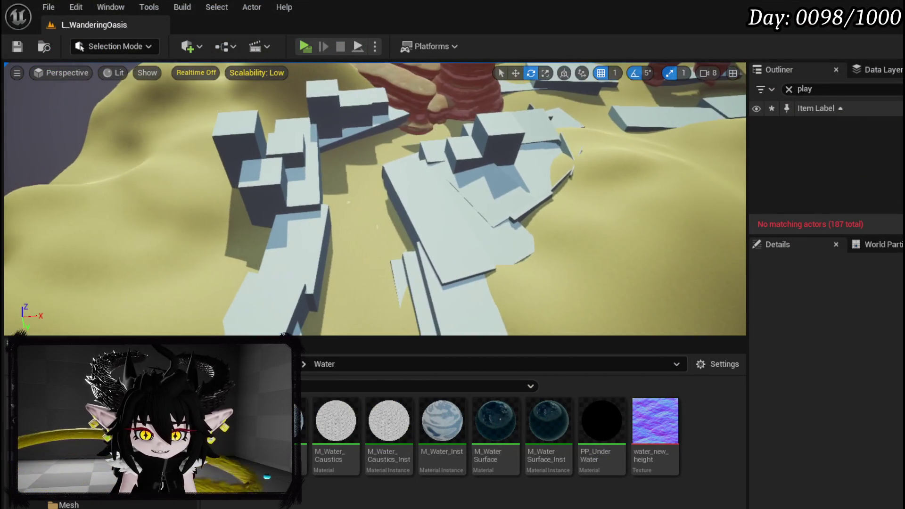
key("s")
key("w")
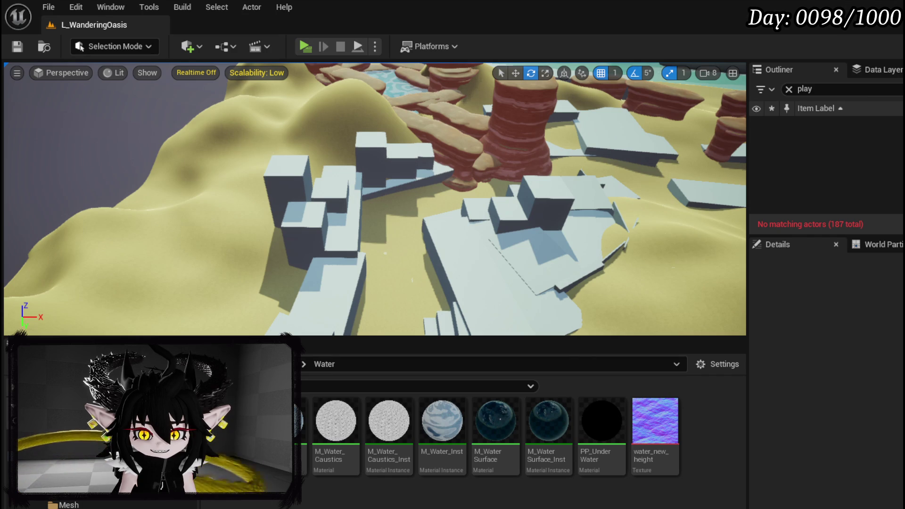
key("w")
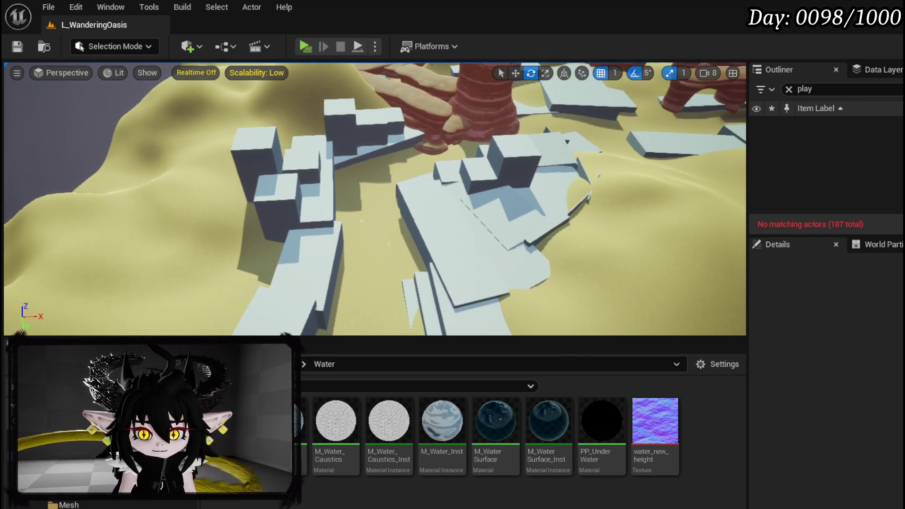
left_click(487, 143)
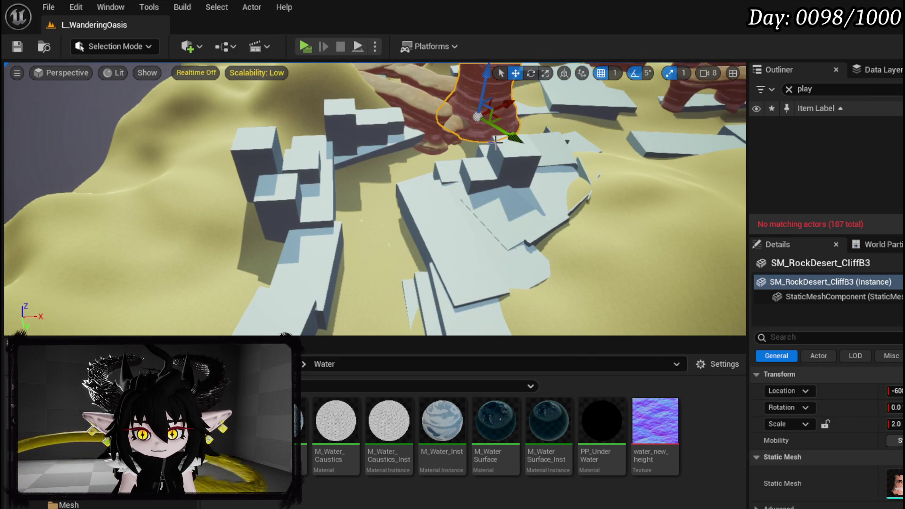
left_click_drag(514, 136, 604, 153, "alt")
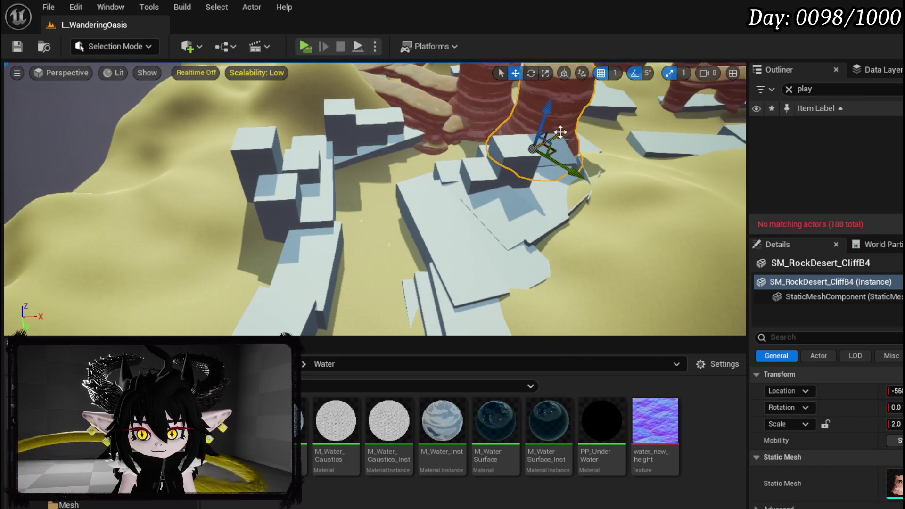
mouse_move(561, 133)
left_mouse_down()
mouse_move(532, 162)
mouse_move(490, 176)
mouse_move(498, 178)
left_mouse_up()
left_click_drag(487, 227, 517, 231)
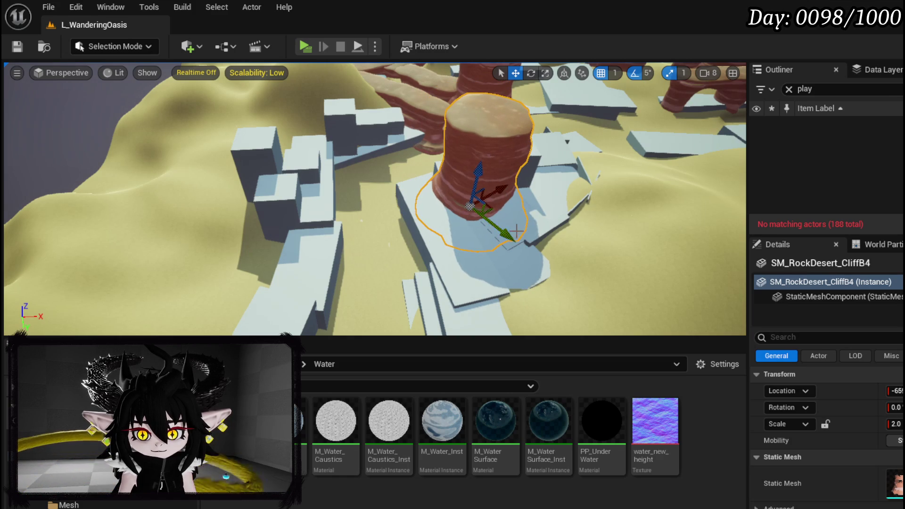
mouse_move(480, 181)
left_mouse_down()
mouse_move(486, 227)
mouse_move(499, 218)
mouse_move(471, 231)
mouse_move(313, 238)
left_mouse_up()
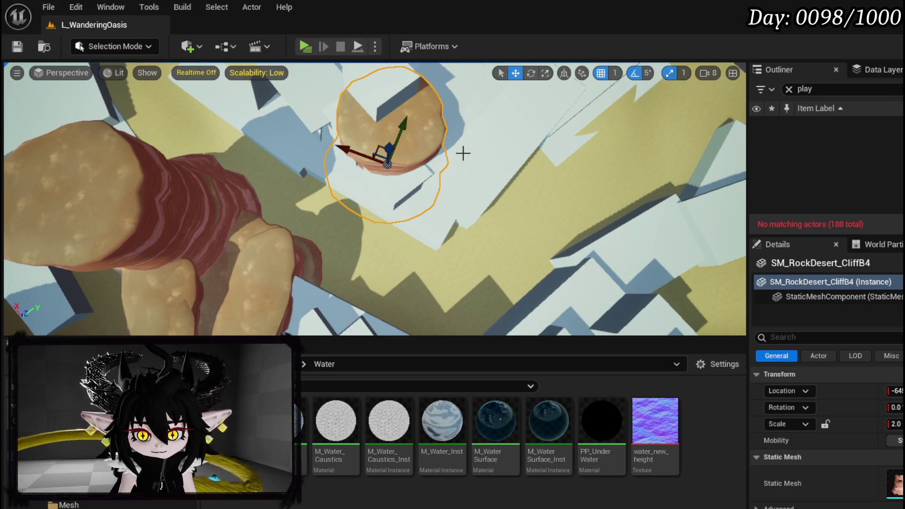
left_click_drag(463, 153, 403, 224)
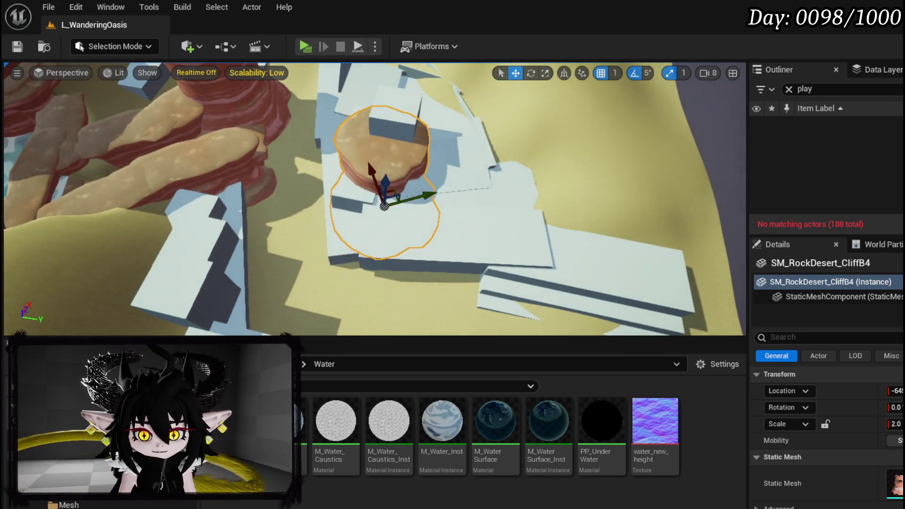
Step: Delete blockout cubes Cube64 and Cube86 and rotate slab Cube65 by 25°
left_click(348, 250)
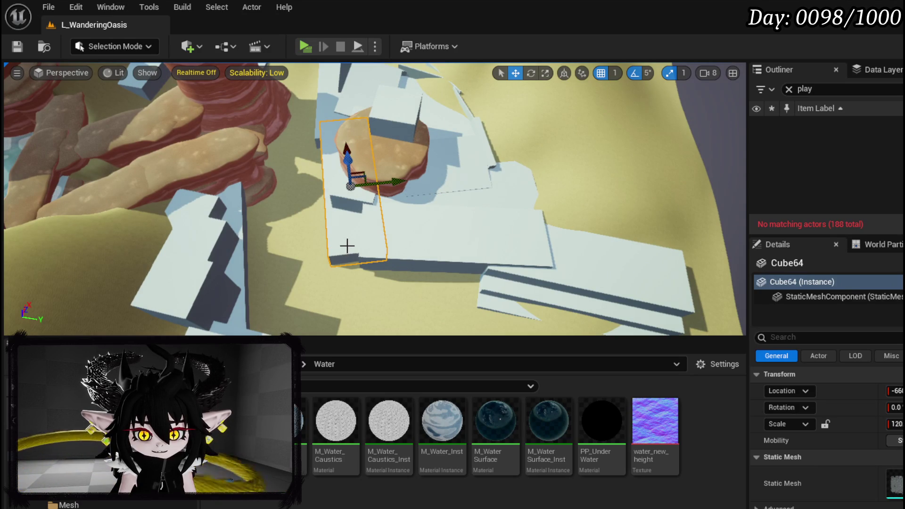
key("Delete")
left_click(373, 254)
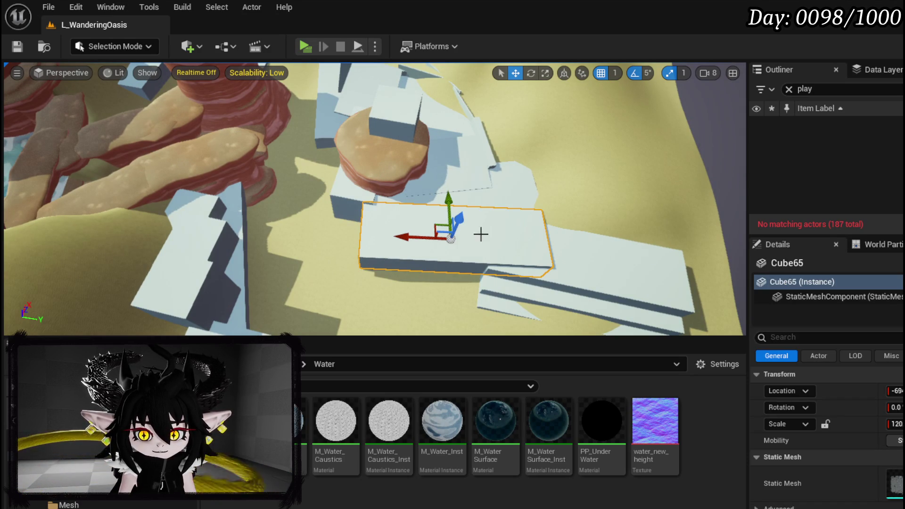
key("e")
mouse_move(424, 274)
left_mouse_down()
mouse_move(406, 221)
mouse_move(422, 267)
mouse_move(411, 243)
left_mouse_up()
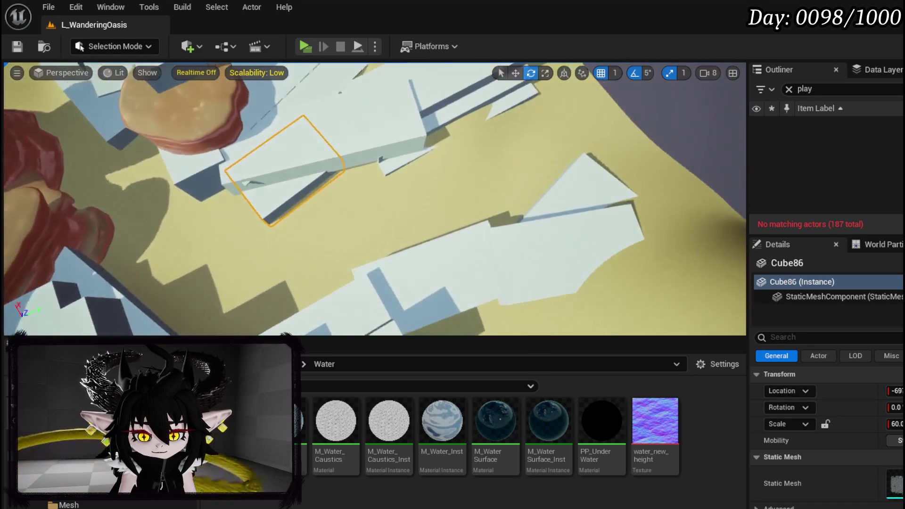
mouse_move(375, 198)
left_mouse_down()
mouse_move(358, 188)
mouse_move(386, 203)
mouse_move(368, 212)
mouse_move(377, 198)
mouse_move(354, 203)
left_mouse_up()
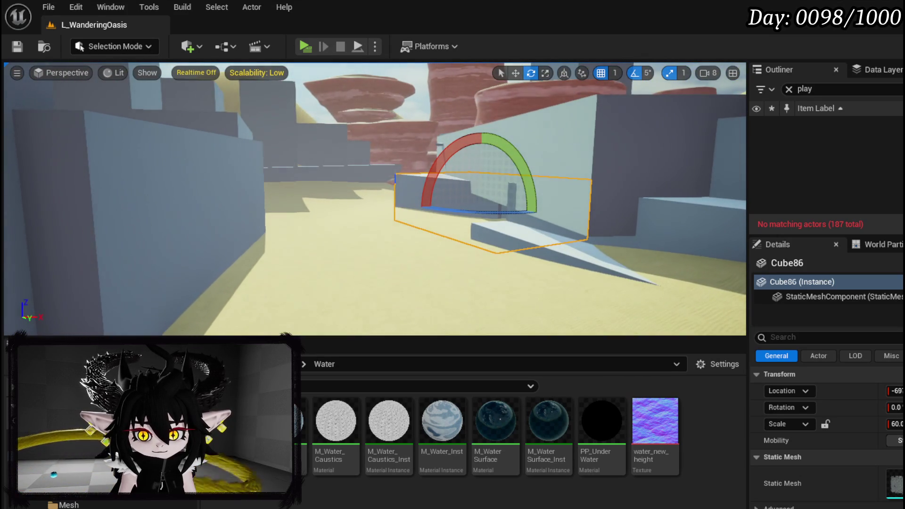
key("Delete")
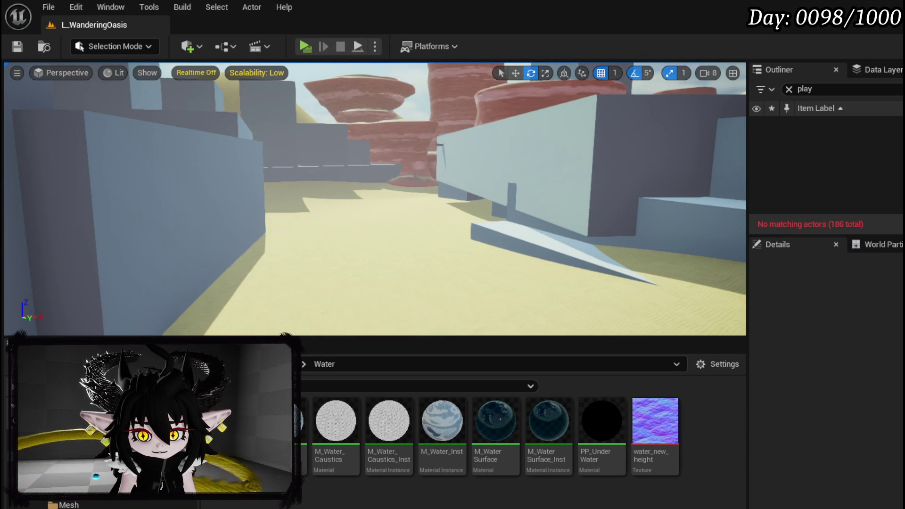
Step: Slide slab Cube65 to the right along X, then pick Cube77 and Cube16
left_click_drag(433, 179, 420, 122)
left_click(538, 133)
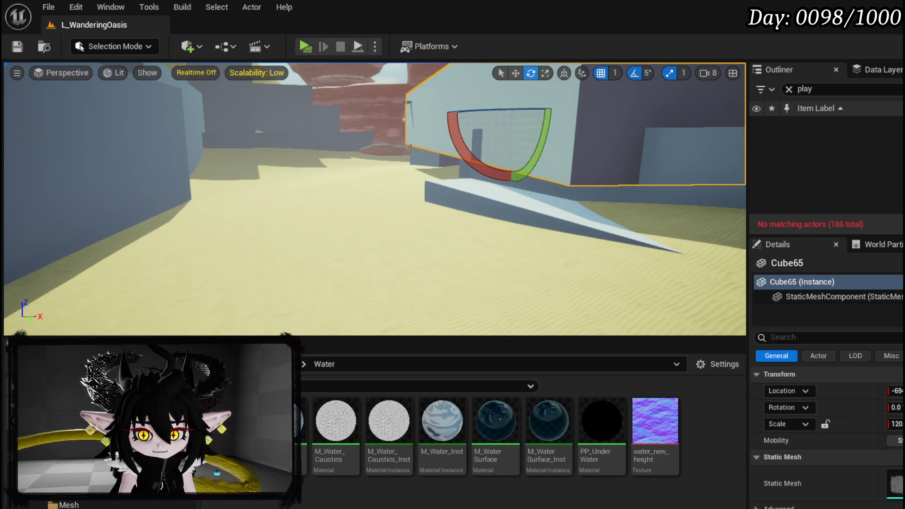
key("w")
left_click_drag(563, 114, 581, 115)
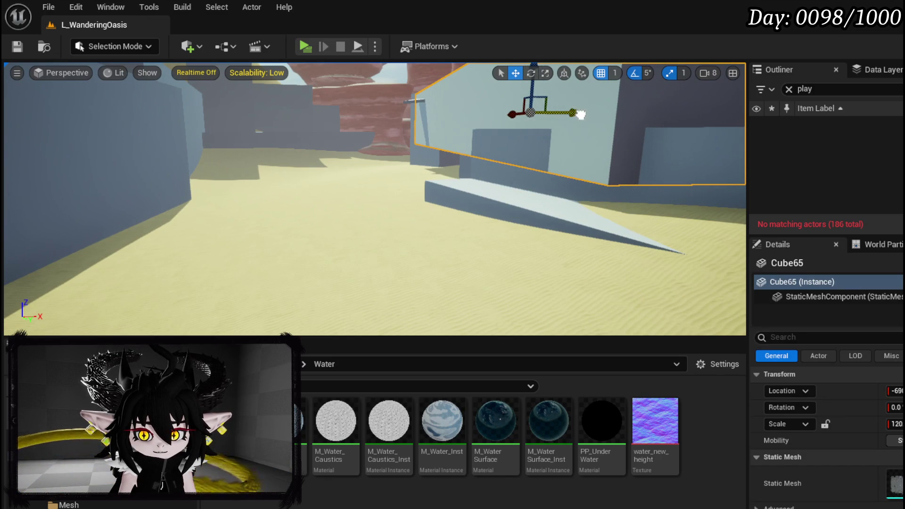
left_click(415, 124)
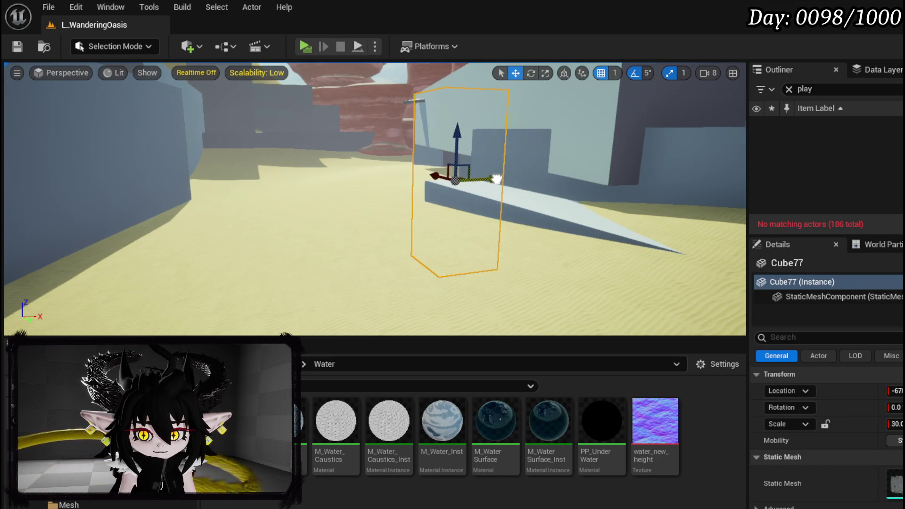
left_click(518, 186)
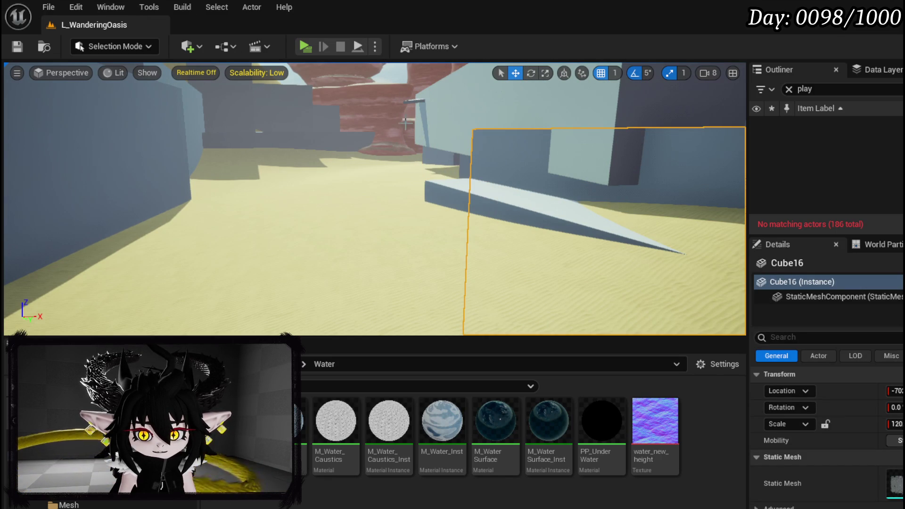
left_click_drag(405, 131, 331, 132)
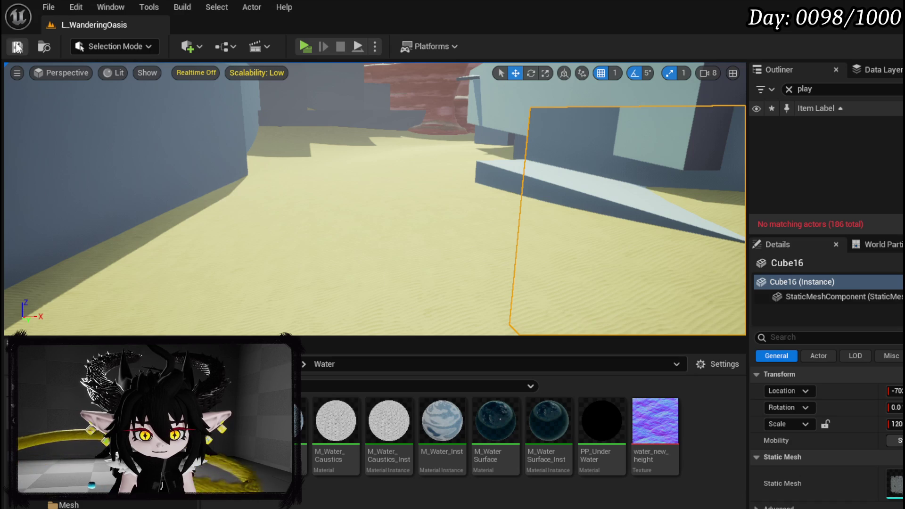
left_click(305, 46)
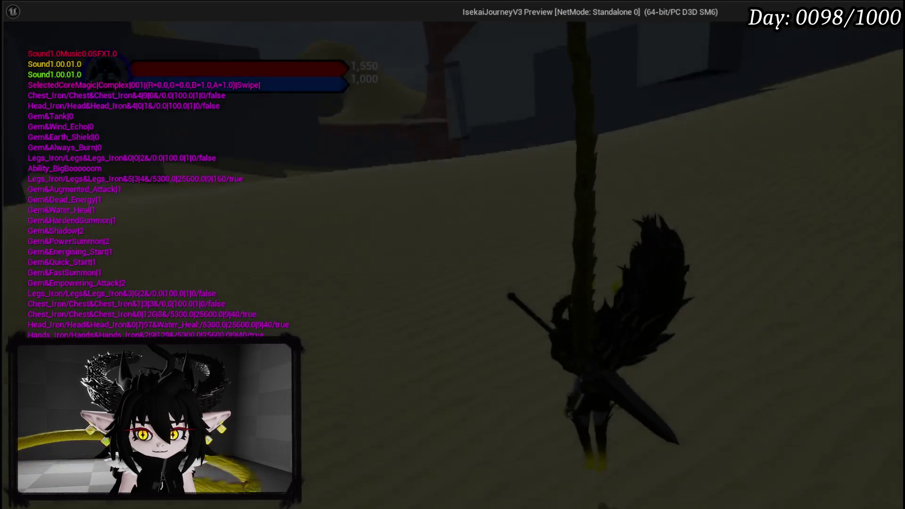
key("a")
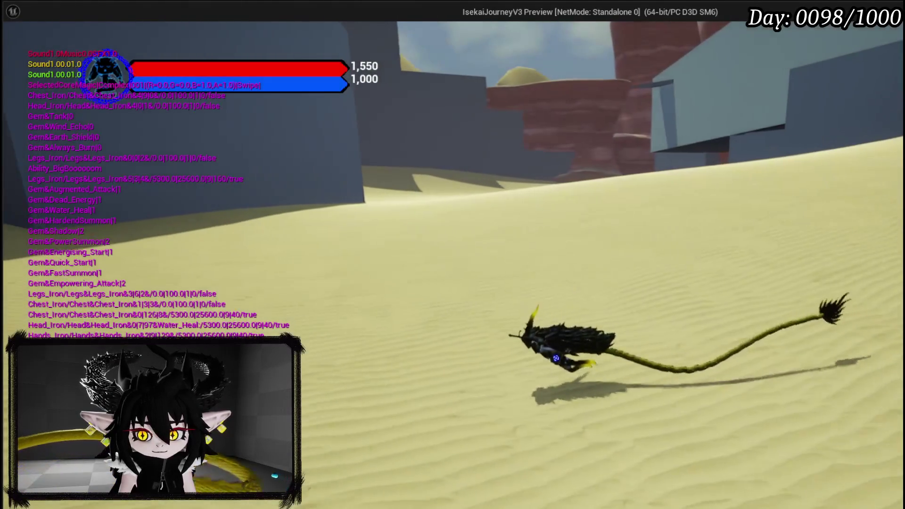
key("d")
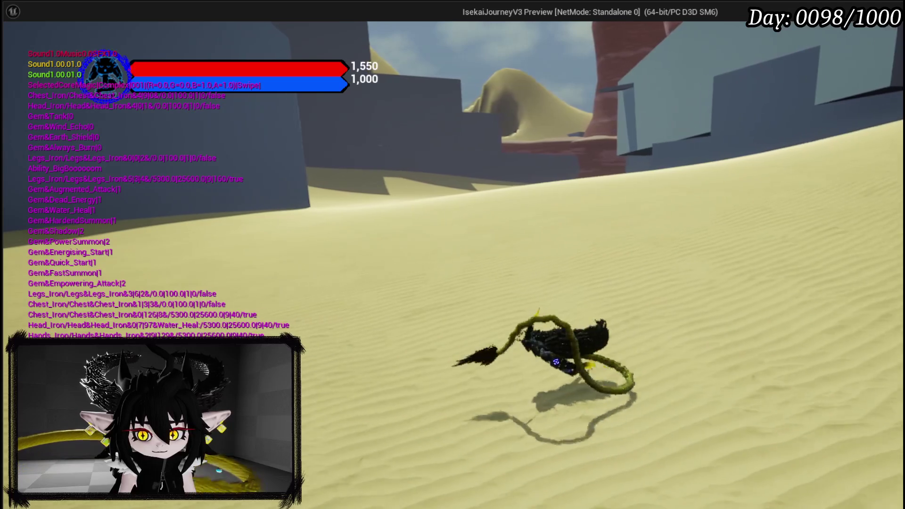
key("w")
key("space")
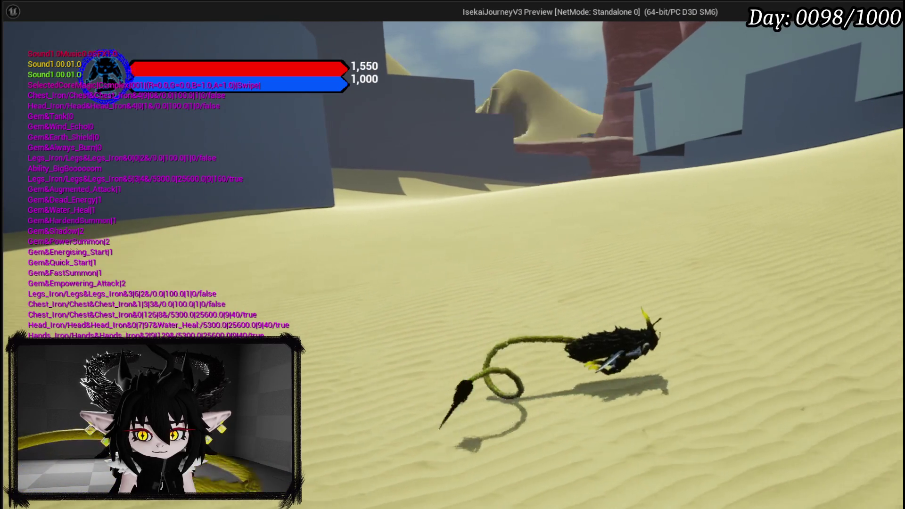
Step: End the play-test and fly the view down over the sand landscape
key("Escape")
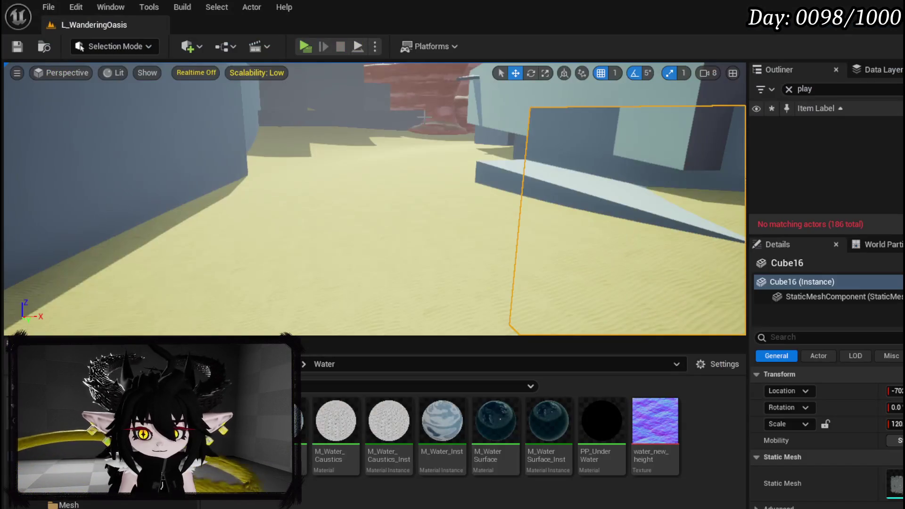
mouse_move(372, 198)
left_mouse_down()
mouse_move(349, 221)
mouse_move(349, 264)
left_mouse_up()
left_click_drag(381, 142, 373, 184)
left_click(380, 157)
Step: Zoom the view in close to the red rock pillars among the blockout cubes
scroll(375, 198, "down", 10)
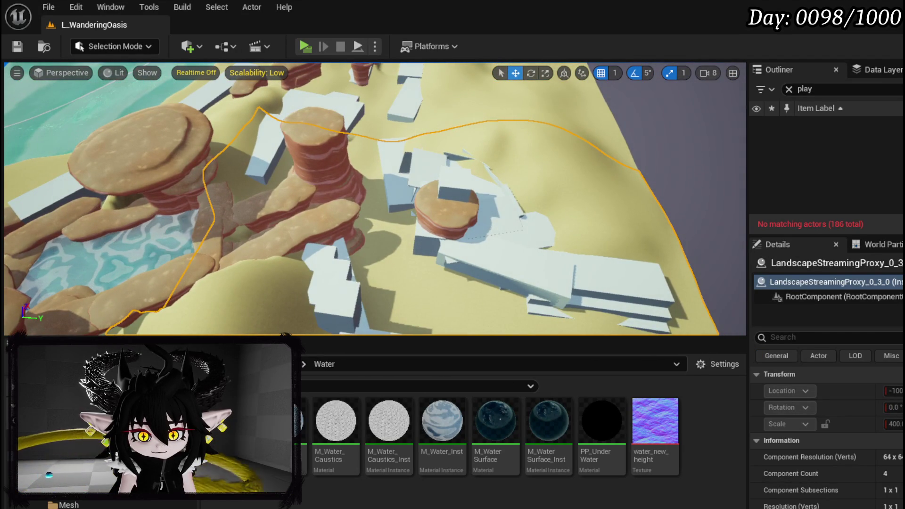
scroll(375, 198, "up", 5)
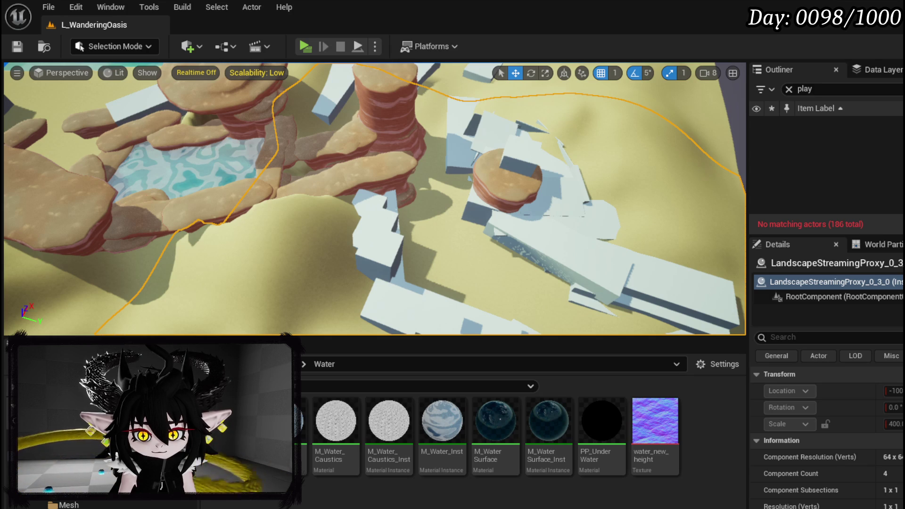
scroll(375, 198, "up", 10)
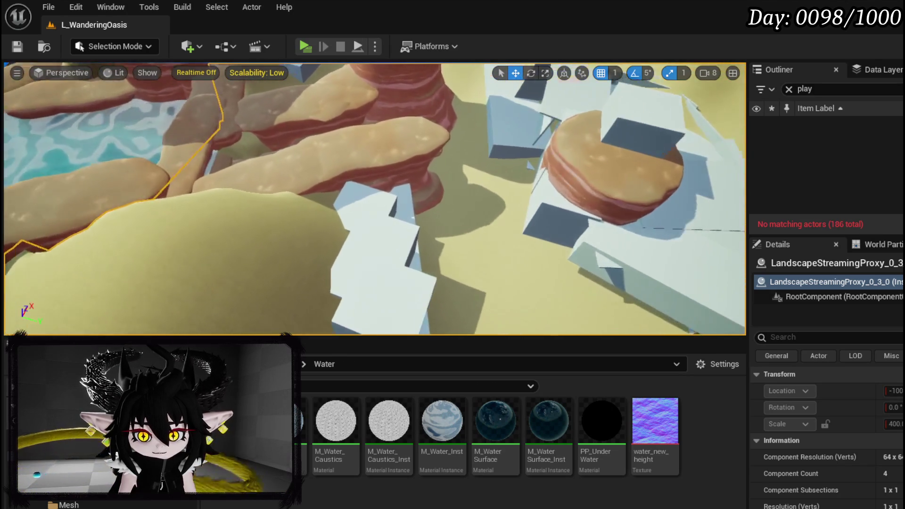
scroll(375, 198, "up", 10)
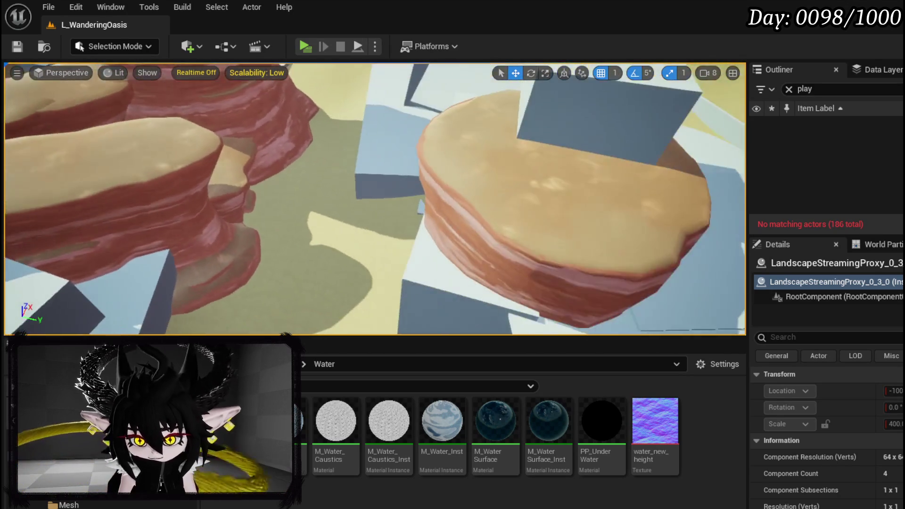
scroll(295, 143, "up", 6)
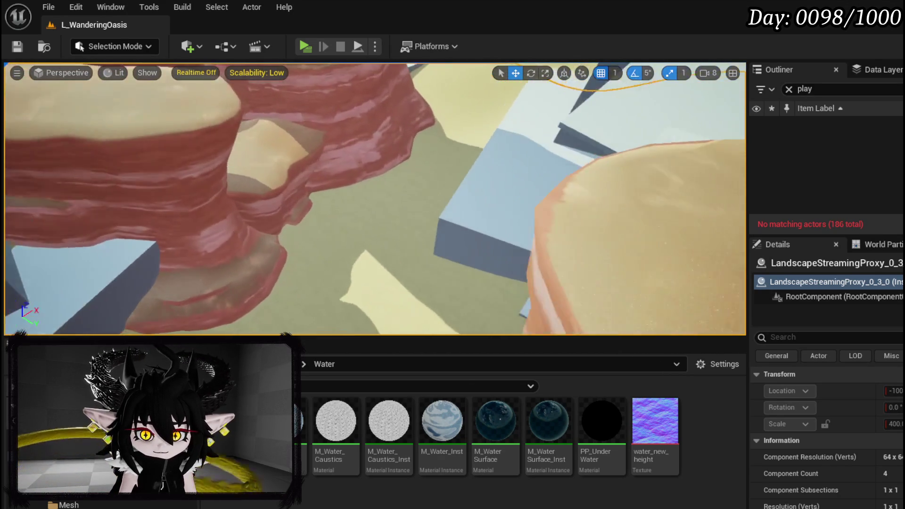
Step: Duplicate SM_RockDesert_CliffA42 into CliffA44 and move the copy up and right
left_click(203, 245)
scroll(202, 245, "down", 3)
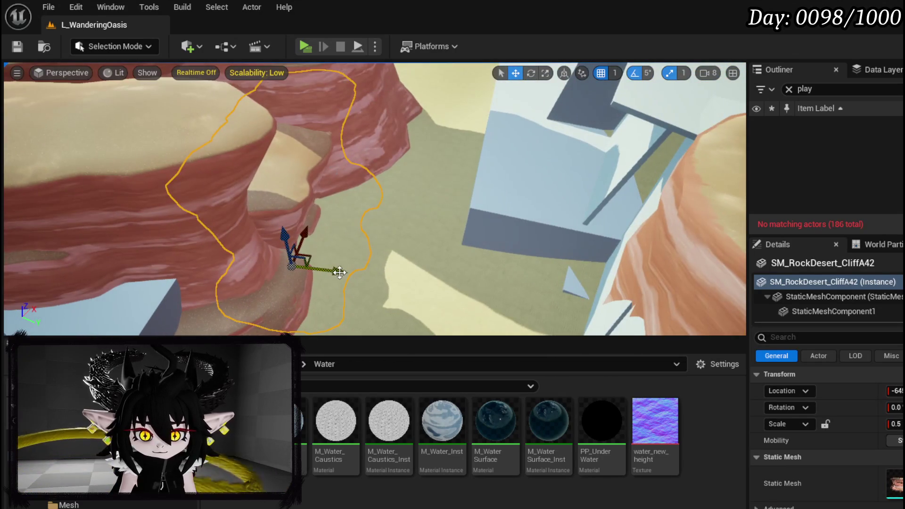
key("e")
mouse_move(338, 273)
left_mouse_down()
mouse_move(439, 273)
mouse_move(390, 210)
mouse_move(460, 264)
mouse_move(470, 293)
left_mouse_up()
key("w")
mouse_move(374, 300)
left_mouse_down()
mouse_move(390, 229)
mouse_move(396, 263)
left_mouse_up()
Step: Slide the CliffA45 copy along X, sink it into the sand and shift it into place
mouse_move(392, 317)
left_mouse_down()
mouse_move(349, 298)
mouse_move(346, 244)
mouse_move(353, 242)
mouse_move(351, 271)
left_mouse_up()
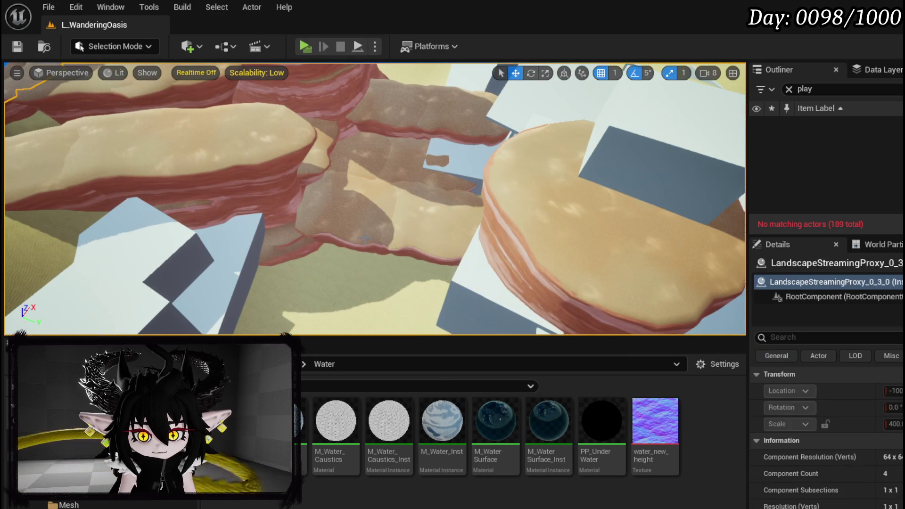
mouse_move(357, 241)
left_mouse_down()
mouse_move(368, 221)
mouse_move(410, 226)
mouse_move(399, 280)
left_mouse_up()
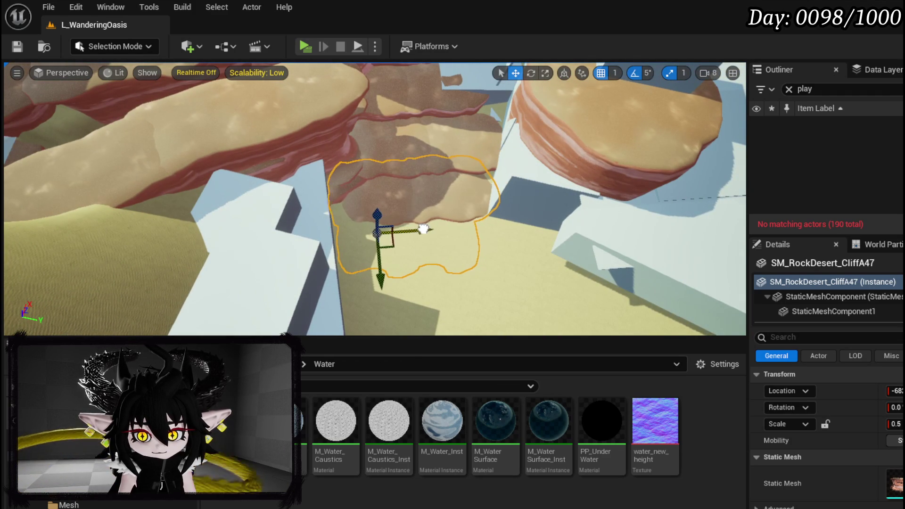
left_click_drag(427, 231, 382, 237)
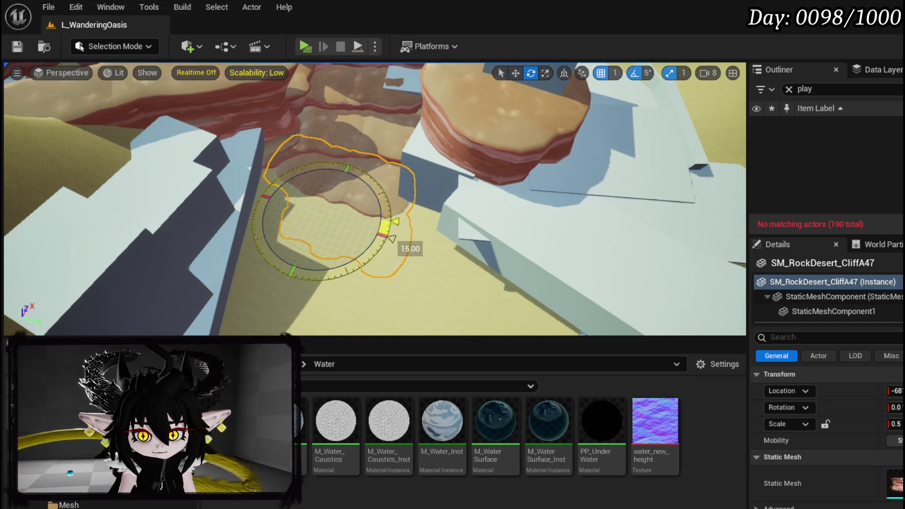
left_click_drag(400, 250, 382, 226)
left_click_drag(475, 218, 475, 219)
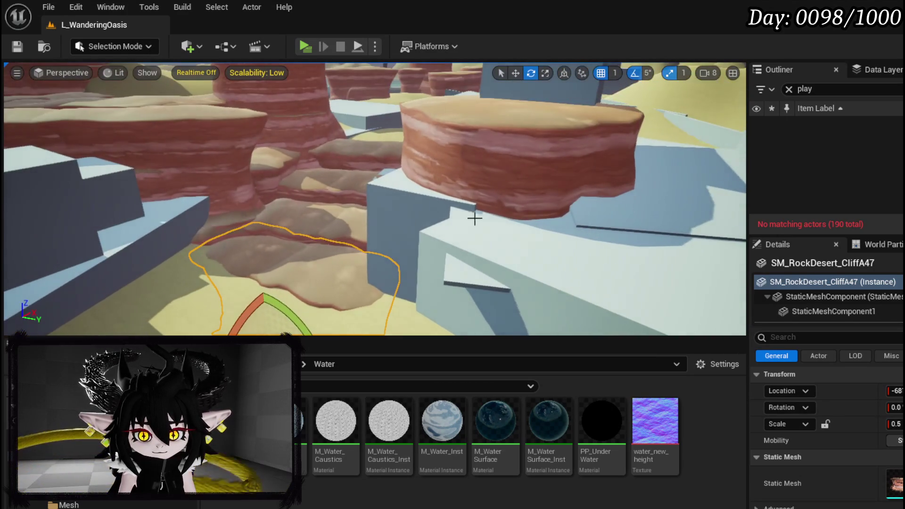
left_click(454, 169)
left_click_drag(455, 168, 454, 169)
left_click_drag(209, 183, 529, 268)
Step: Slide the CliffA48 pillar across the ground, then check CliffB4, Cube102 and Cube75
key("w")
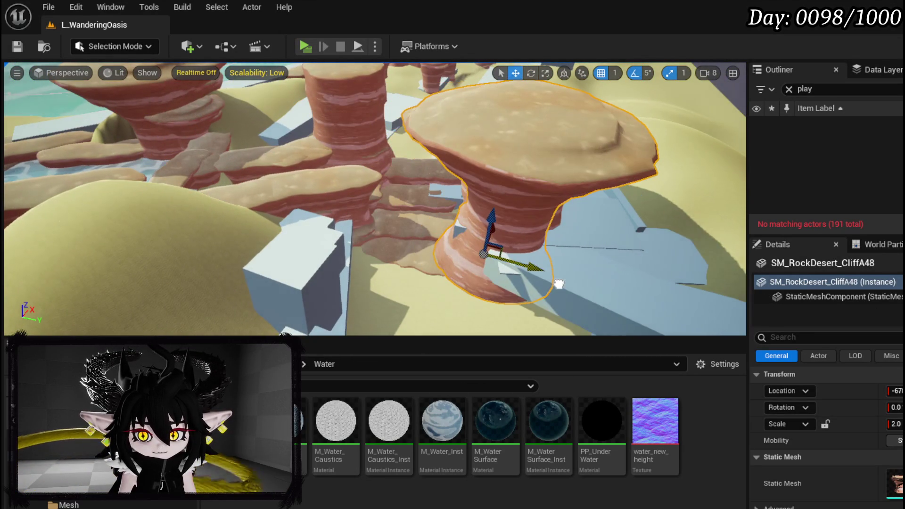
mouse_move(476, 227)
left_mouse_down()
mouse_move(488, 264)
mouse_move(484, 257)
mouse_move(519, 250)
mouse_move(507, 252)
left_mouse_up()
left_click(589, 238)
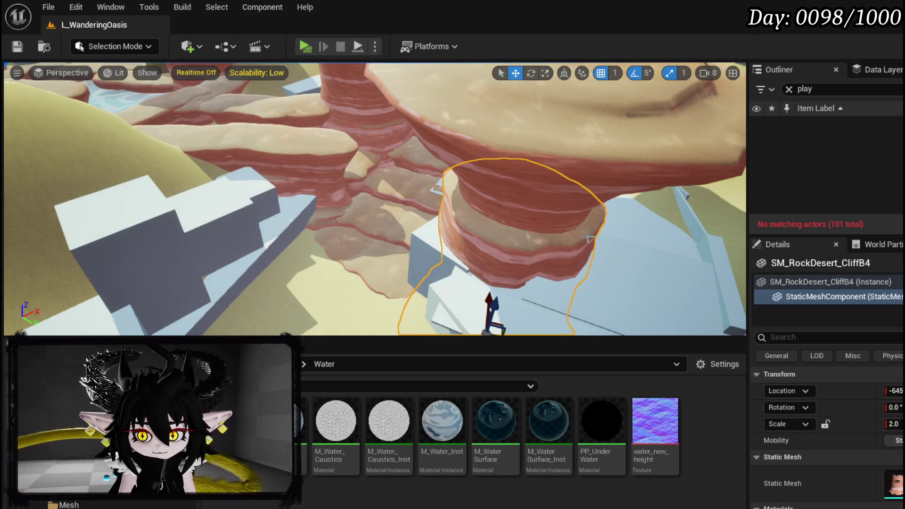
left_click_drag(550, 195, 530, 204)
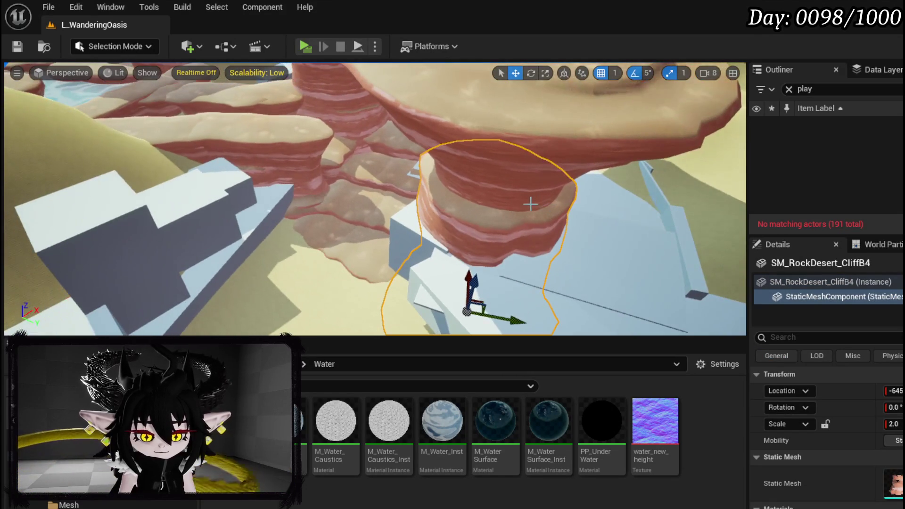
left_click_drag(455, 211, 456, 216)
left_click(460, 218)
left_click(415, 173)
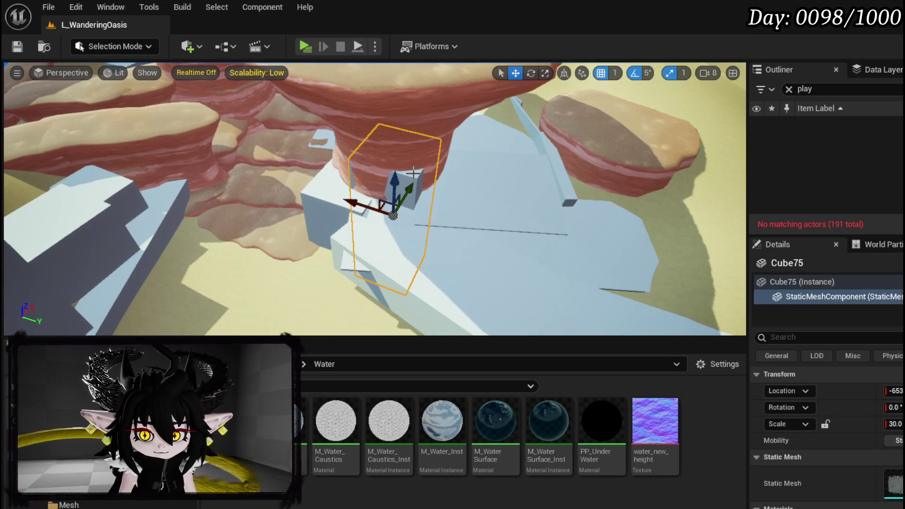
Step: Set CliffA48's uniform scale to 1.0 and move it down and to the left
left_click(392, 139)
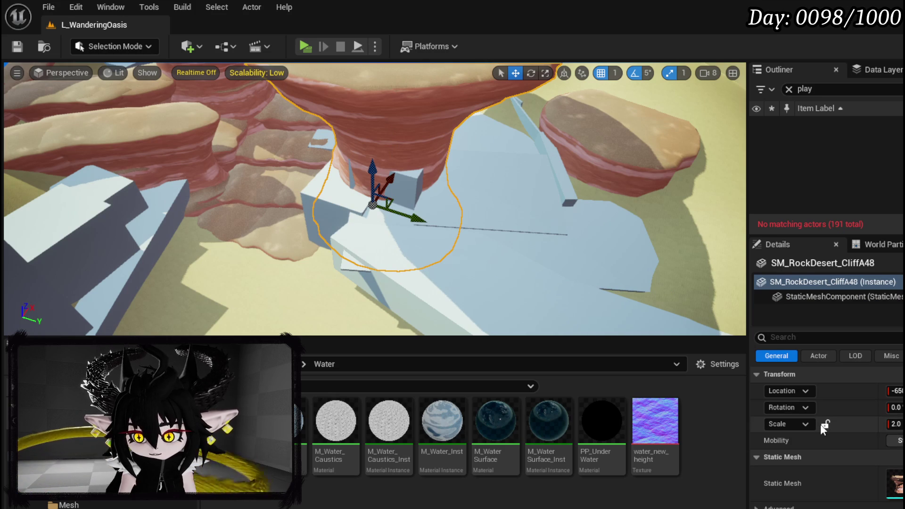
type("1")
key("Return")
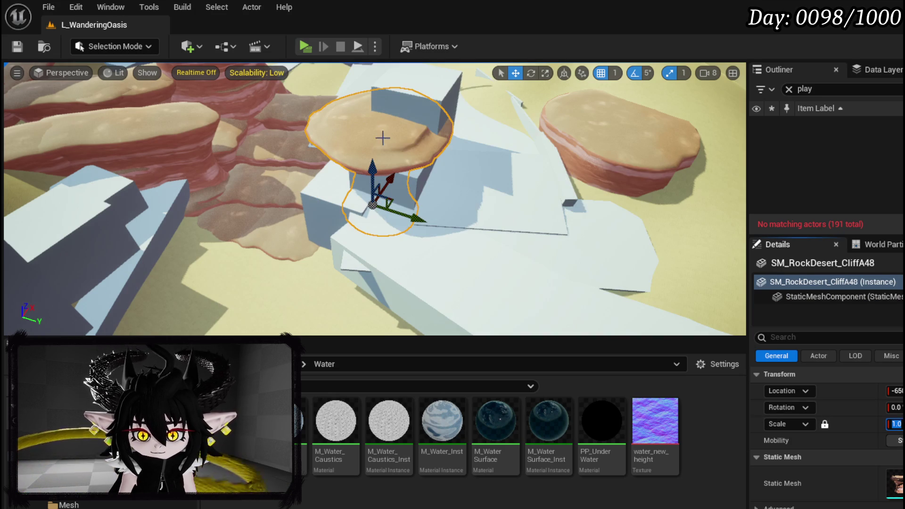
left_click_drag(390, 180, 355, 230)
left_click_drag(316, 198, 354, 197)
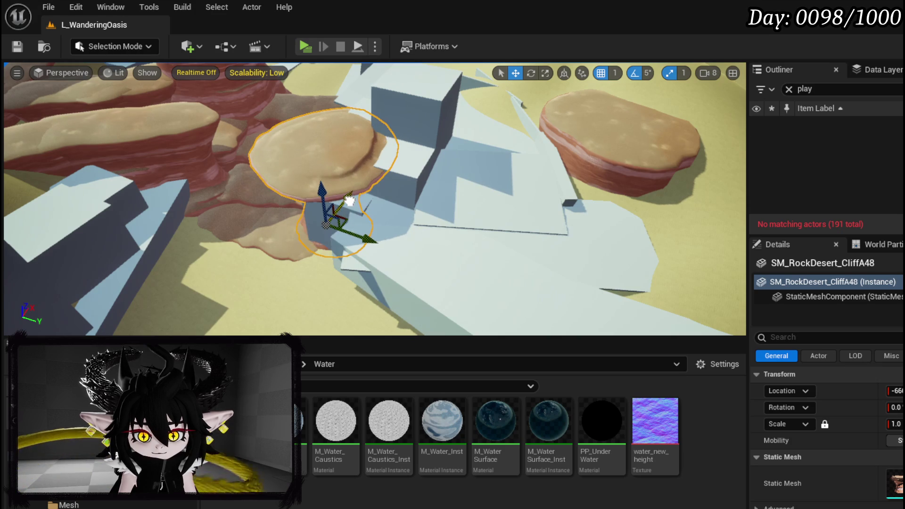
Step: Delete blockout cube Cube77 and fly closer to select the rock pillar in front
left_click(337, 218)
key("Delete")
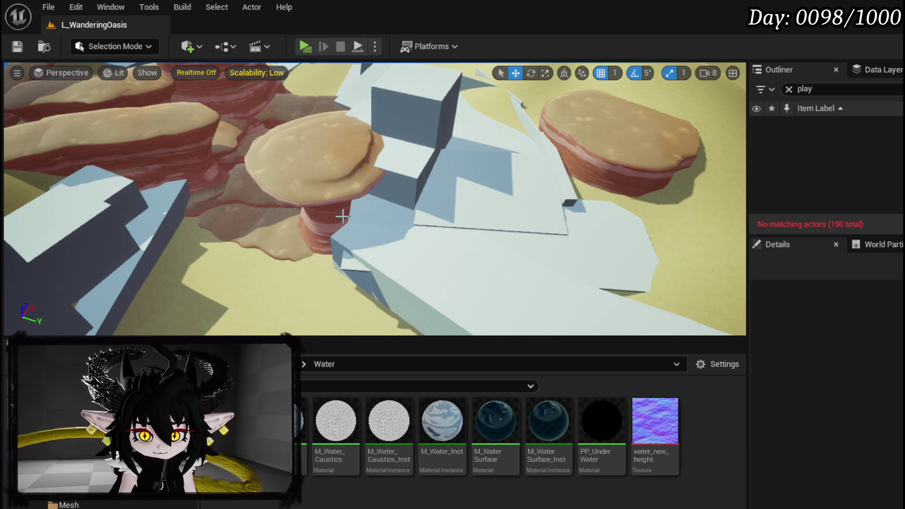
key("w")
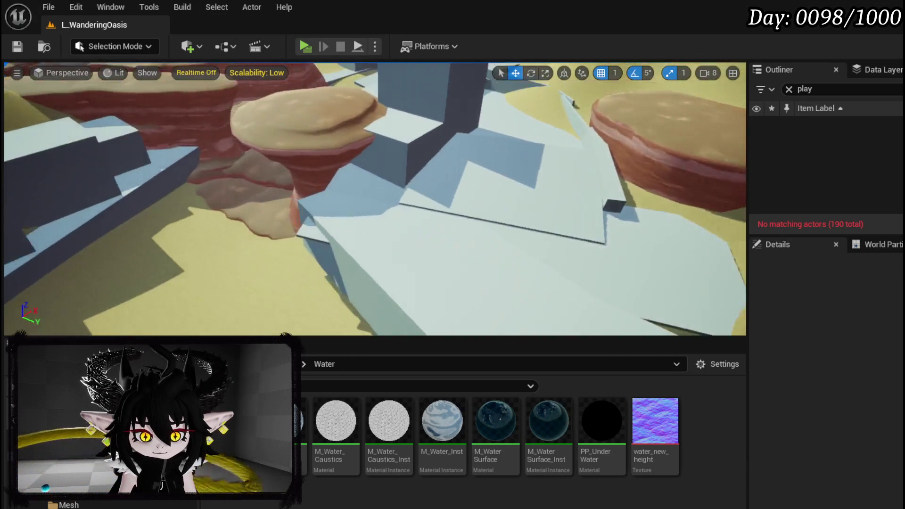
key("s")
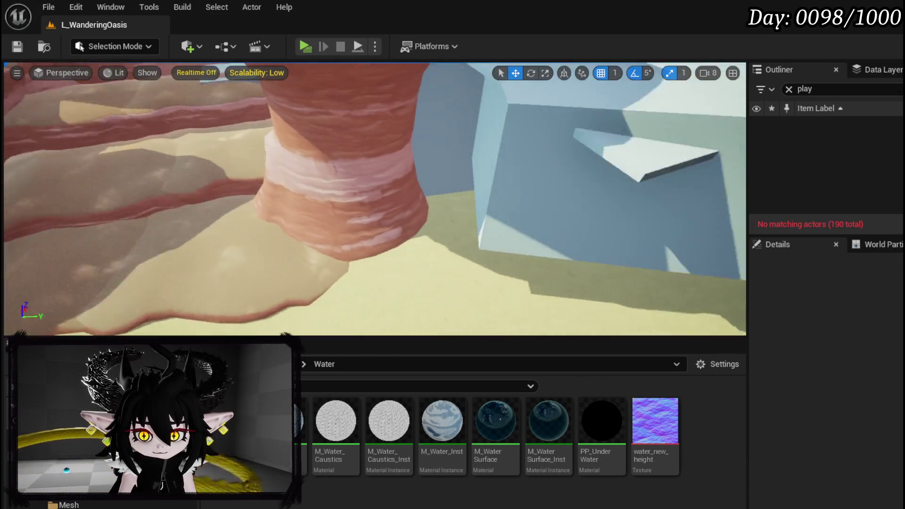
key("a")
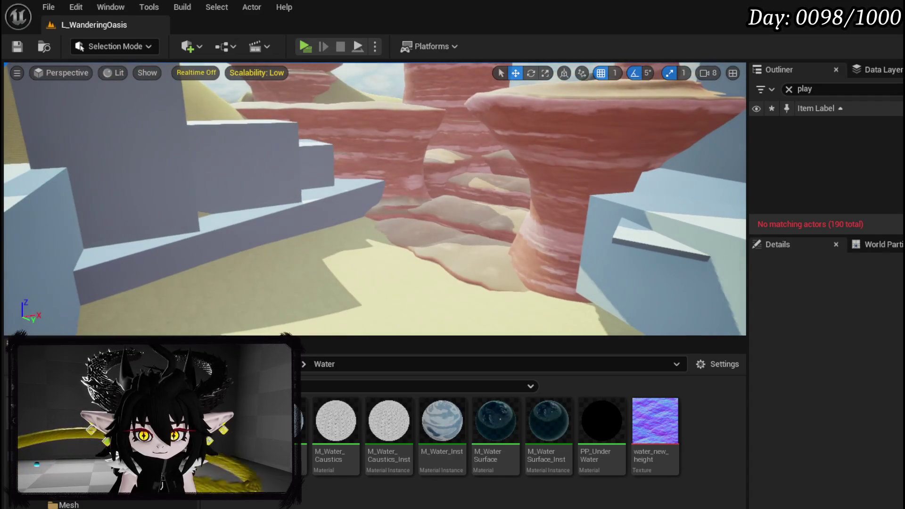
key("w")
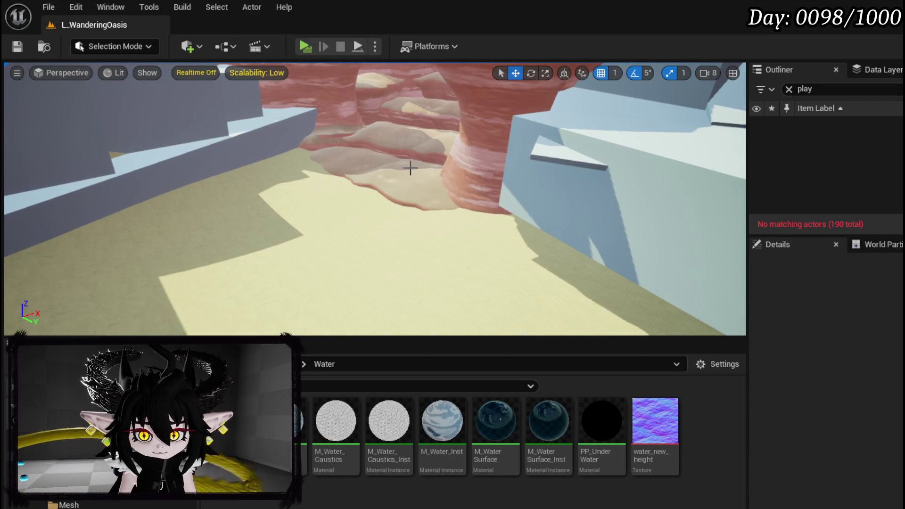
key("w")
left_click(452, 199)
Step: Duplicate the rock pillar as CliffA49 and lower it, then undo with Ctrl+Z
left_click_drag(464, 241, 320, 184)
key("a")
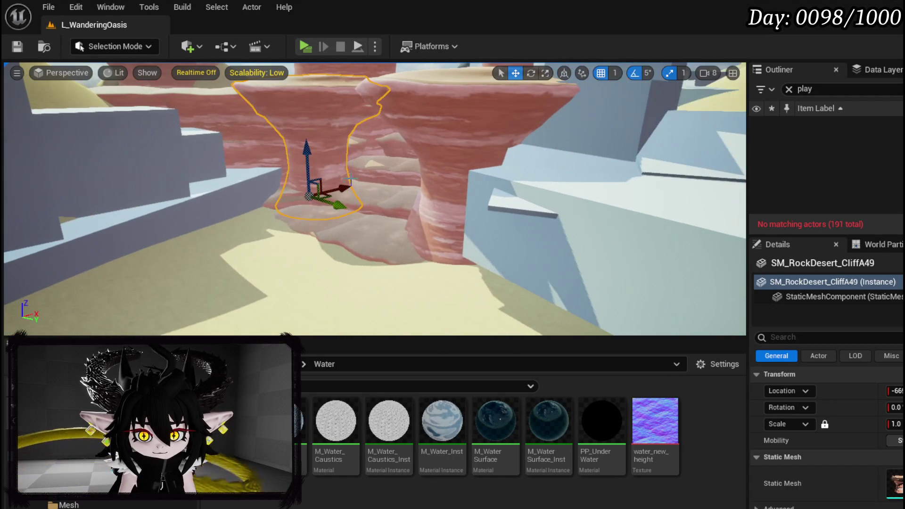
left_click_drag(309, 162, 309, 183)
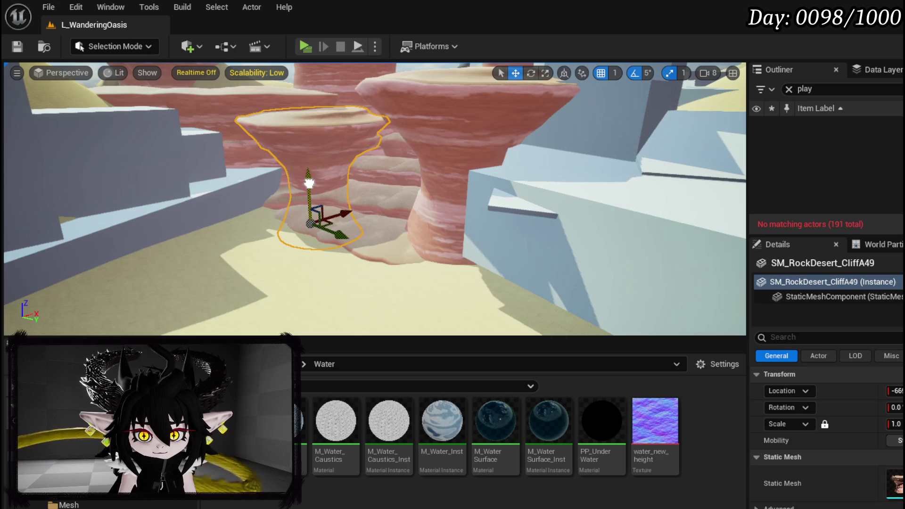
key("ctrl+z")
key("ctrl+z")
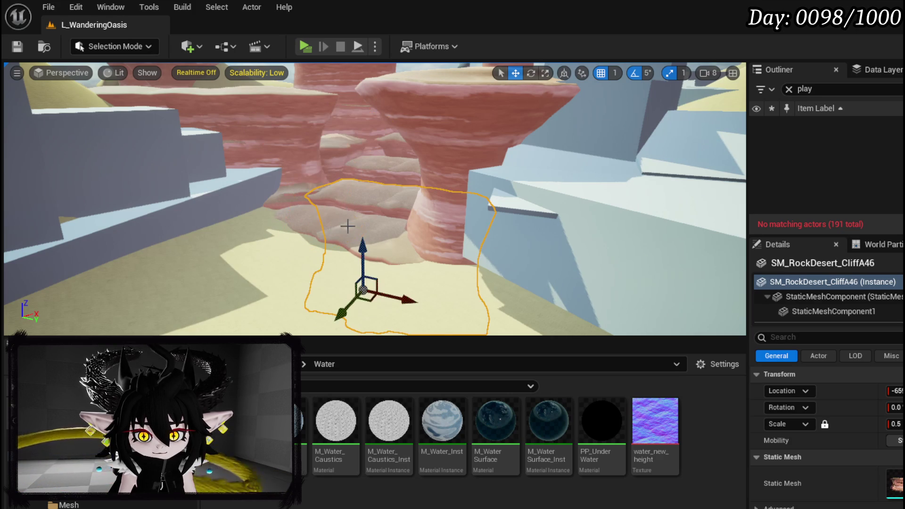
Step: Slide CliffA49 left along X, sink it into the sand, and fine-tune its Y position
left_click(342, 255)
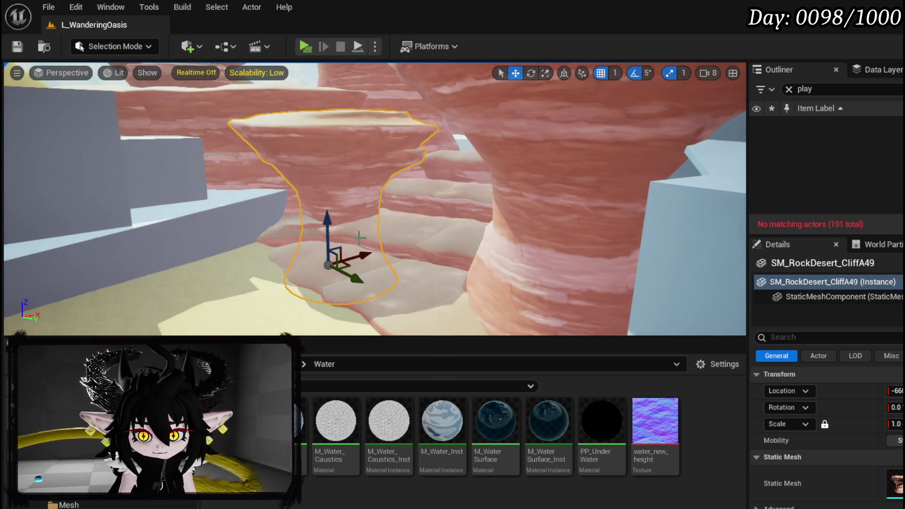
mouse_move(342, 255)
left_mouse_down()
mouse_move(262, 248)
mouse_move(250, 132)
left_mouse_up()
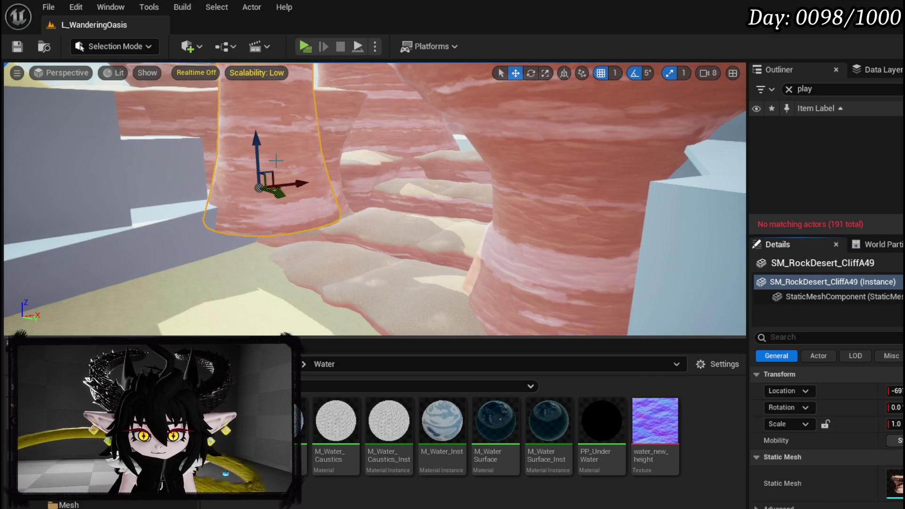
mouse_move(257, 145)
left_mouse_down()
mouse_move(256, 201)
mouse_move(299, 179)
mouse_move(401, 298)
left_mouse_up()
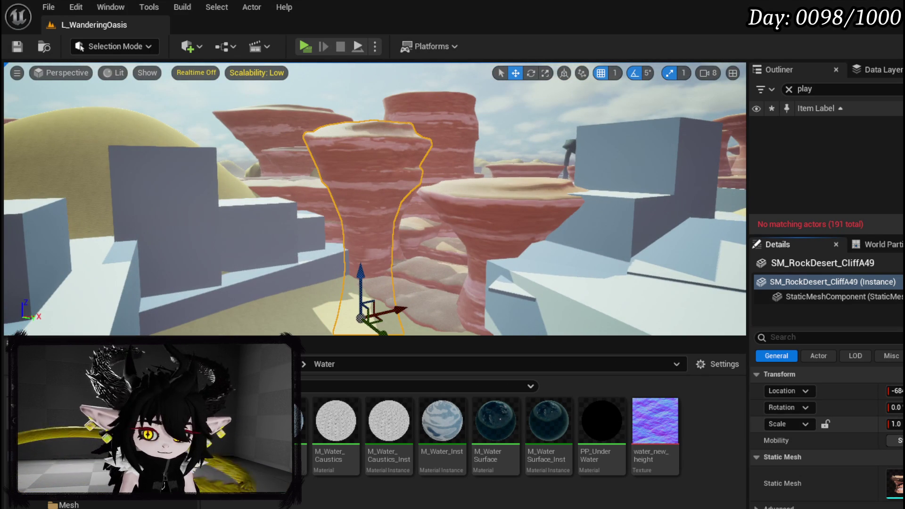
left_click_drag(364, 268, 360, 257)
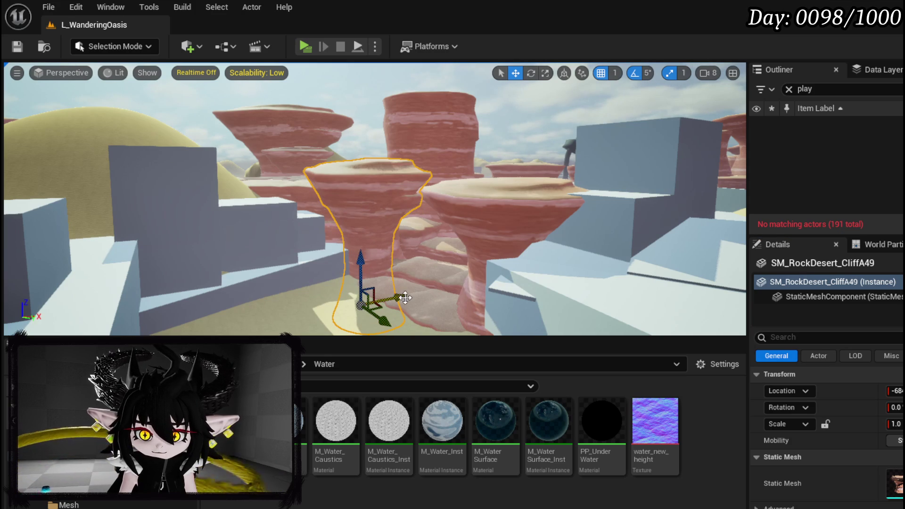
mouse_move(405, 297)
left_mouse_down()
mouse_move(412, 295)
mouse_move(324, 291)
mouse_move(408, 285)
left_mouse_up()
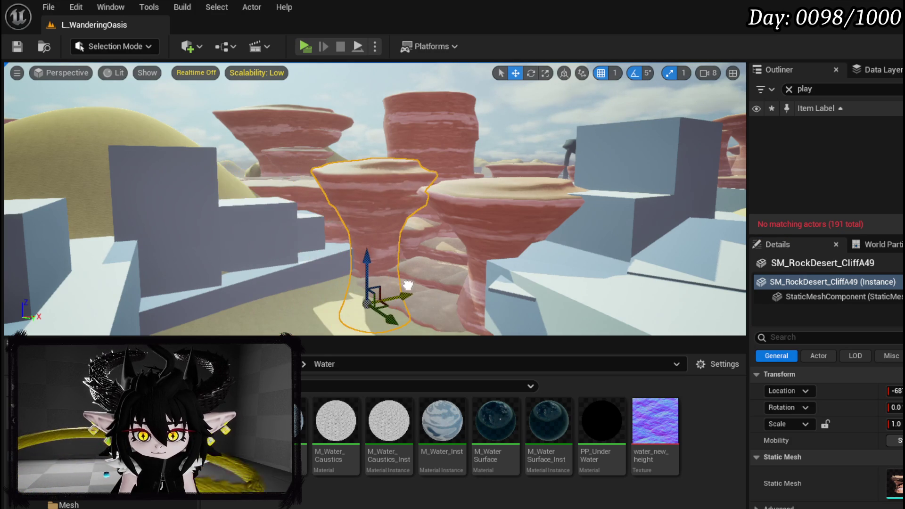
mouse_move(387, 324)
left_mouse_down()
mouse_move(368, 281)
mouse_move(379, 303)
mouse_move(404, 299)
mouse_move(429, 188)
left_mouse_up()
left_click(383, 304)
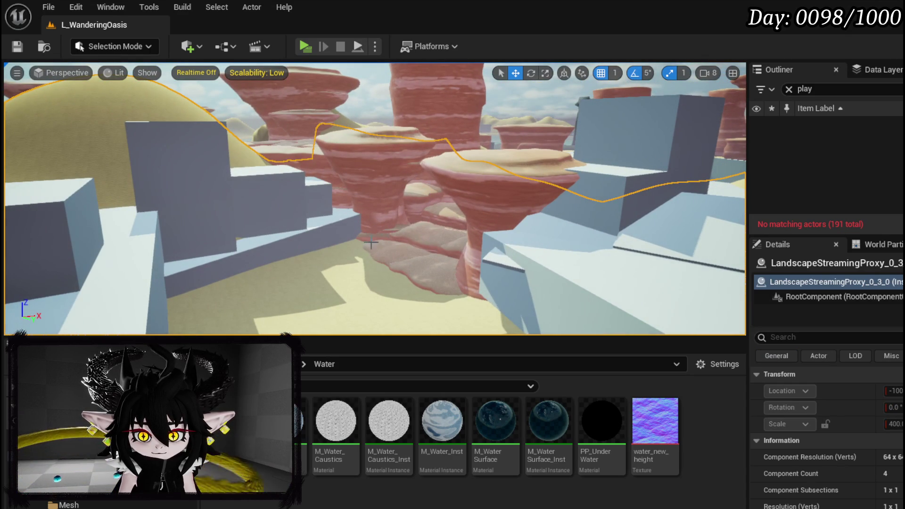
Step: Turn the CliffA50 rock slab by -50 degrees
left_click_drag(391, 234, 387, 230)
left_click(387, 231)
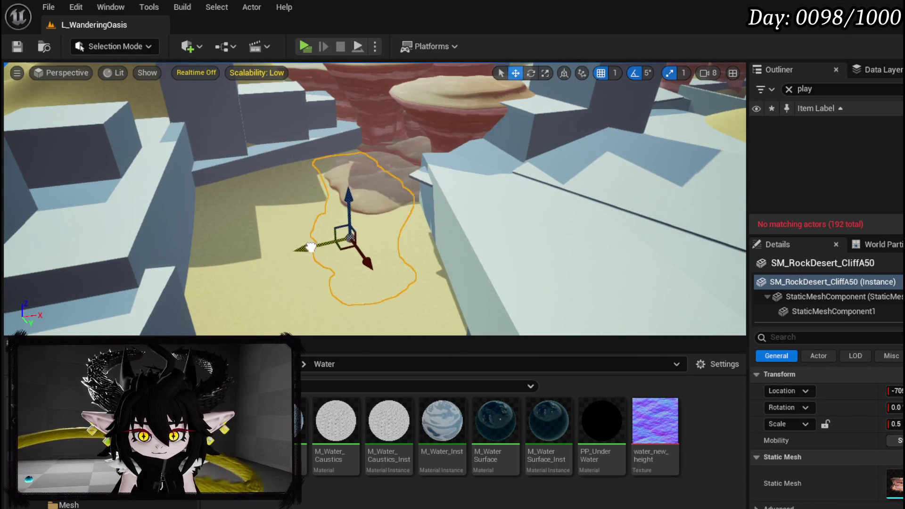
key("e")
mouse_move(320, 278)
left_mouse_down()
mouse_move(359, 282)
mouse_move(396, 264)
mouse_move(384, 245)
mouse_move(385, 206)
left_mouse_up()
key("w")
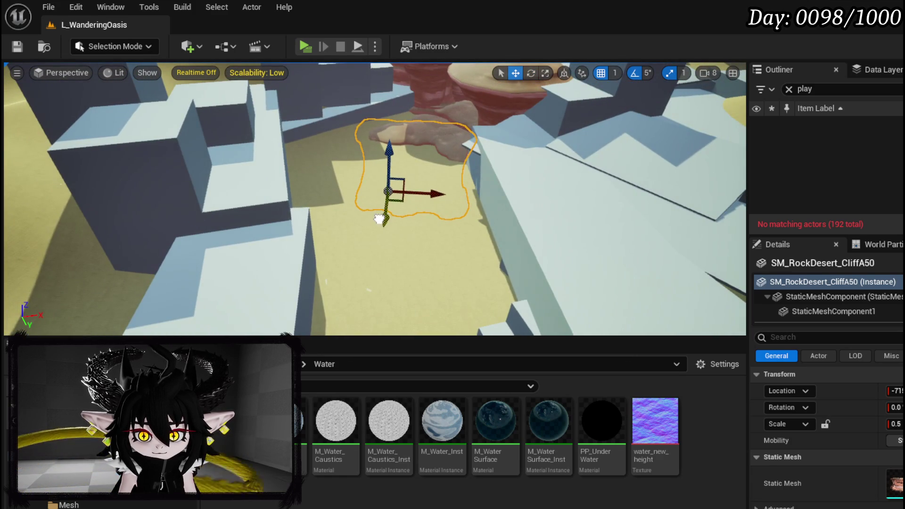
left_click(394, 192)
Step: Slide the CliffA50 slab back along its Y axis
left_click(390, 130)
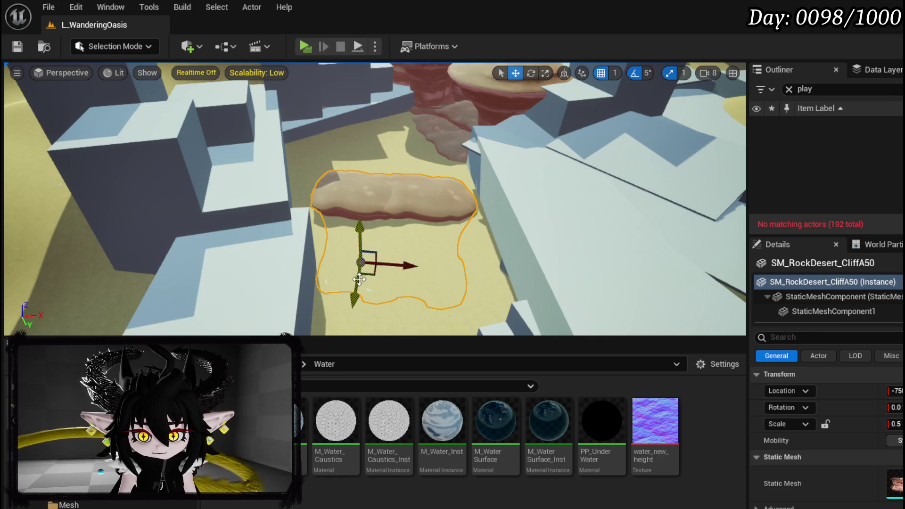
left_click_drag(364, 246, 376, 210)
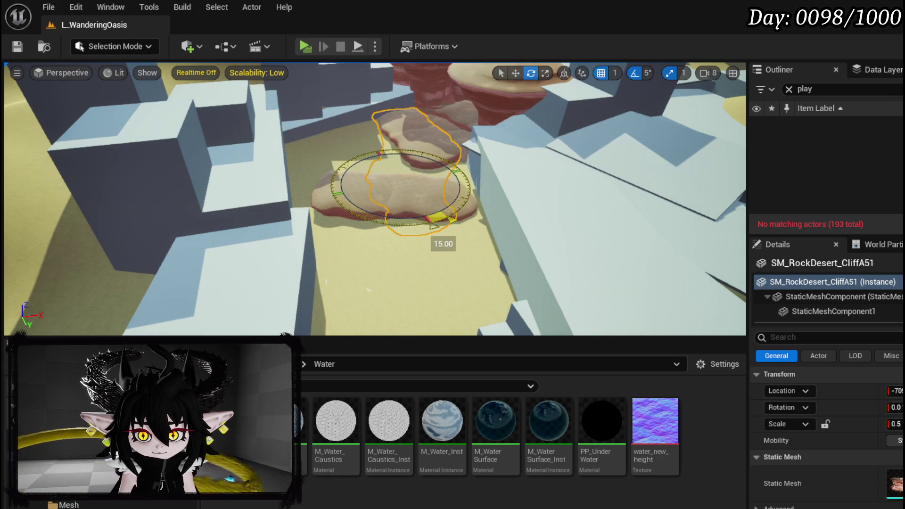
left_click(414, 214)
key("w")
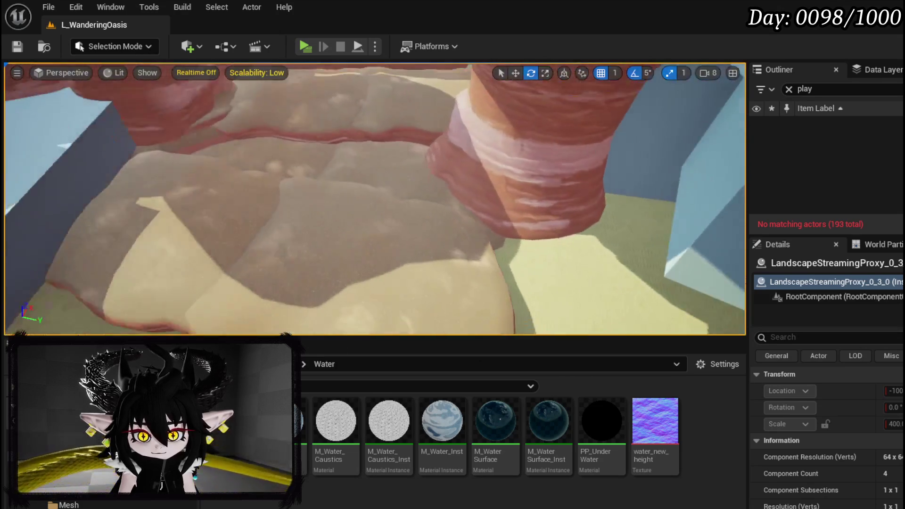
key("s")
Step: Slide the CliffA51 slab along X and turn it by 5 degrees
left_click(360, 211)
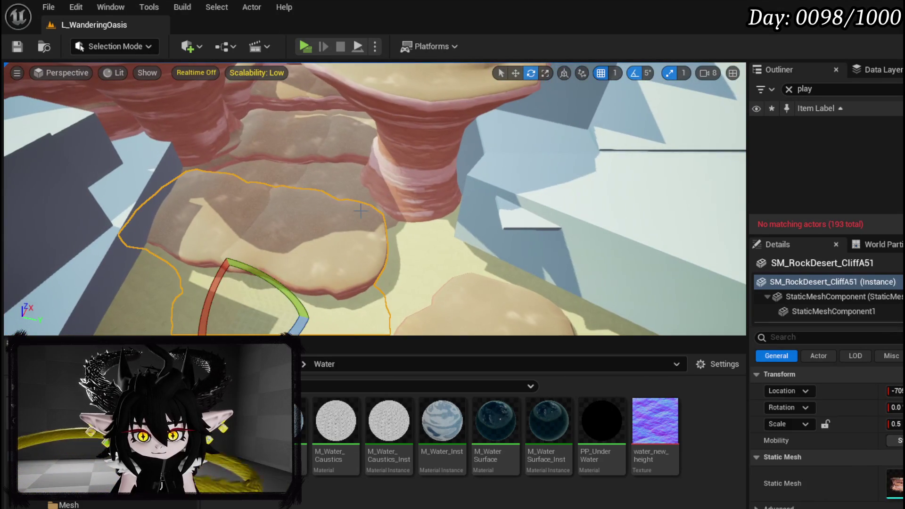
key("w")
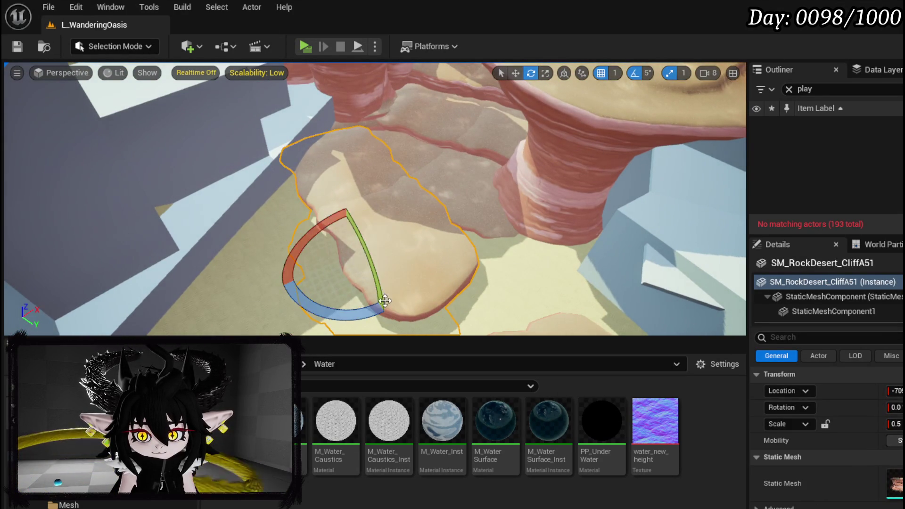
key("w")
mouse_move(374, 294)
left_mouse_down()
mouse_move(358, 254)
mouse_move(370, 259)
left_mouse_up()
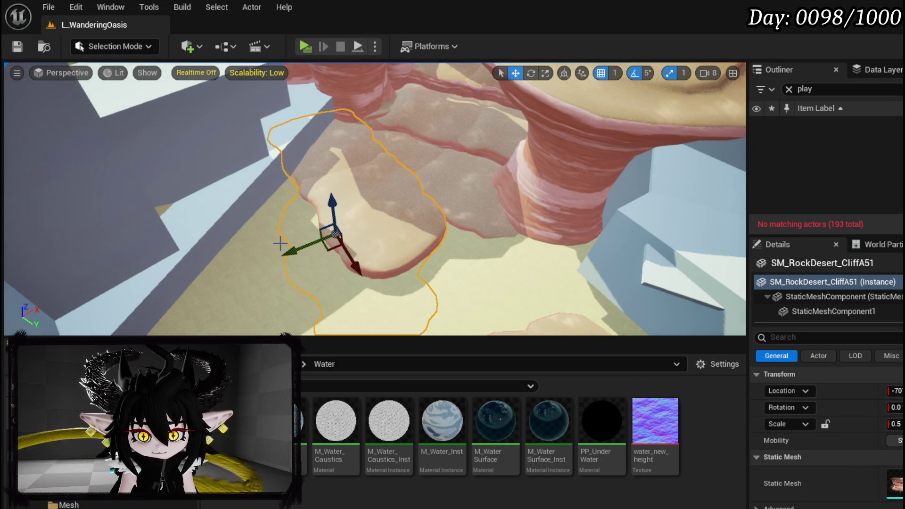
left_click(367, 239)
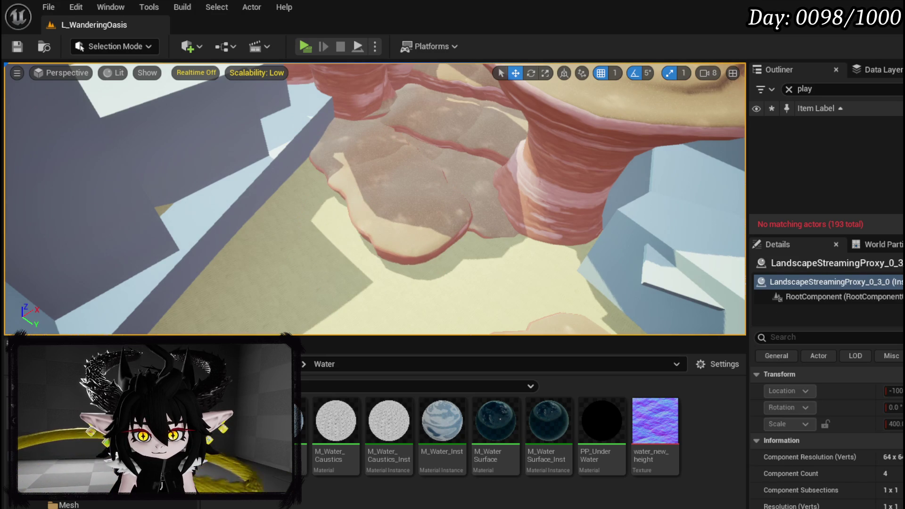
left_click(349, 236)
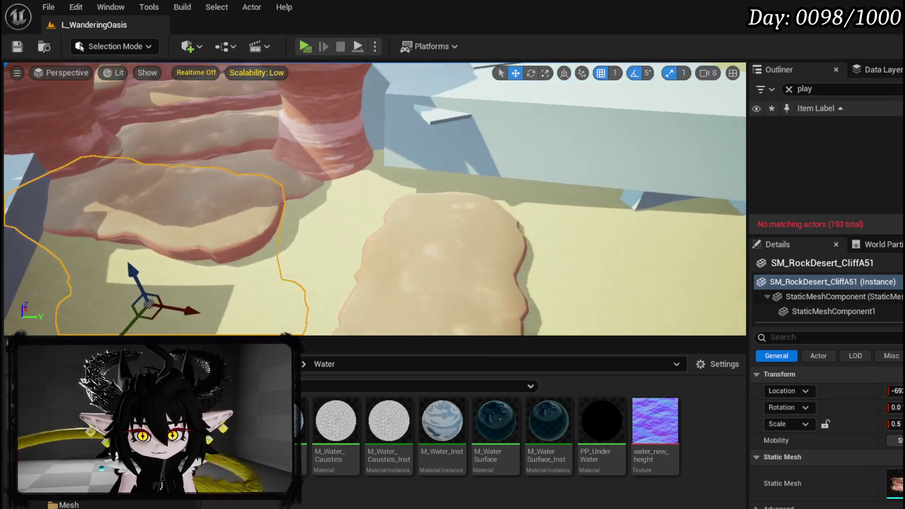
key("e")
left_click_drag(198, 303, 268, 269)
key("f")
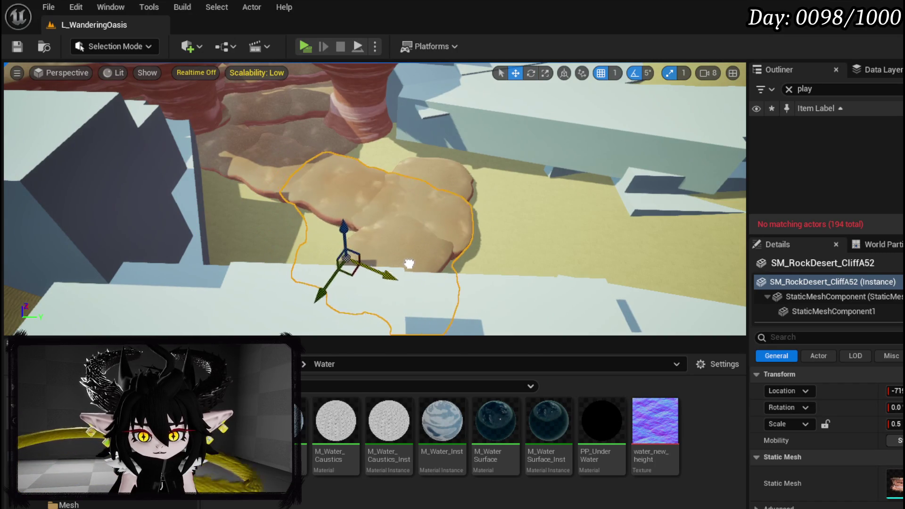
Step: Rotate slab CliffA52 by -15° and slab CliffA53 by -40° beside the blockout wall
mouse_move(389, 281)
left_mouse_down()
mouse_move(400, 267)
mouse_move(383, 195)
left_mouse_up()
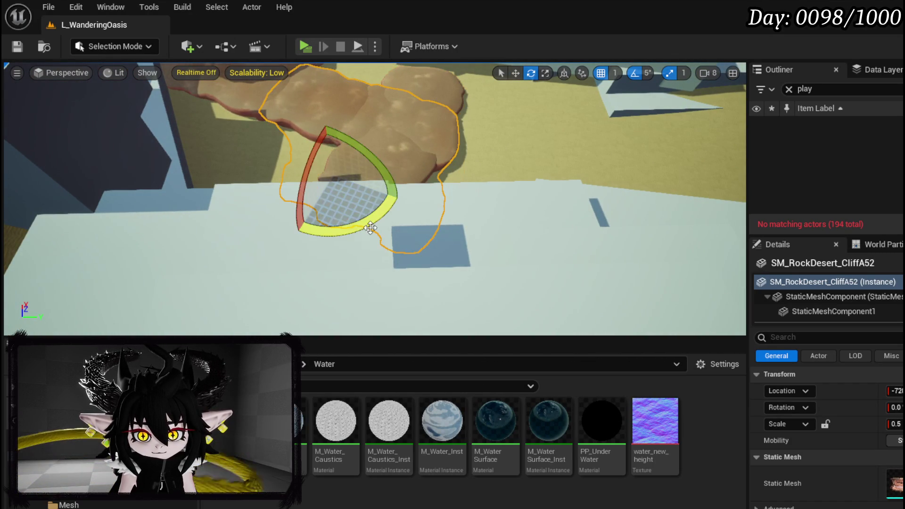
mouse_move(371, 228)
left_mouse_down()
mouse_move(396, 189)
mouse_move(394, 220)
left_mouse_up()
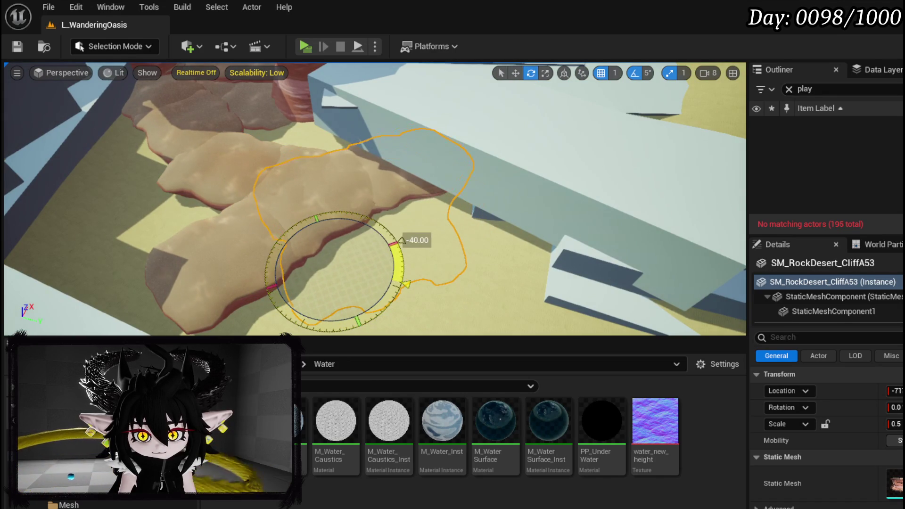
left_click_drag(242, 226, 265, 205)
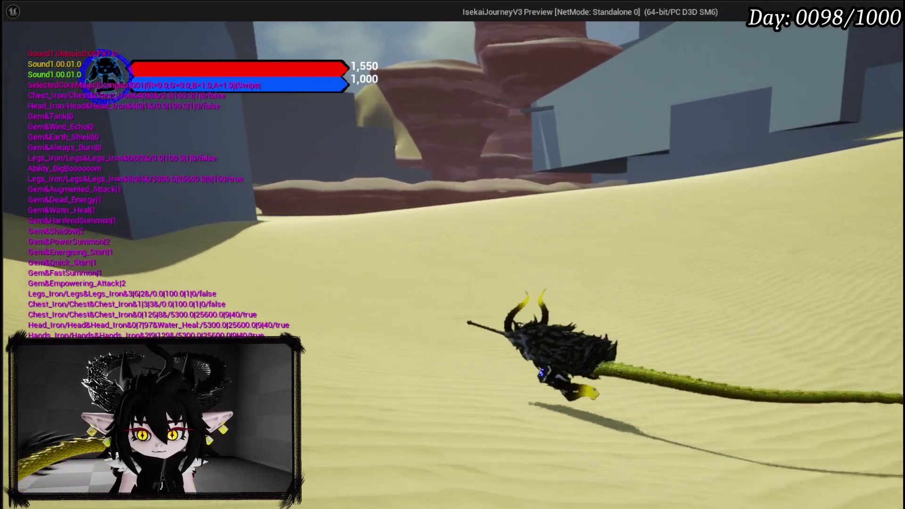
Step: Run the character forward and left across the sand, dodge-rolling toward the red mesas
key("w")
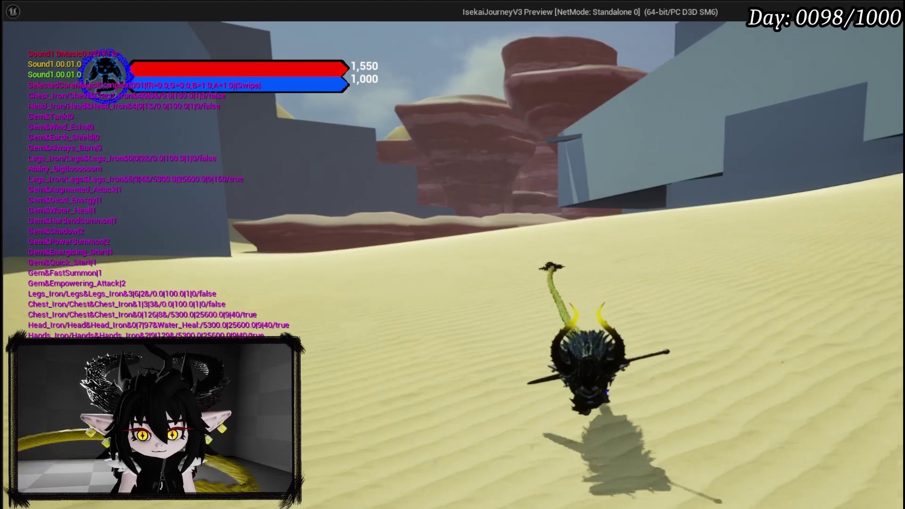
key("a")
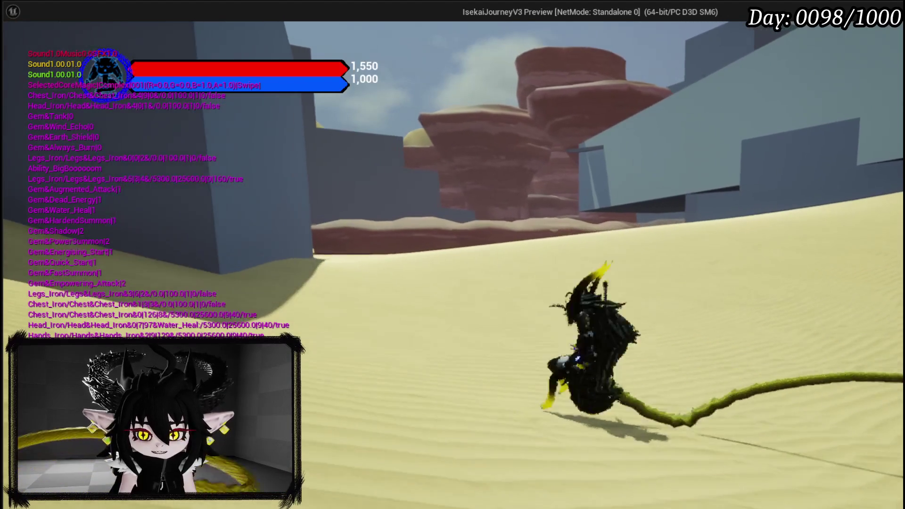
key("w")
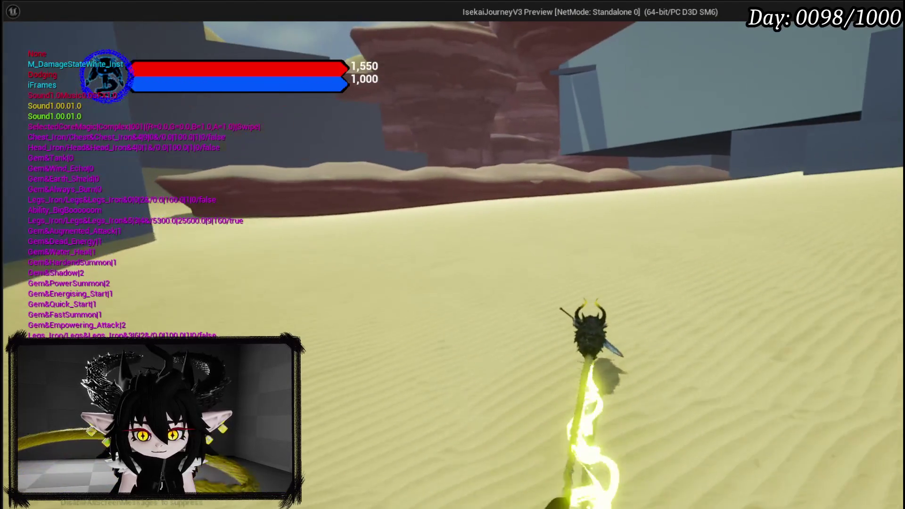
key("w")
key("w")
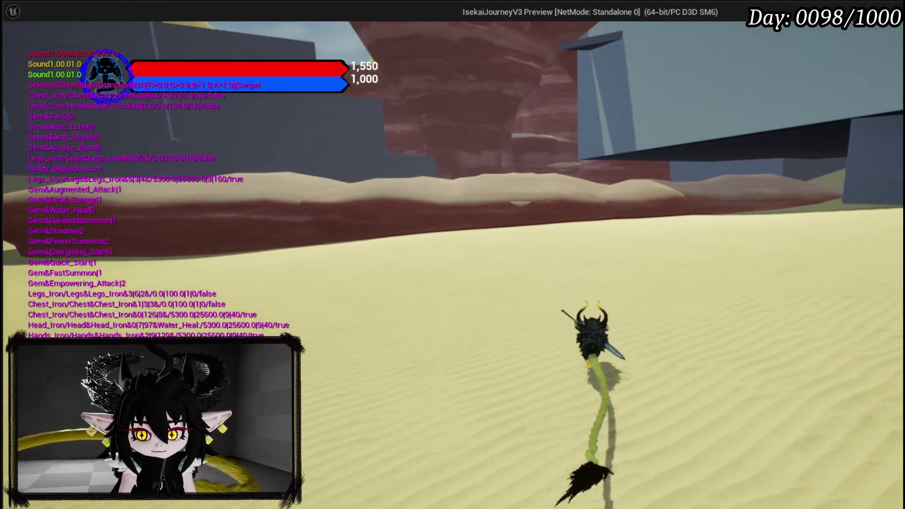
key("shift")
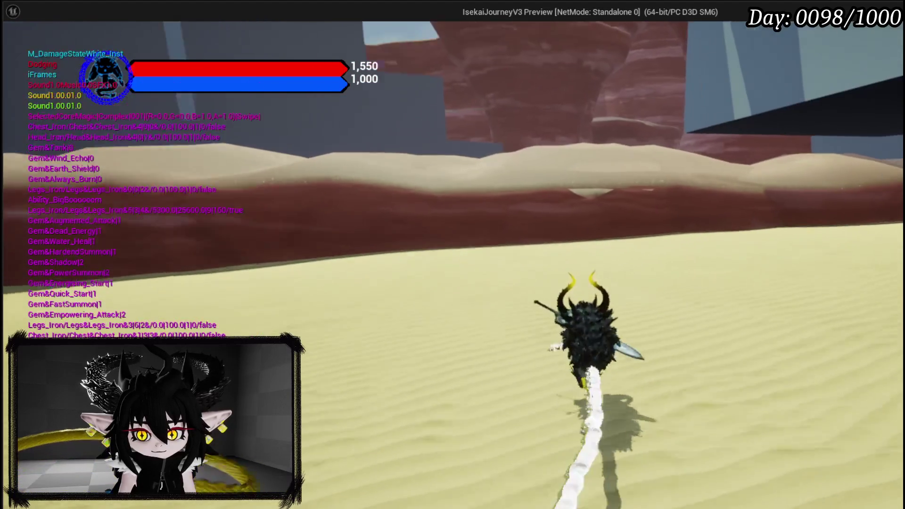
key("w")
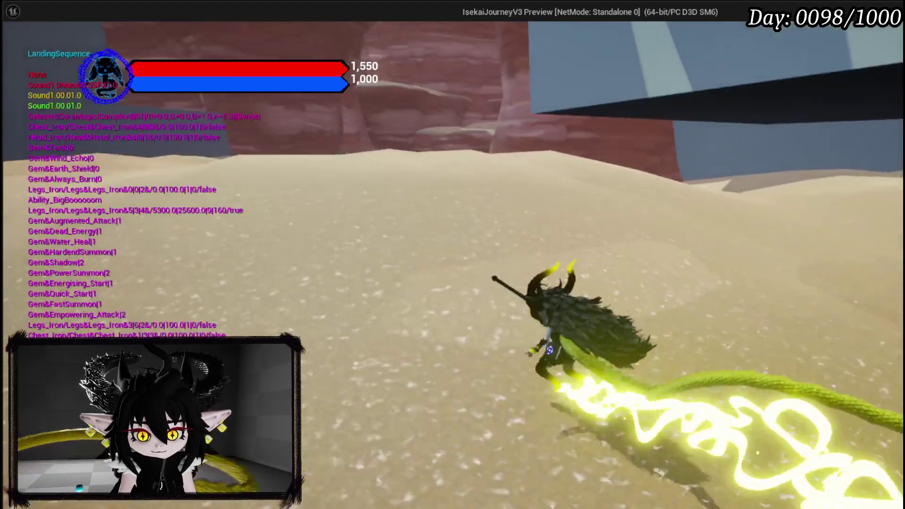
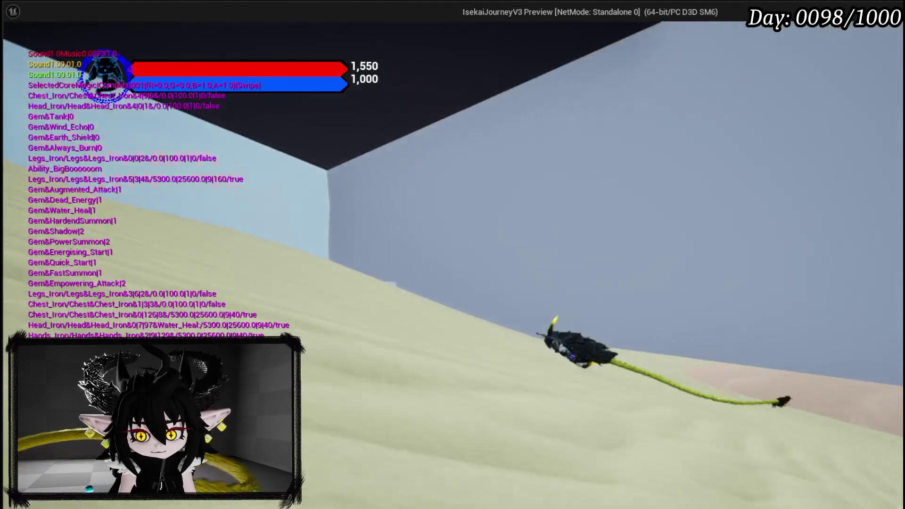
Step: Make the character dodge once in the standalone preview
key("shift")
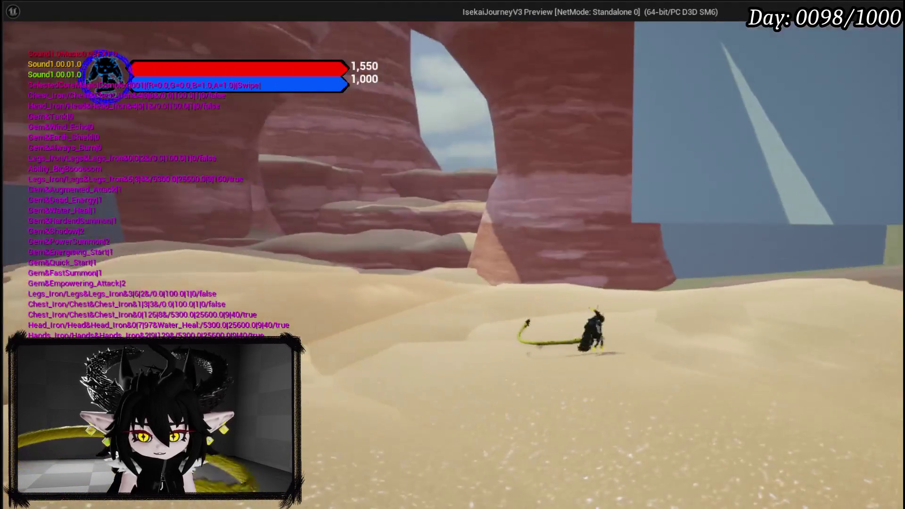
Step: Stop the preview and delete the SM_RockDesert_CliffA48 rock arch
key("Escape")
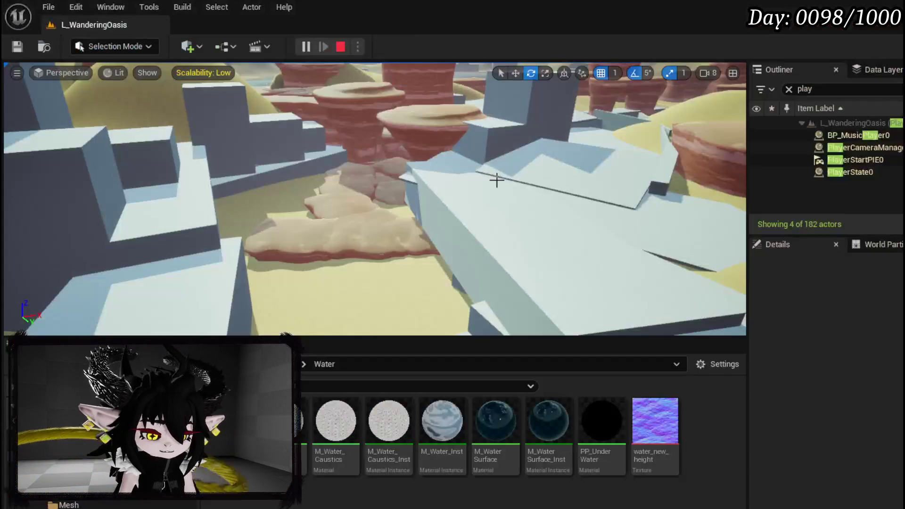
left_click(452, 142)
key("Up")
key("Right")
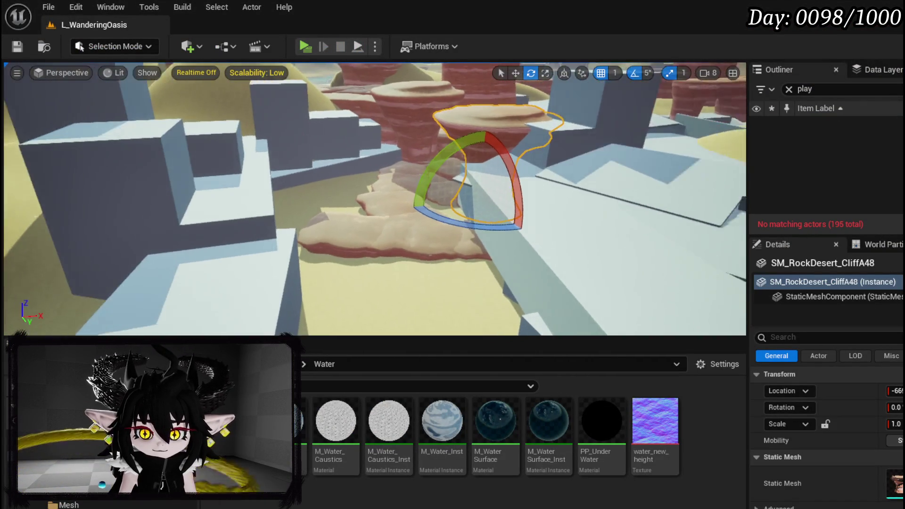
key("Delete")
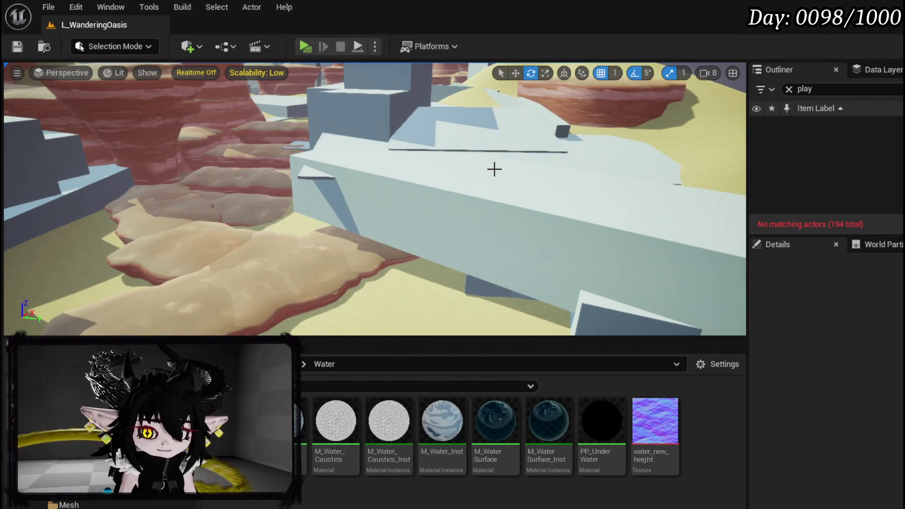
Step: Slide the SM_RockDesert_CliffB4 cliff sideways along Y with the move gizmo
left_click(576, 139)
key("Down")
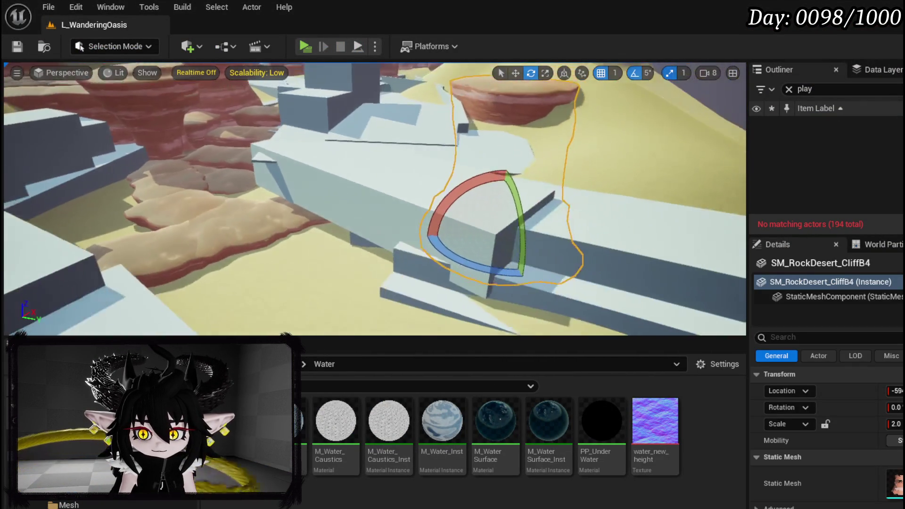
key("w")
left_click_drag(561, 230, 410, 230)
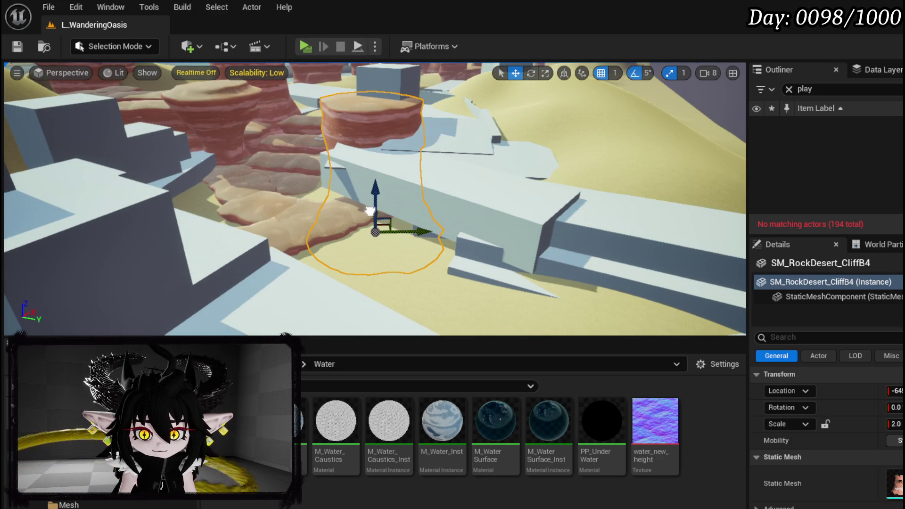
left_click(373, 226)
mouse_move(378, 196)
left_mouse_down()
mouse_move(368, 142)
mouse_move(380, 165)
left_mouse_up()
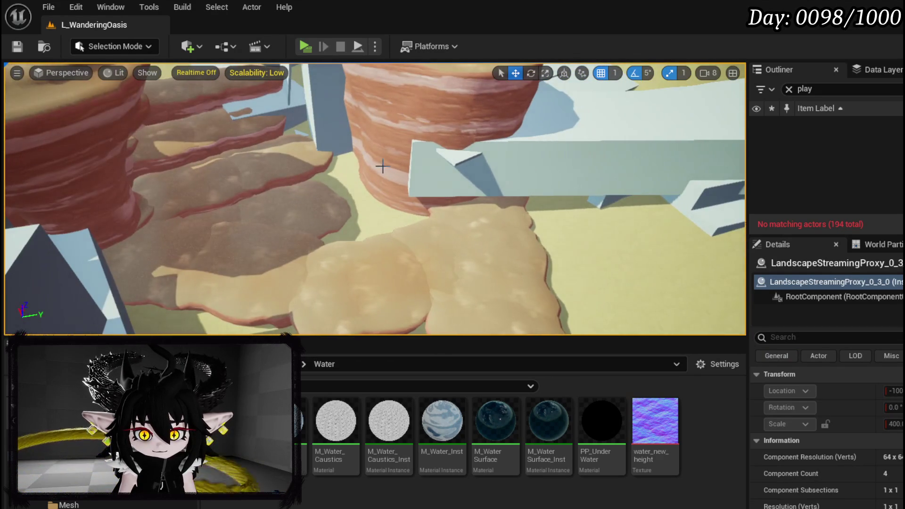
left_click(379, 165)
key("Delete")
Step: Shift the tall CliffB4 pillar further along the Y axis and view it over the cliffs
left_click(415, 228)
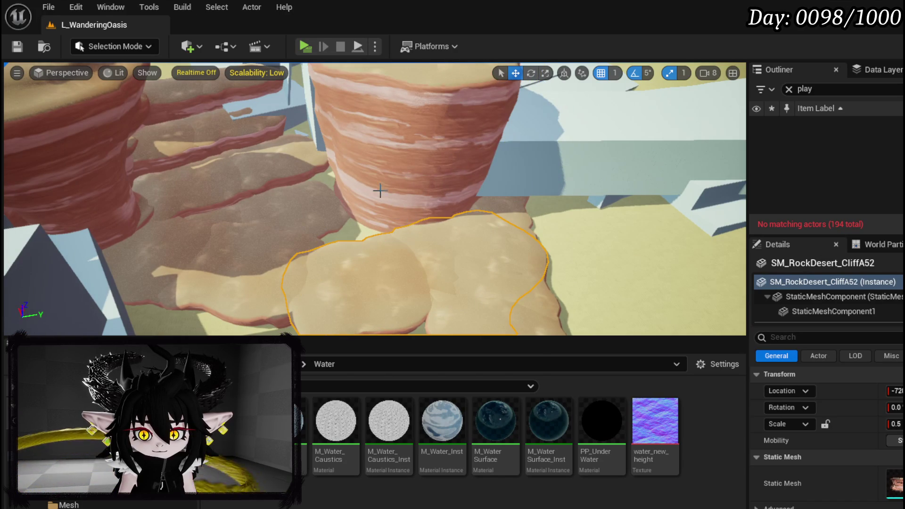
left_click(383, 196)
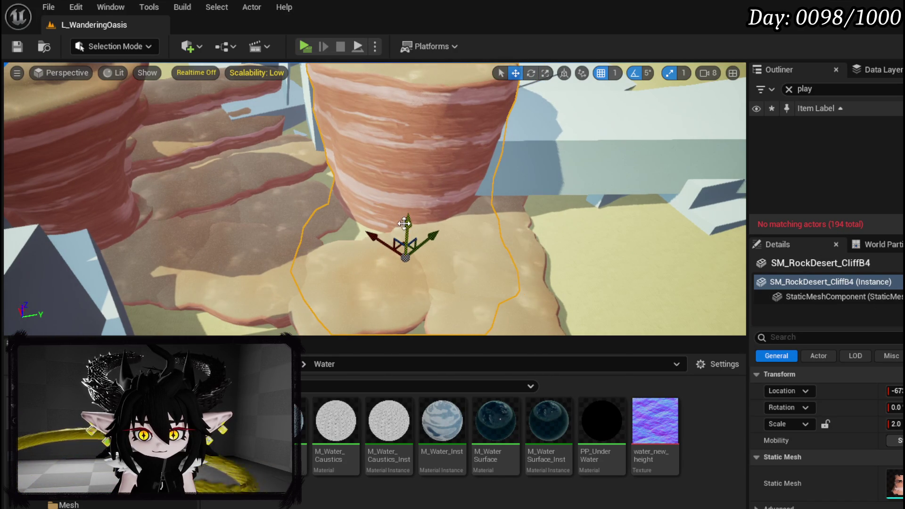
left_click_drag(405, 223, 401, 225)
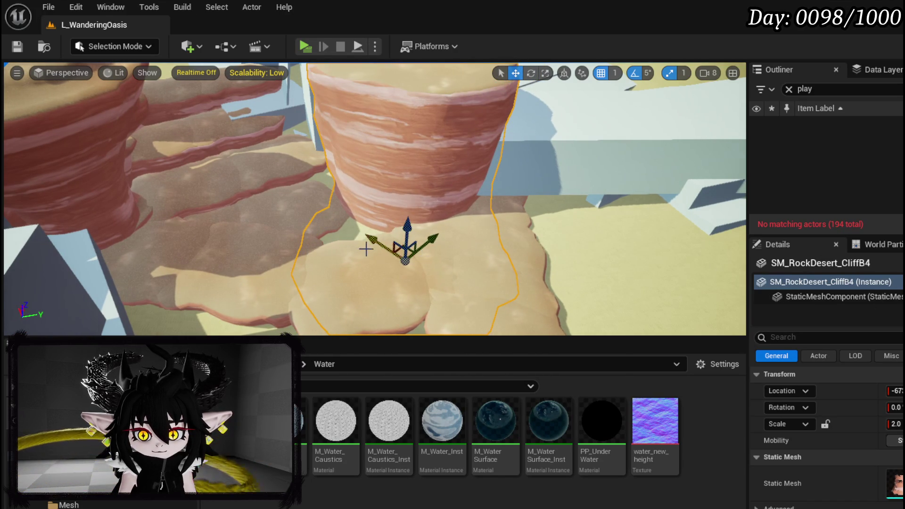
mouse_move(366, 249)
left_mouse_down()
mouse_move(368, 236)
mouse_move(330, 221)
mouse_move(340, 212)
mouse_move(359, 217)
mouse_move(349, 227)
mouse_move(363, 218)
left_mouse_up()
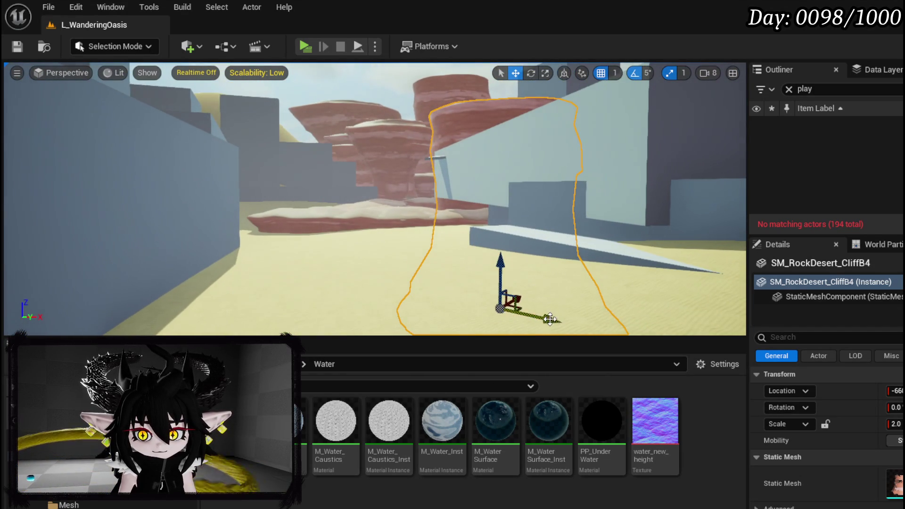
mouse_move(550, 320)
left_mouse_down()
mouse_move(642, 330)
mouse_move(603, 326)
left_mouse_up()
left_click(533, 265)
mouse_move(533, 265)
left_mouse_down()
mouse_move(533, 245)
mouse_move(533, 333)
left_mouse_up()
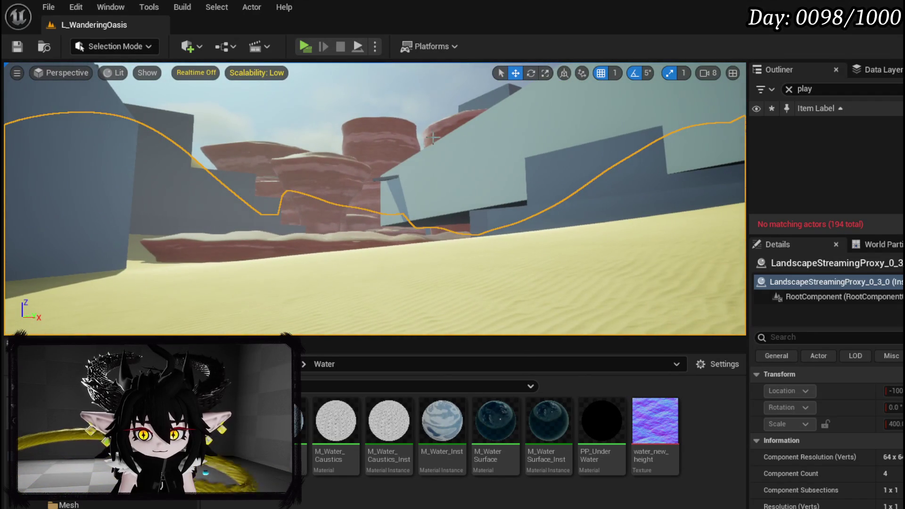
Step: Nudge the SM_RockDesert_CliffB4 cliff slightly up and to the right
left_click(434, 137)
left_click_drag(433, 137, 433, 167)
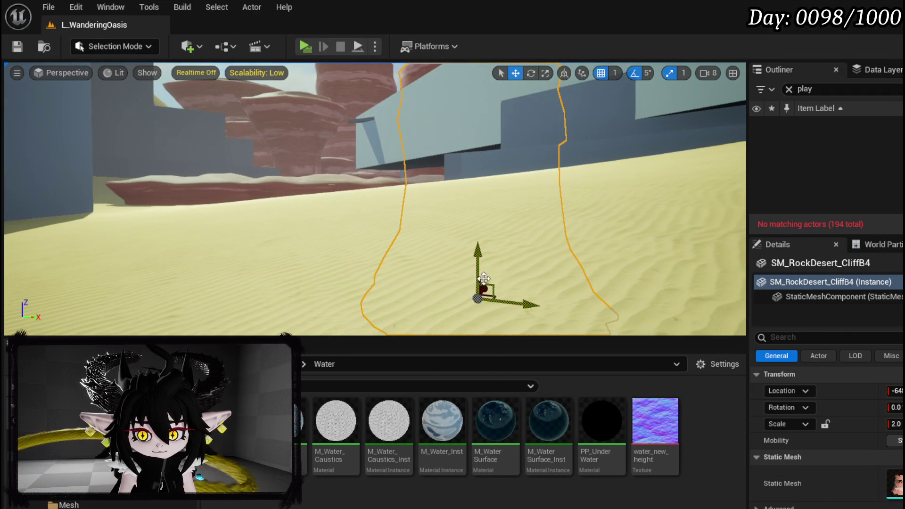
left_click_drag(485, 291, 536, 297)
Step: Delete the Cube65 wall, the dark diagonal beam, the grey-blue pillar and Cube76
left_click(400, 117)
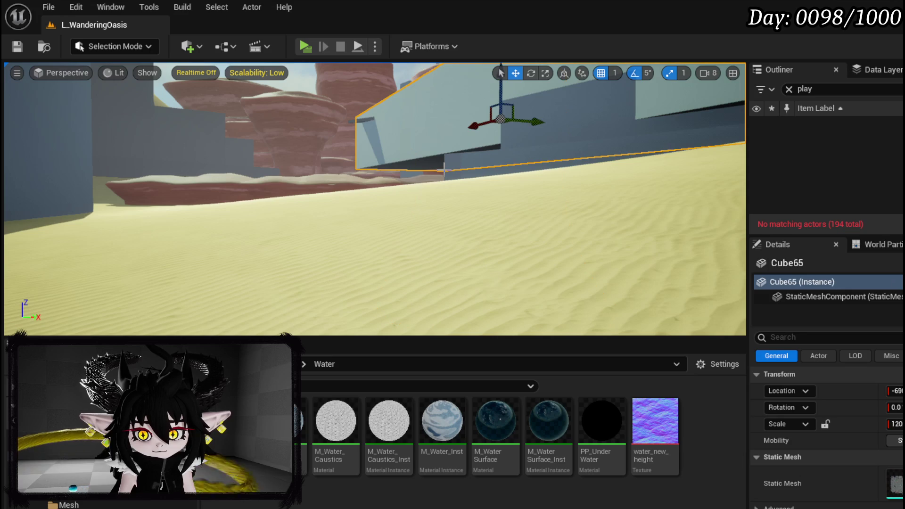
key("Delete")
left_click(407, 114)
key("Delete")
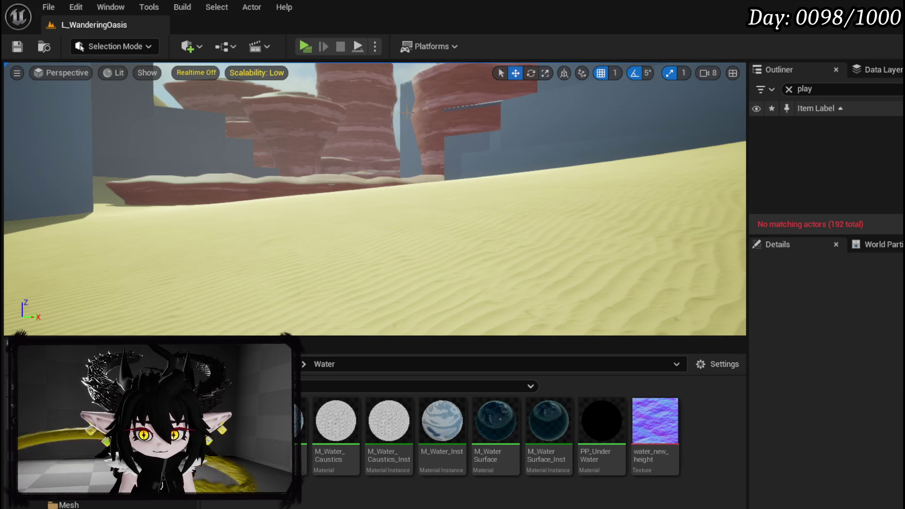
left_click(406, 105)
key("Delete")
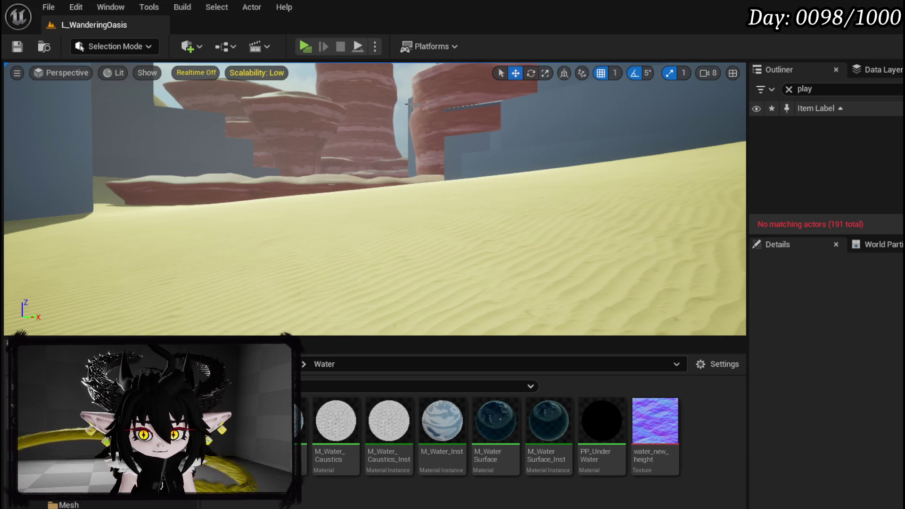
left_click(478, 161)
key("Delete")
Step: Fly over the dunes toward the red rock column and show the editor modes list
mouse_move(480, 169)
left_mouse_down()
mouse_move(410, 140)
mouse_move(424, 134)
mouse_move(480, 170)
left_mouse_up()
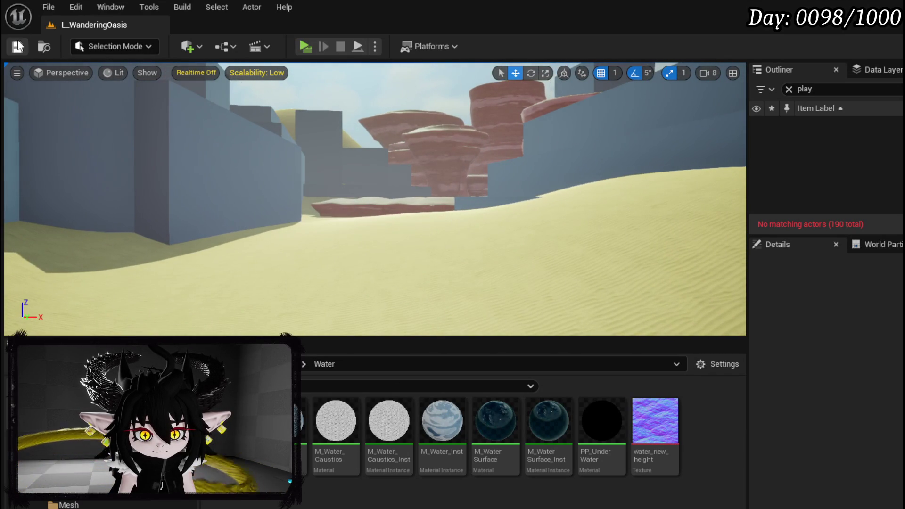
mouse_move(378, 189)
left_mouse_down()
mouse_move(363, 146)
mouse_move(363, 170)
mouse_move(342, 165)
left_mouse_up()
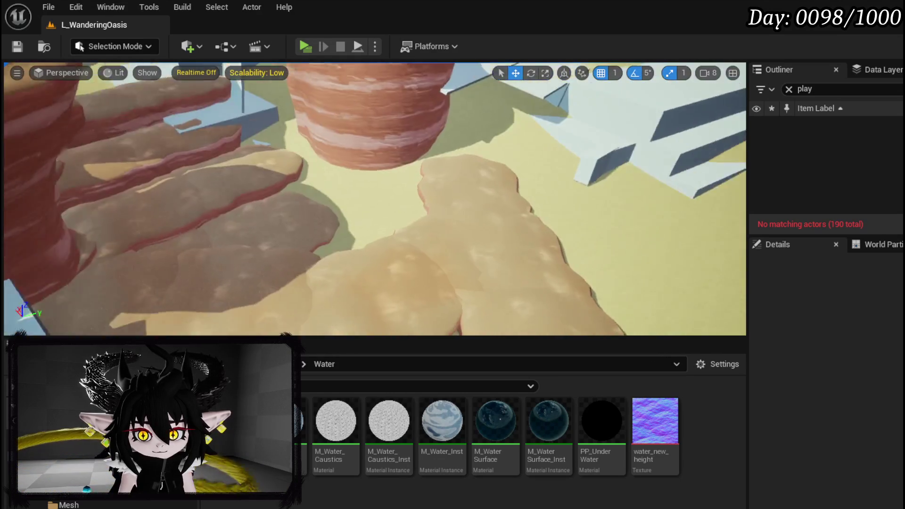
left_click_drag(451, 180, 318, 170)
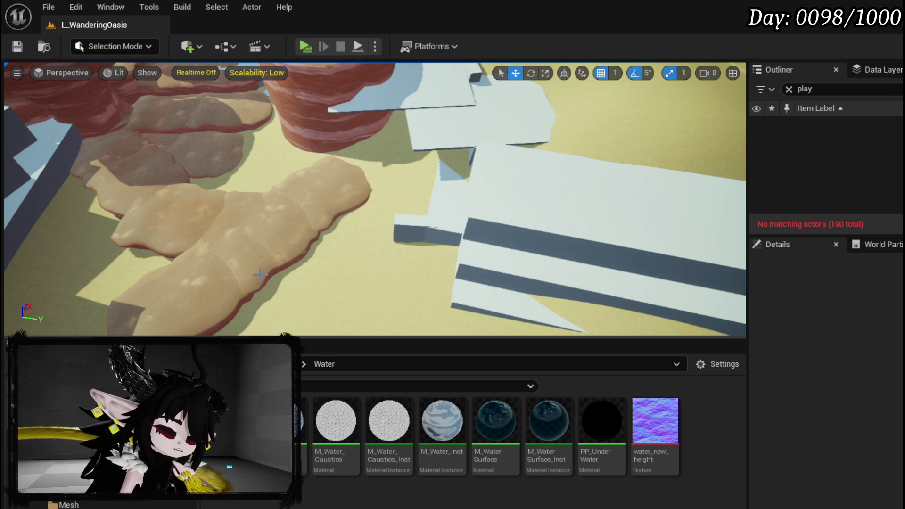
left_click(116, 53)
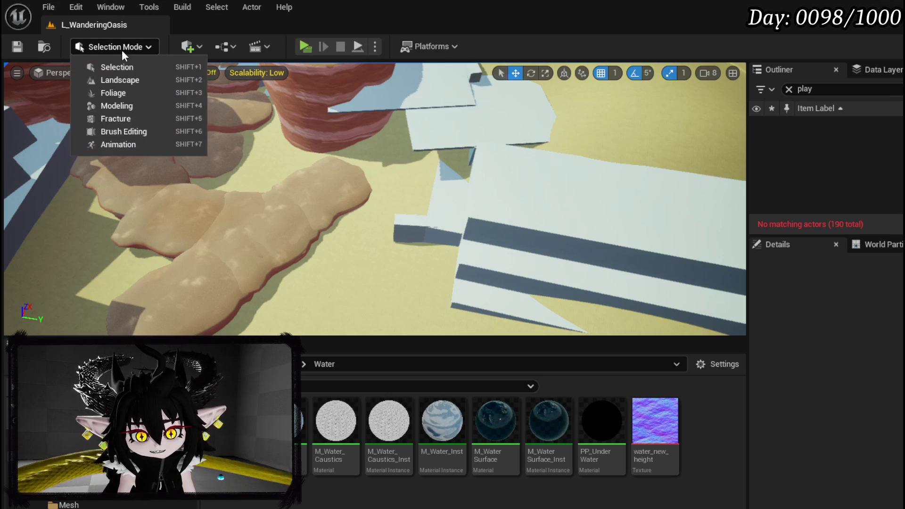
Step: Switch to Landscape mode and flatten the sand banks along the wall and slabs
left_click(127, 82)
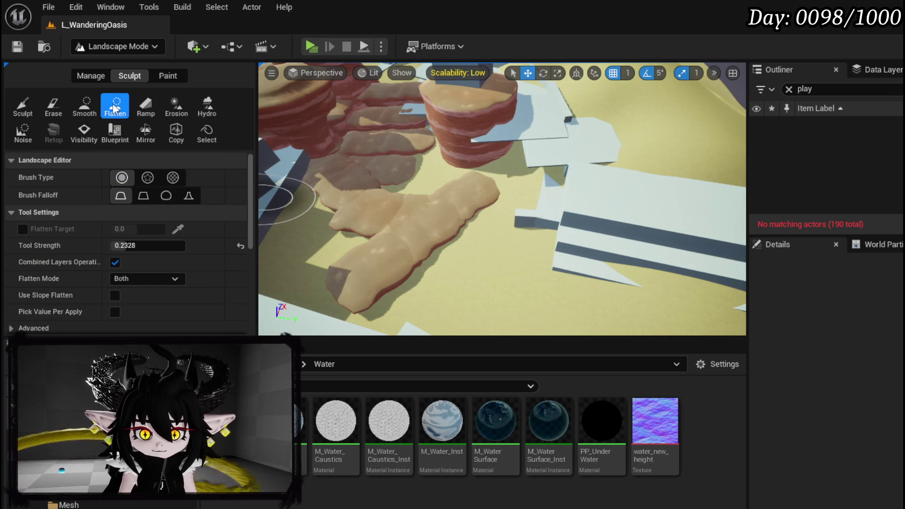
scroll(502, 198, "up", 10)
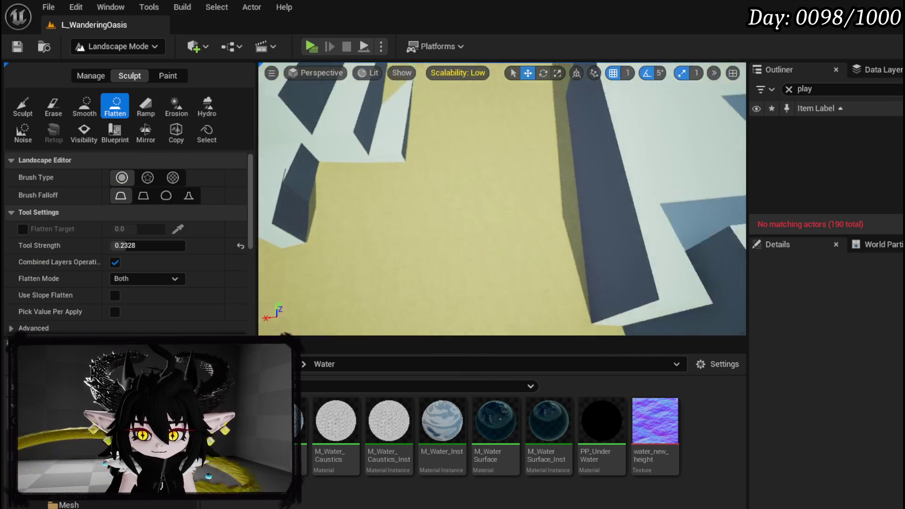
scroll(374, 186, "down", 5)
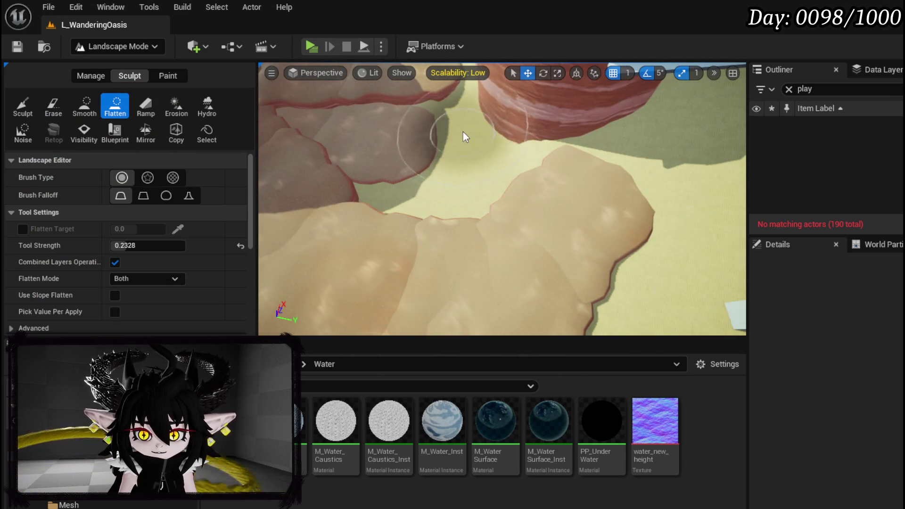
mouse_move(532, 178)
left_mouse_down()
mouse_move(623, 167)
mouse_move(584, 196)
mouse_move(608, 163)
mouse_move(640, 151)
left_mouse_up()
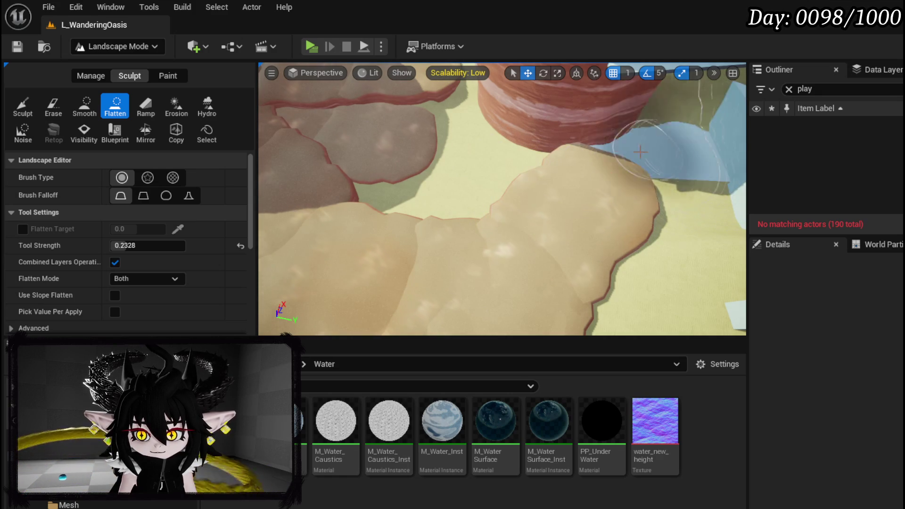
scroll(459, 173, "up", 5)
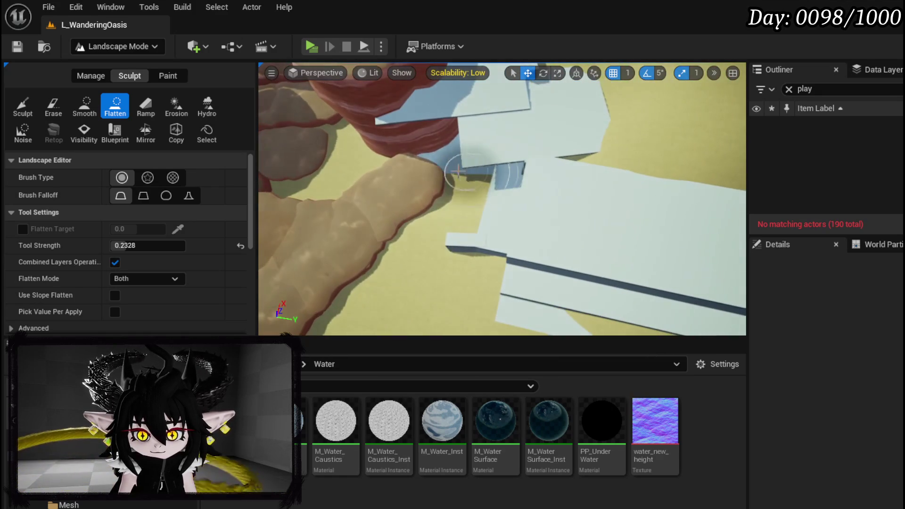
mouse_move(460, 172)
left_mouse_down()
mouse_move(434, 178)
mouse_move(445, 208)
mouse_move(500, 209)
mouse_move(543, 169)
mouse_move(440, 176)
mouse_move(530, 121)
mouse_move(437, 140)
mouse_move(540, 135)
mouse_move(413, 143)
mouse_move(542, 162)
mouse_move(419, 112)
mouse_move(542, 160)
mouse_move(467, 101)
mouse_move(585, 204)
mouse_move(584, 139)
left_mouse_up()
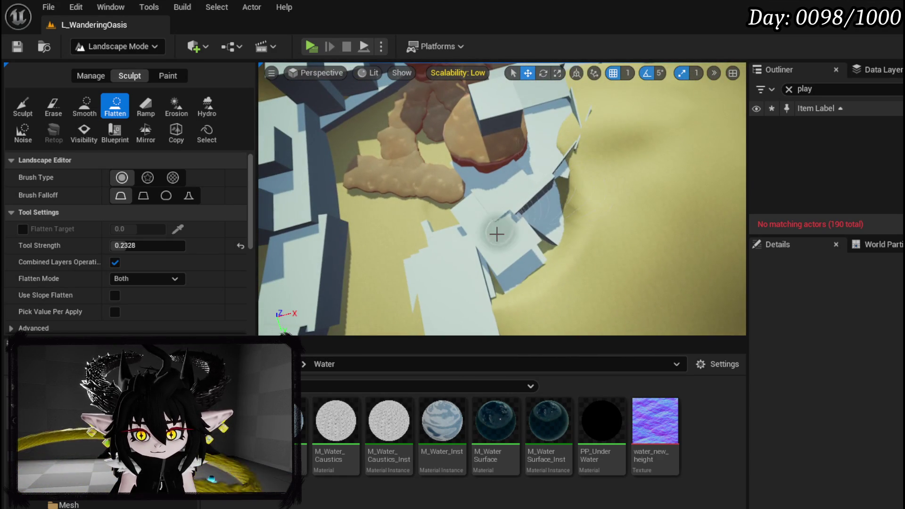
mouse_move(497, 234)
left_mouse_down()
mouse_move(538, 198)
mouse_move(548, 148)
mouse_move(532, 127)
mouse_move(574, 144)
mouse_move(561, 222)
mouse_move(514, 267)
mouse_move(593, 162)
mouse_move(567, 125)
mouse_move(520, 115)
left_mouse_up()
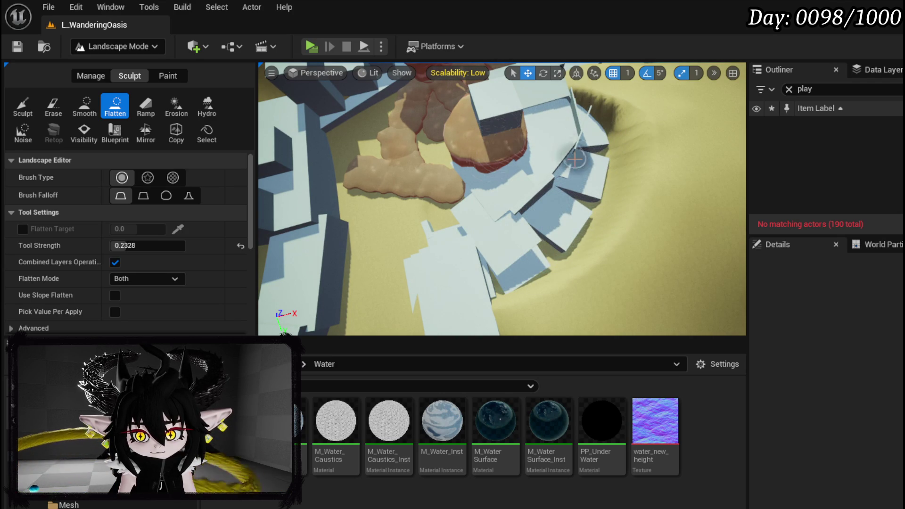
mouse_move(575, 160)
left_mouse_down()
mouse_move(542, 257)
mouse_move(494, 269)
mouse_move(542, 271)
mouse_move(585, 232)
mouse_move(578, 179)
left_mouse_up()
Step: Fly toward the striped mesas and show the editor modes list
key("w")
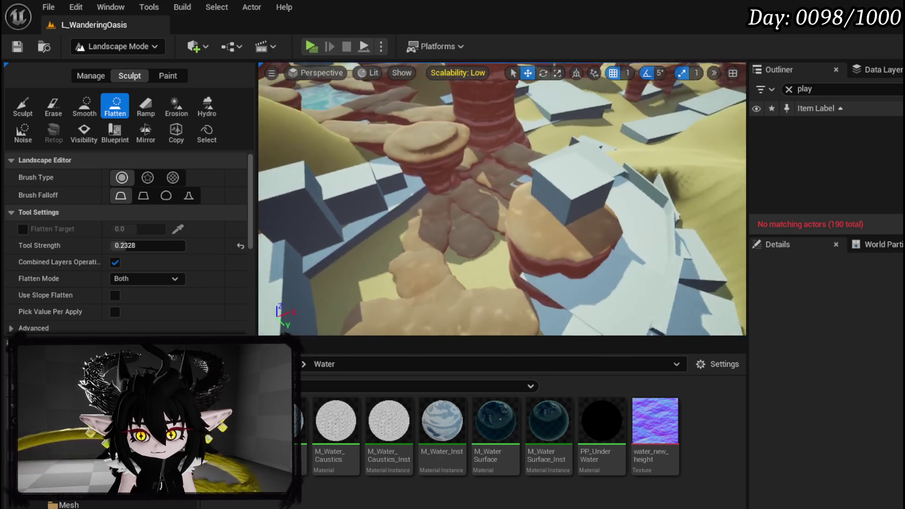
key("w")
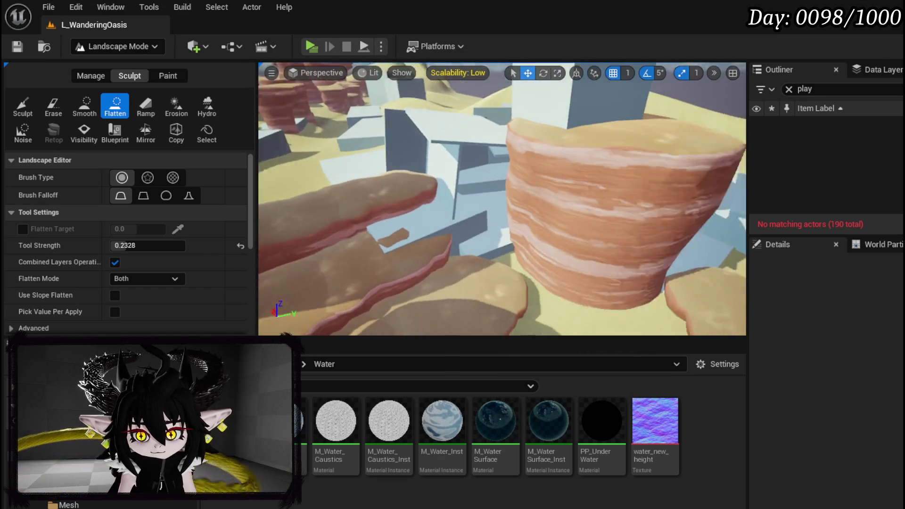
key("w")
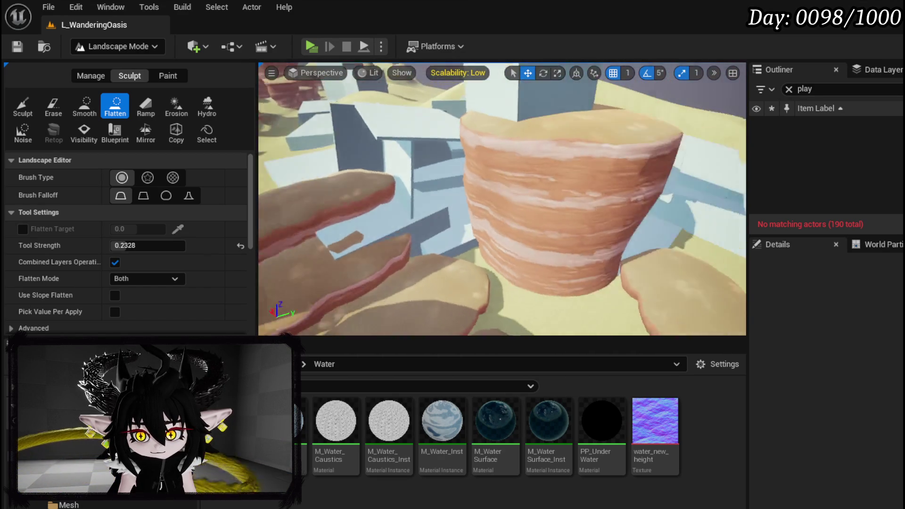
key("w")
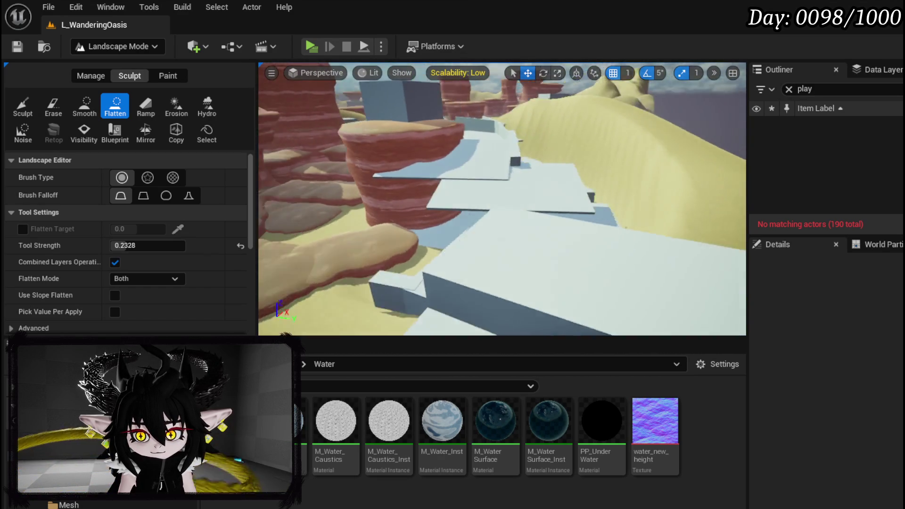
key("w")
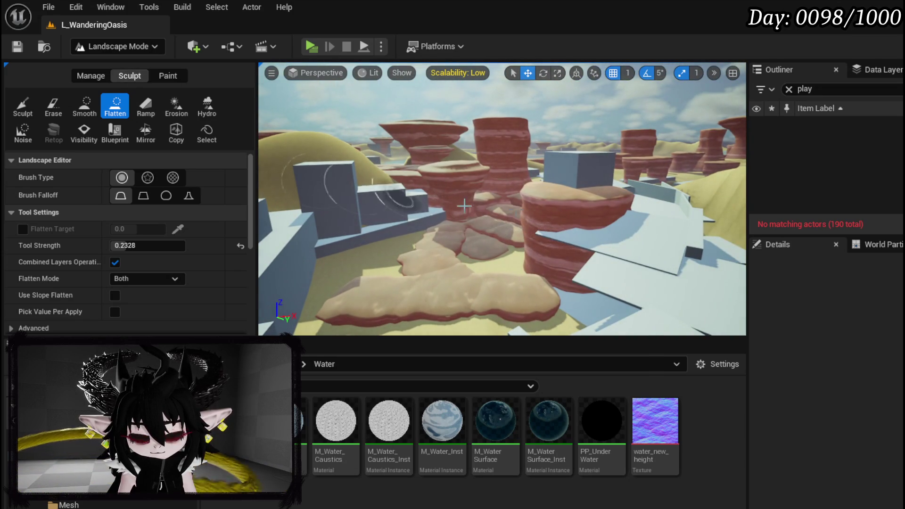
left_click(104, 50)
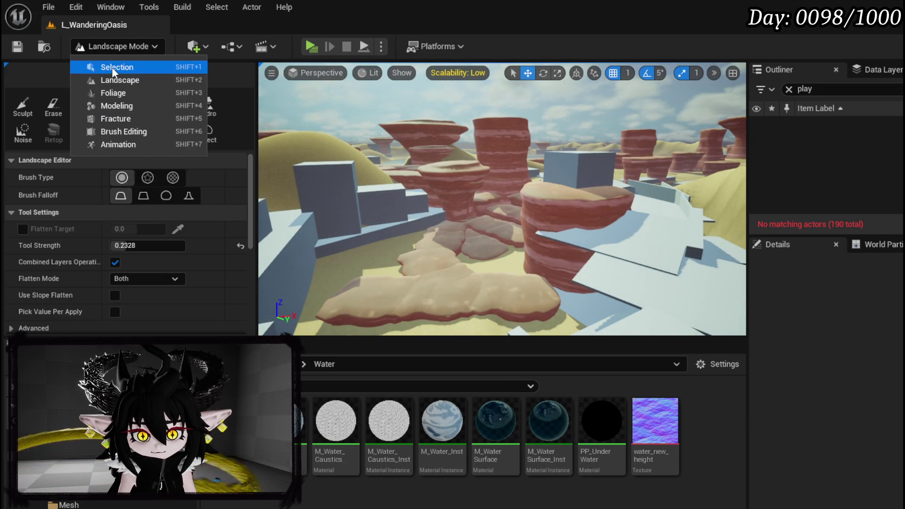
Step: Switch to Selection mode, set the rock mesa's scale to 1.0 and lift it onto the tier
left_click(112, 67)
left_click(480, 215)
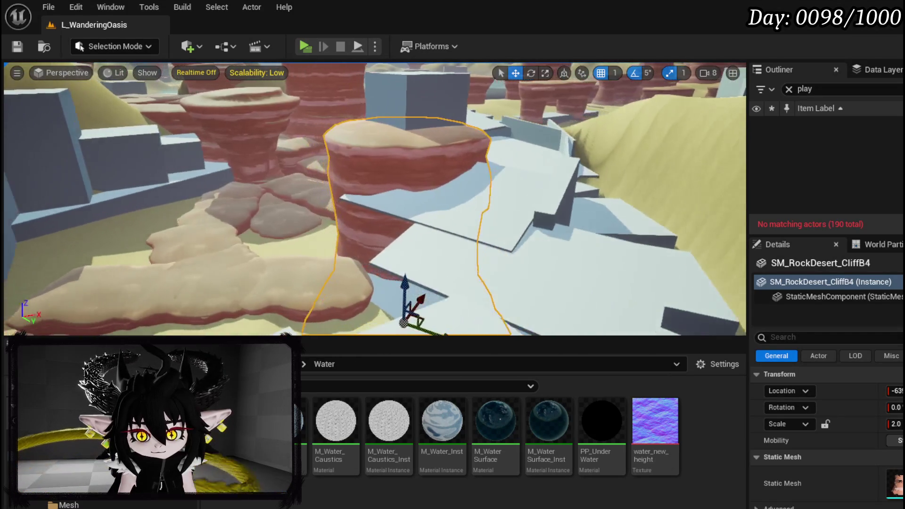
left_click_drag(428, 247, 430, 222)
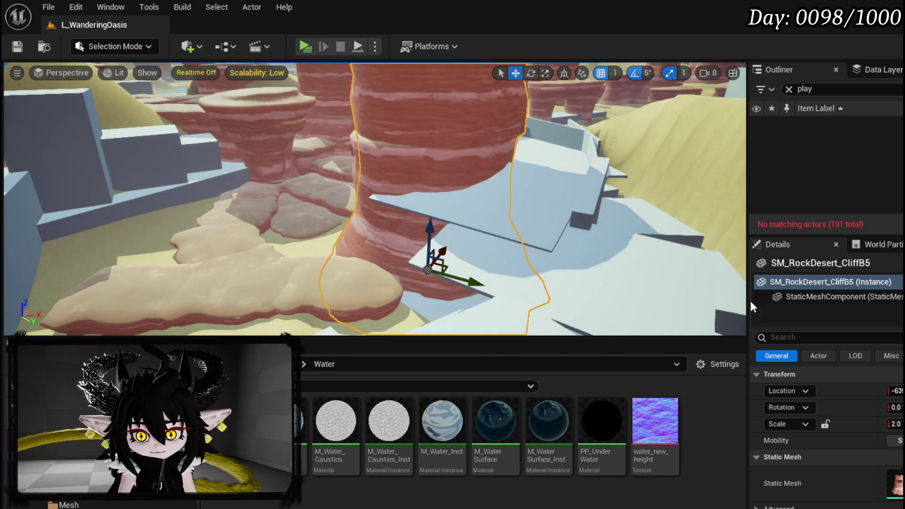
left_click(895, 424)
type("1")
key("Return")
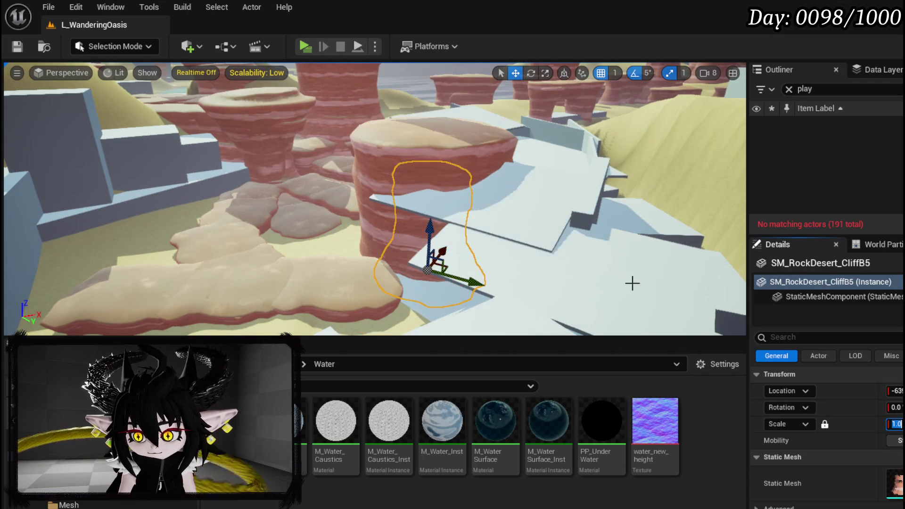
mouse_move(455, 259)
left_mouse_down()
mouse_move(431, 219)
mouse_move(419, 147)
left_mouse_up()
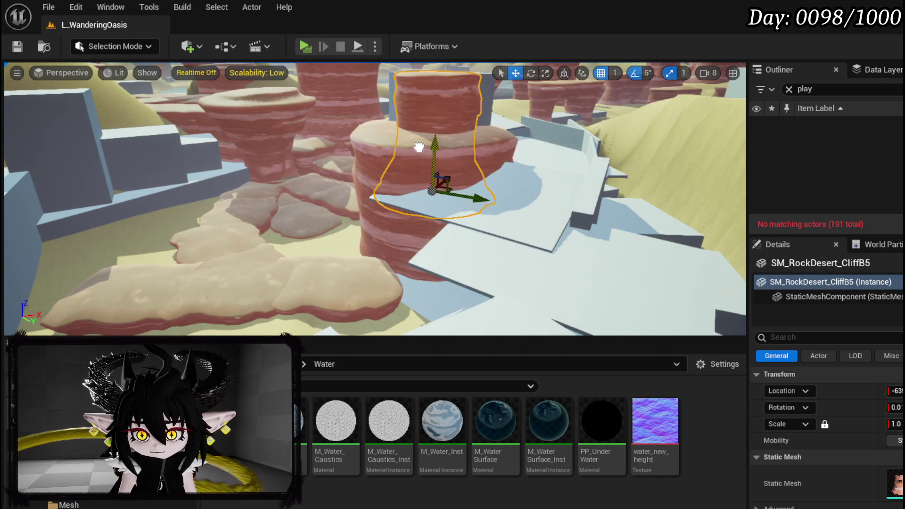
Step: Delete the stray cube block and reposition the small mesa on top
left_click(486, 100)
key("Delete")
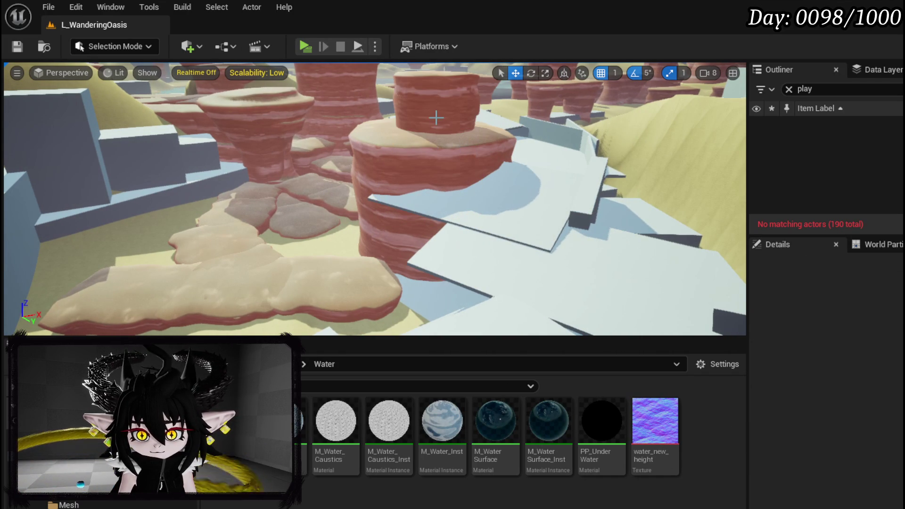
left_click(437, 118)
left_click_drag(453, 175, 461, 166)
Step: Set the lower mesa CliffB4 to scale 1.5 and move it along X
left_click(453, 163)
type("1.")
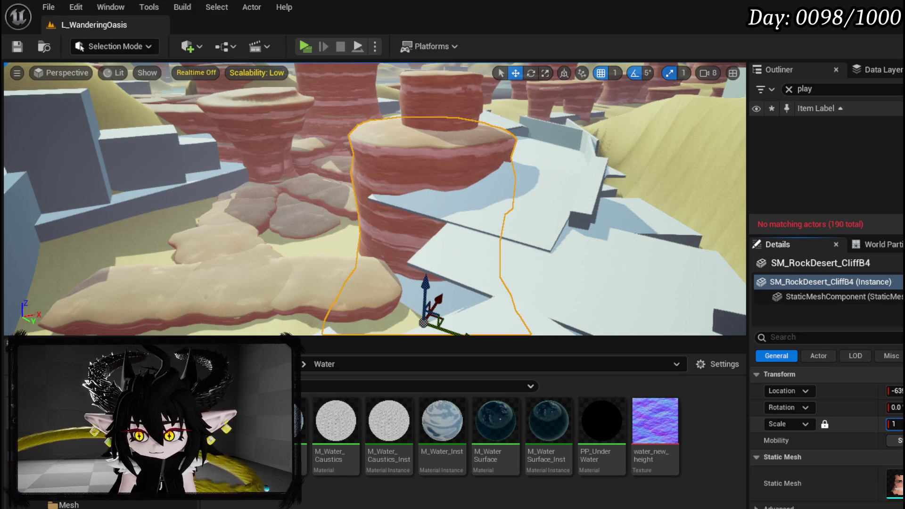
type("5")
key("Return")
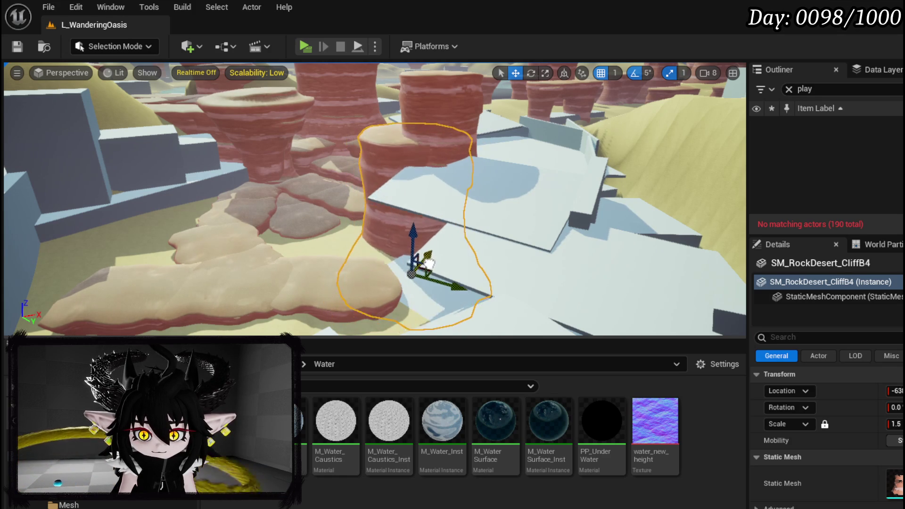
left_click_drag(428, 262, 425, 250)
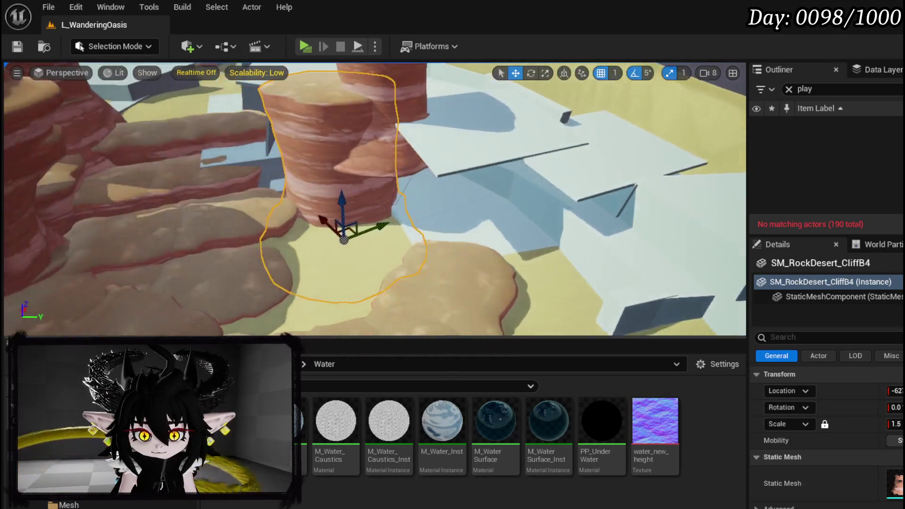
left_click_drag(375, 198, 349, 201)
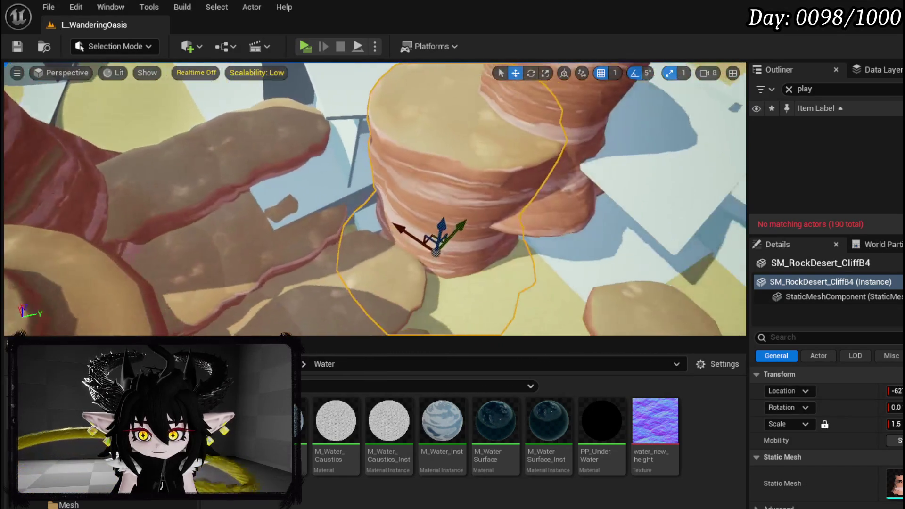
mouse_move(410, 236)
left_mouse_down("shift")
mouse_move(435, 253)
mouse_move(461, 247)
mouse_move(404, 234)
mouse_move(435, 184)
left_mouse_up("shift")
Step: Duplicate the mesa twice, creating the new pillar SM_RockDesert_CliffB7
key("ctrl+d")
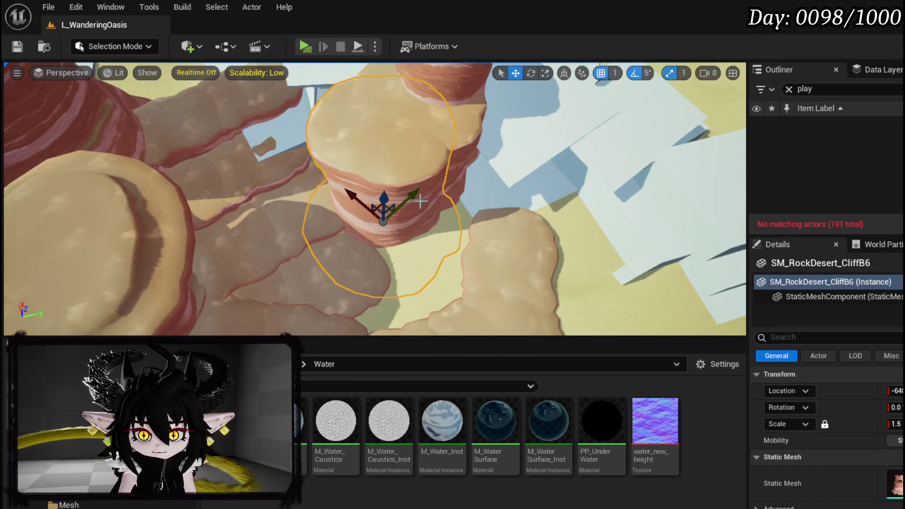
mouse_move(385, 208)
left_mouse_down()
mouse_move(399, 213)
mouse_move(387, 224)
mouse_move(428, 208)
left_mouse_up()
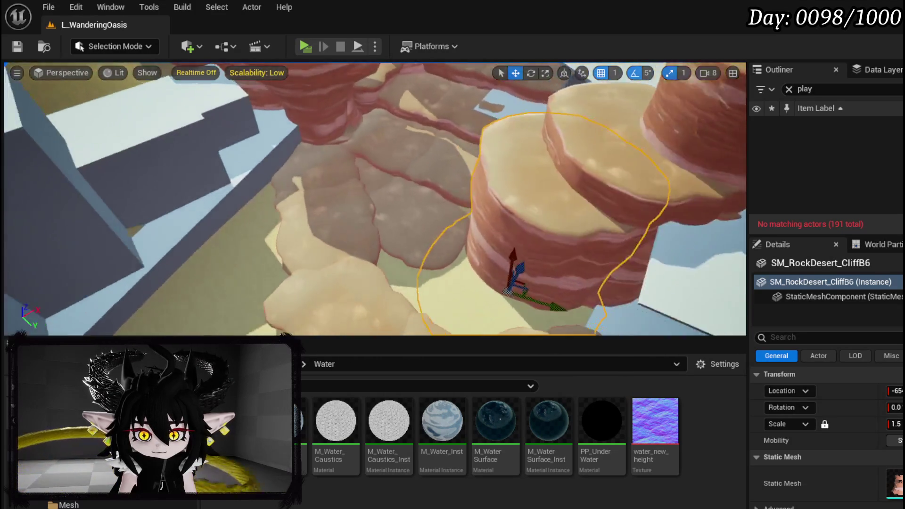
mouse_move(404, 200)
left_mouse_down()
mouse_move(415, 236)
mouse_move(358, 212)
mouse_move(370, 238)
left_mouse_up()
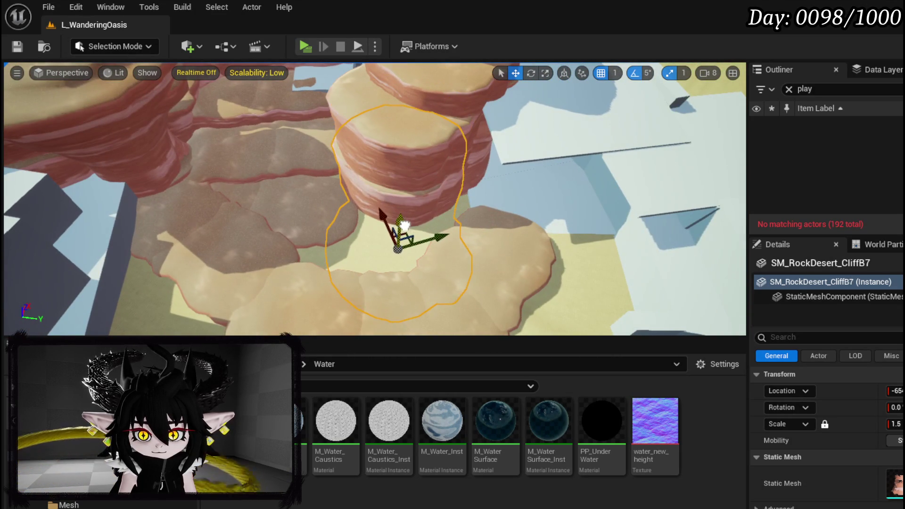
left_click(374, 235)
left_click(371, 240)
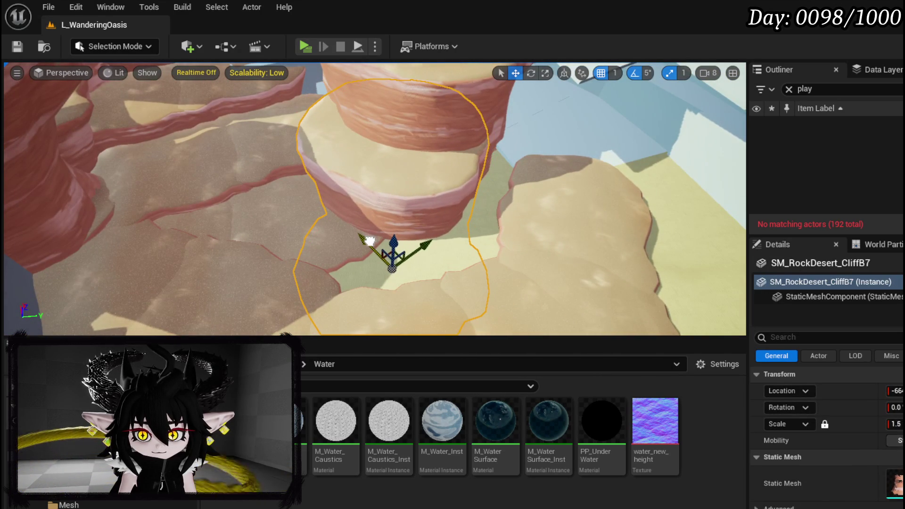
left_click_drag(542, 247, 533, 255)
Step: Select the flat sandstone rock CliffA53 with the rotate tool active
left_click(299, 303)
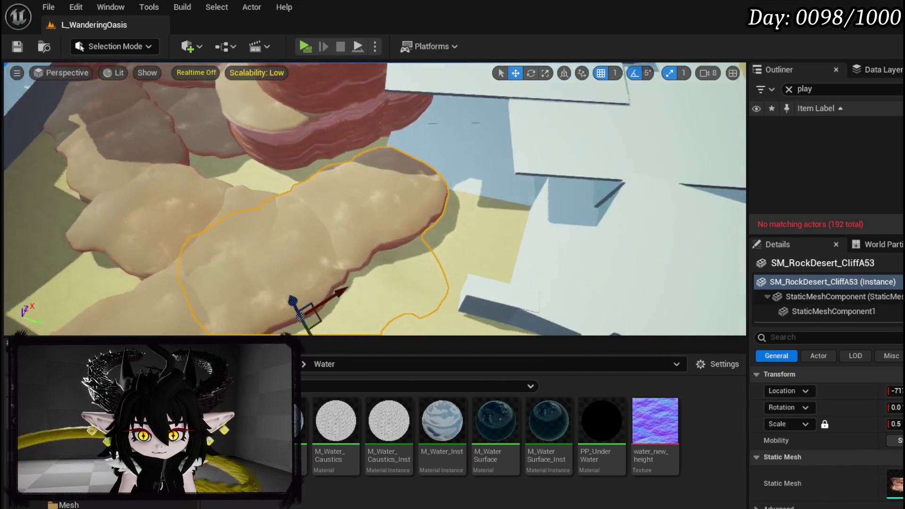
key("f")
key("e")
left_click_drag(362, 305, 416, 289)
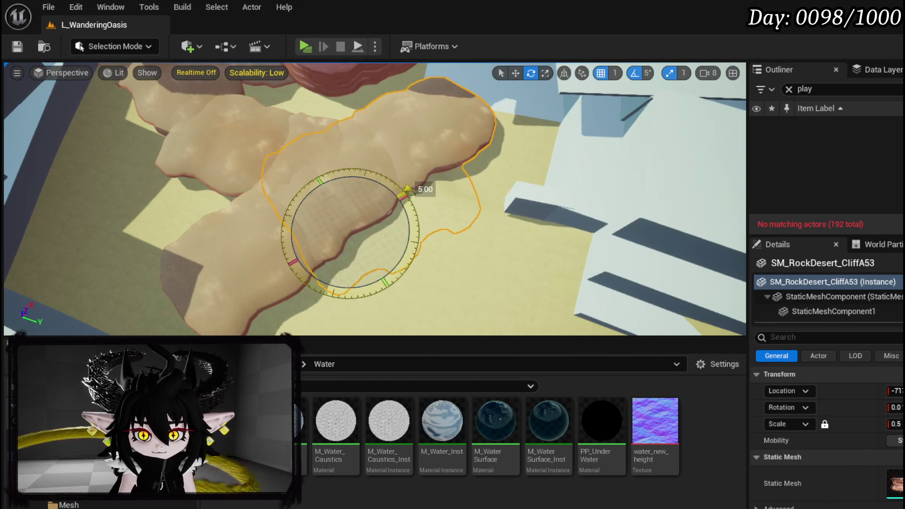
Step: Save the level and pull back to a wide view of the oasis
mouse_move(501, 200)
left_mouse_down()
mouse_move(386, 207)
mouse_move(386, 183)
mouse_move(227, 103)
left_mouse_up()
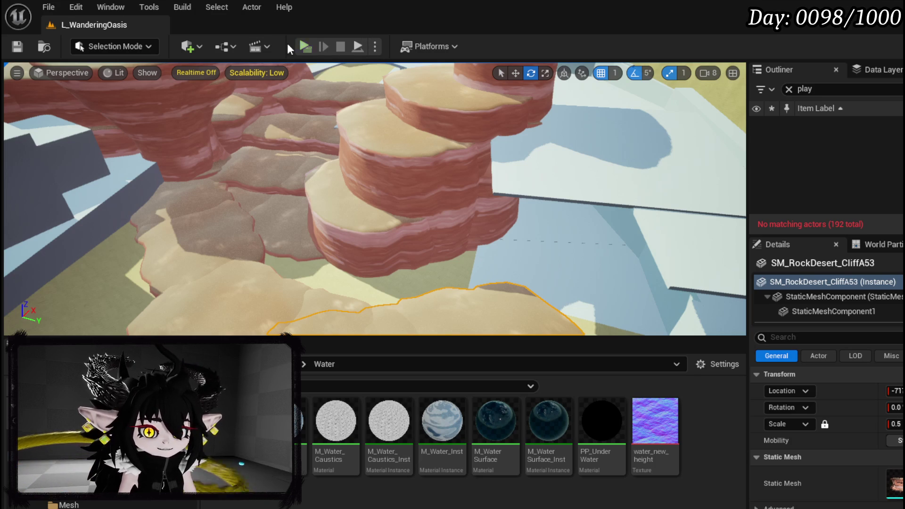
left_click(17, 46)
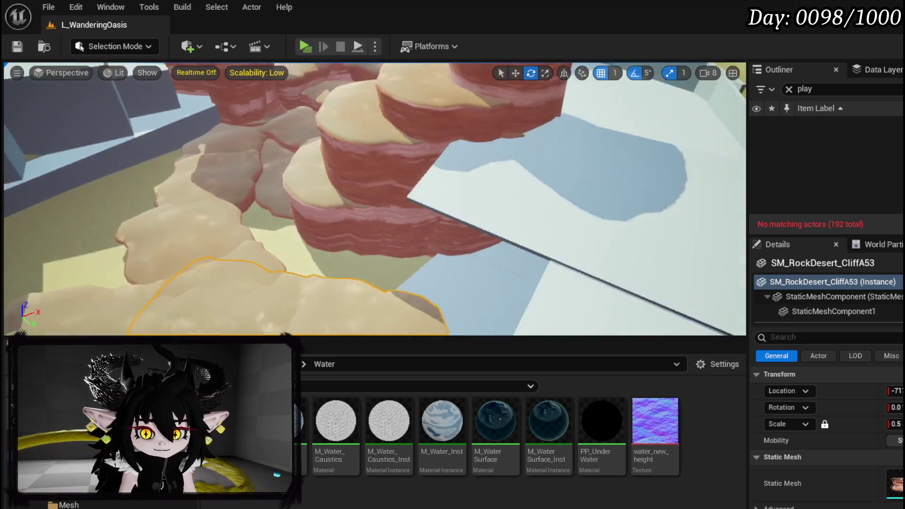
left_click_drag(636, 89, 637, 80)
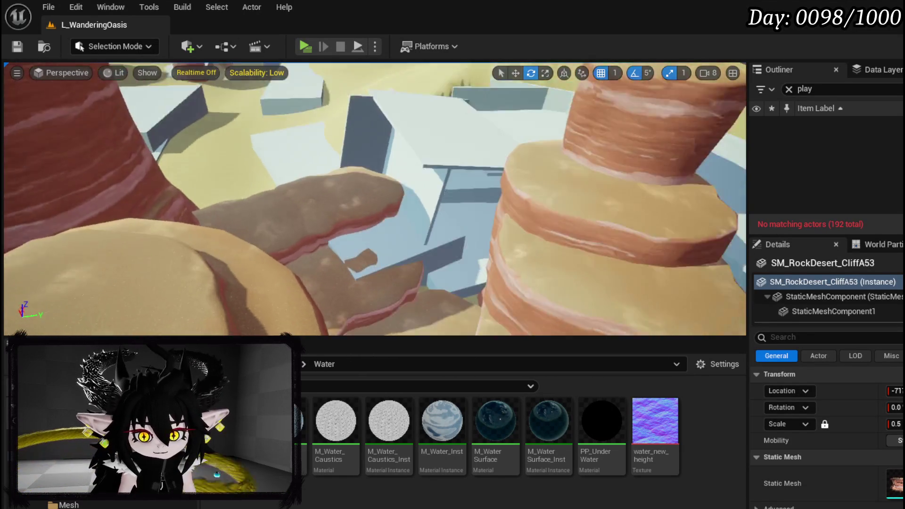
Step: Duplicate a cliff rock upward, inspect the tilted copy, then delete it
left_click_drag(290, 141, 291, 140)
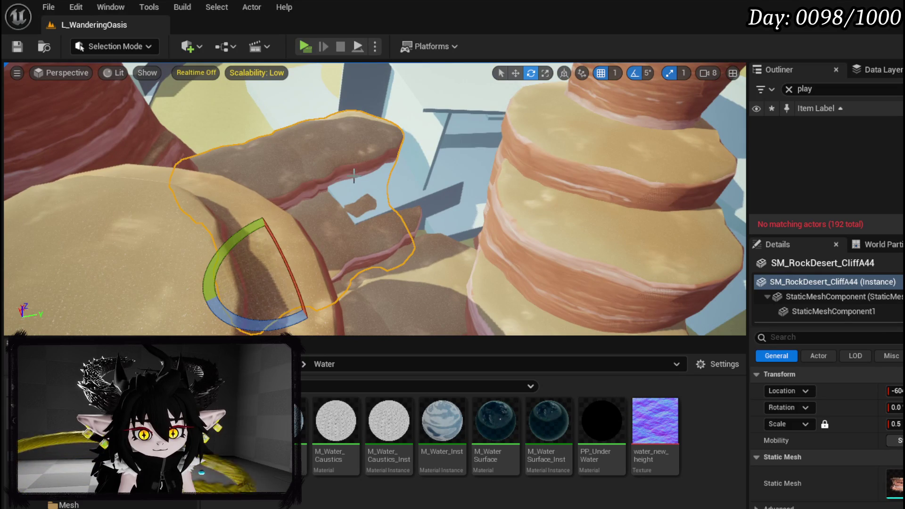
left_click_drag(354, 175, 375, 190)
left_click_drag(350, 239, 296, 87)
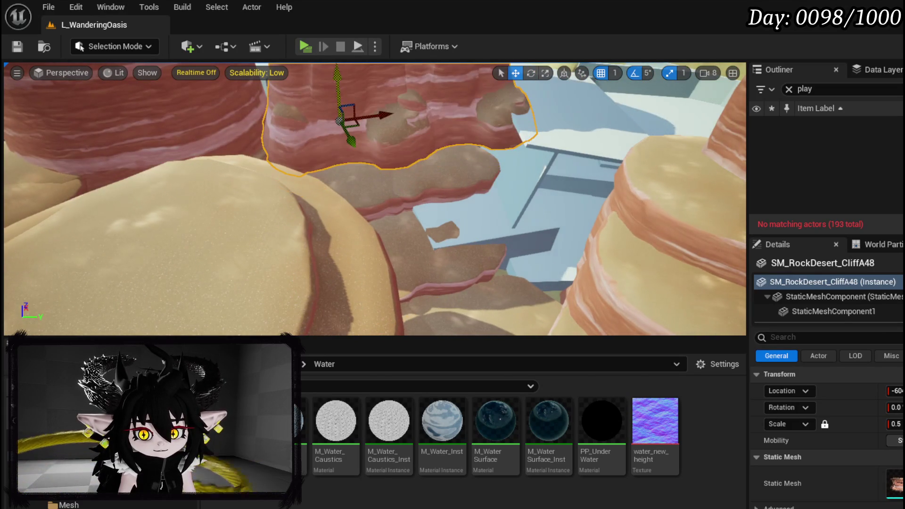
left_click_drag(289, 222, 289, 222)
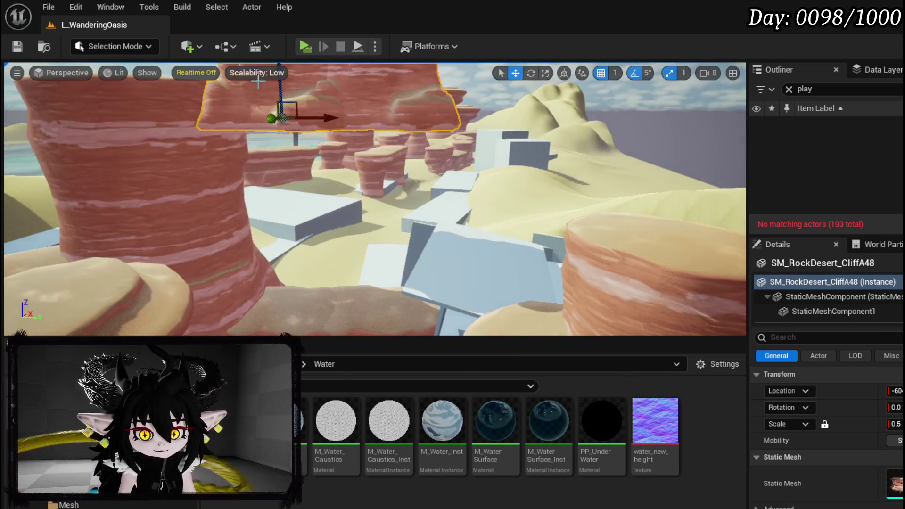
left_click_drag(259, 81, 259, 81)
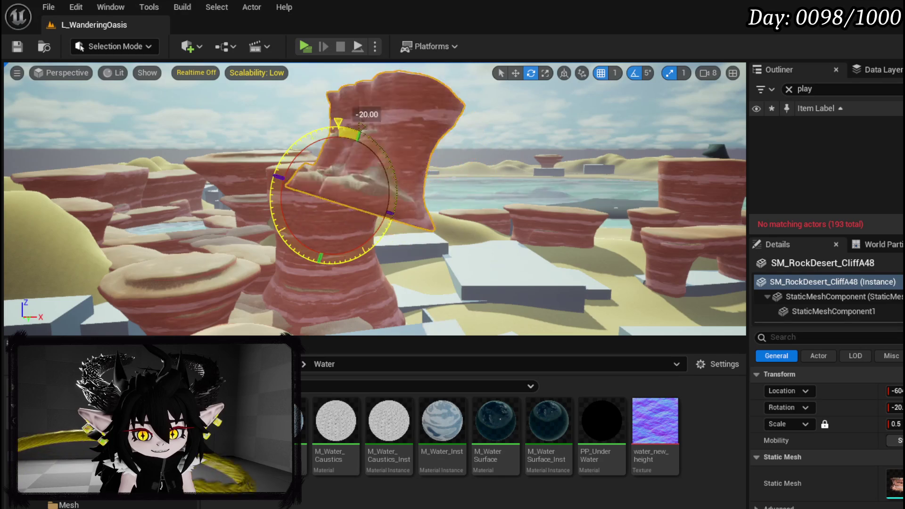
left_click_drag(326, 131, 358, 97)
key("Delete")
Step: Try moving the upper rock CliffA48 among the pillars, then delete it
left_click(291, 135)
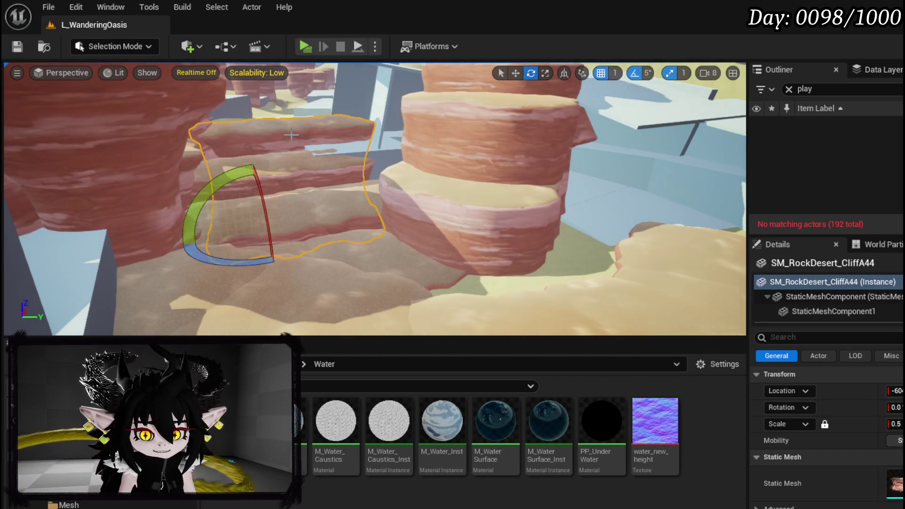
left_click(446, 217)
key("e")
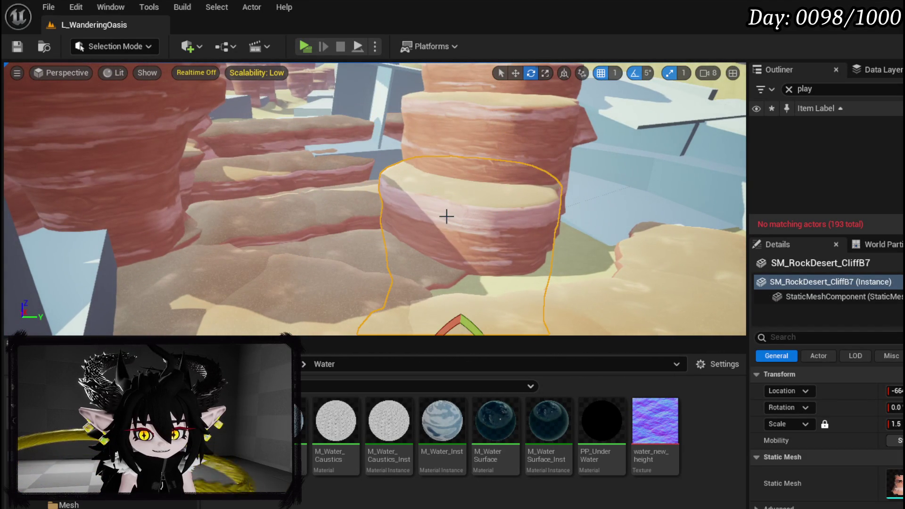
left_click(424, 181)
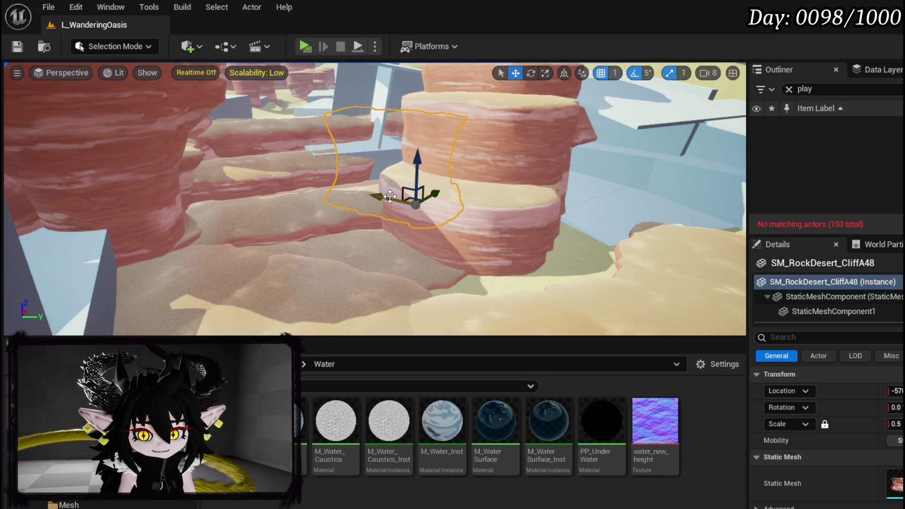
mouse_move(519, 227)
left_mouse_down()
mouse_move(609, 238)
mouse_move(609, 250)
mouse_move(521, 251)
left_mouse_up()
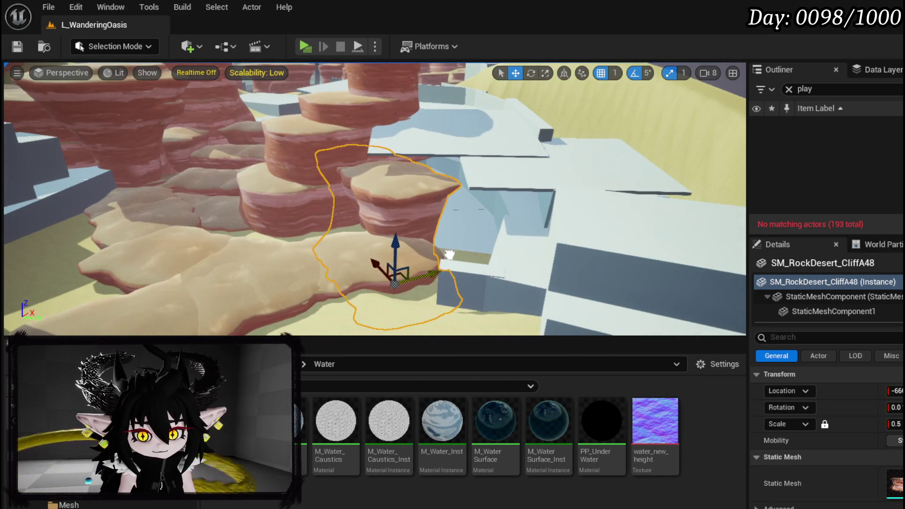
mouse_move(449, 254)
left_mouse_down()
mouse_move(326, 208)
mouse_move(333, 172)
mouse_move(283, 174)
mouse_move(328, 178)
mouse_move(327, 217)
mouse_move(205, 180)
left_mouse_up()
left_click(319, 206)
key("Delete")
Step: Duplicate CliffC14 onto the pillars, creating the copy CliffC15
left_click(327, 178)
mouse_move(129, 196)
left_mouse_down()
mouse_move(535, 152)
mouse_move(521, 145)
left_mouse_up()
left_click_drag(499, 245, 499, 245)
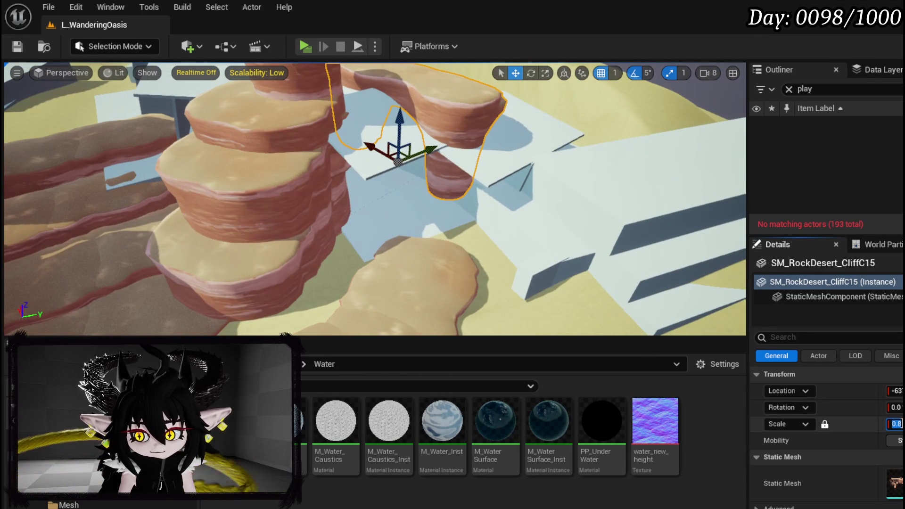
type("0.5")
Step: Shrink the new rock to half size, set it on the pillar and tilt it slightly
key("Return")
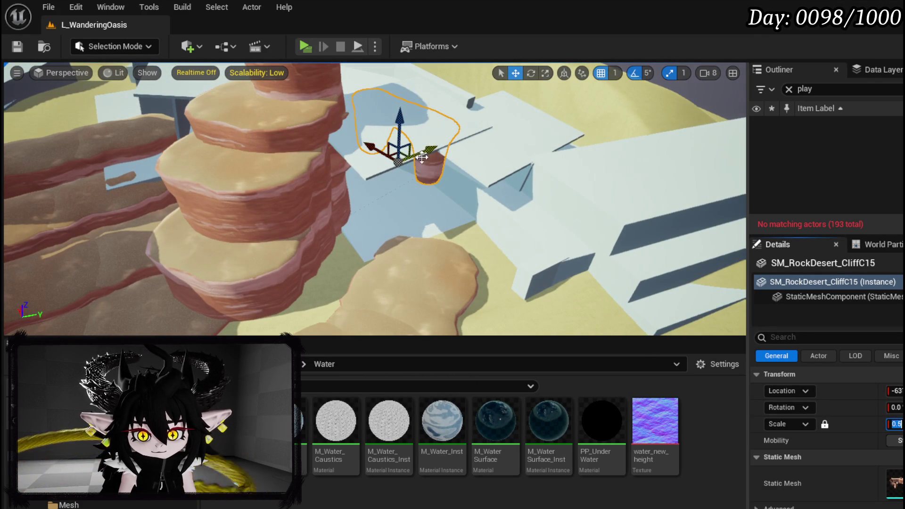
left_click_drag(424, 150, 367, 185)
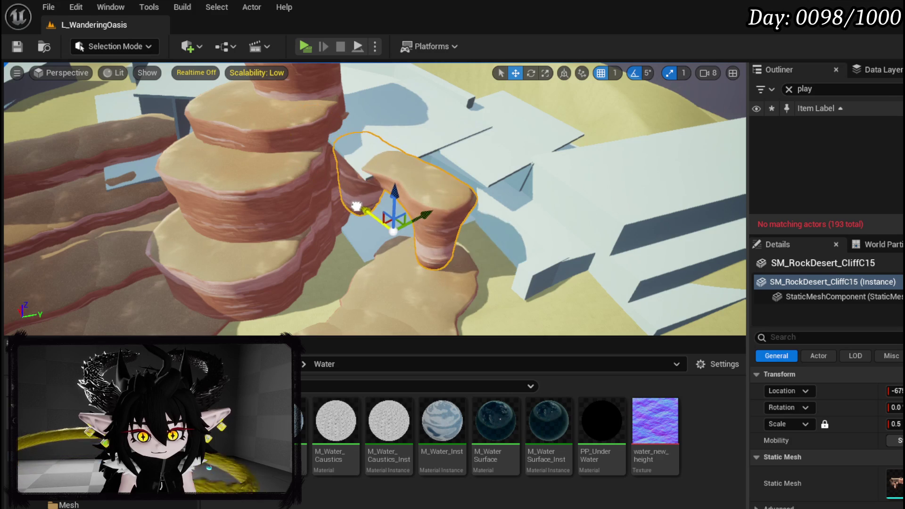
key("e")
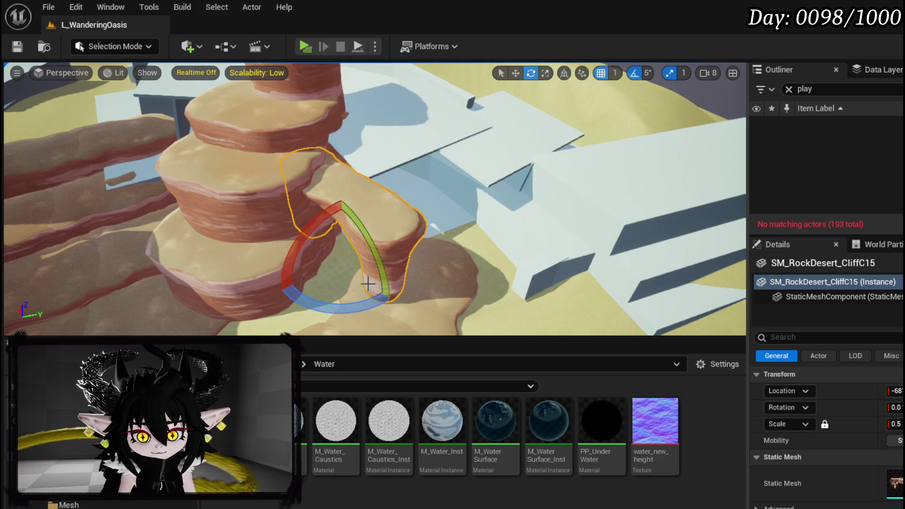
left_click_drag(325, 278, 307, 222)
key("w")
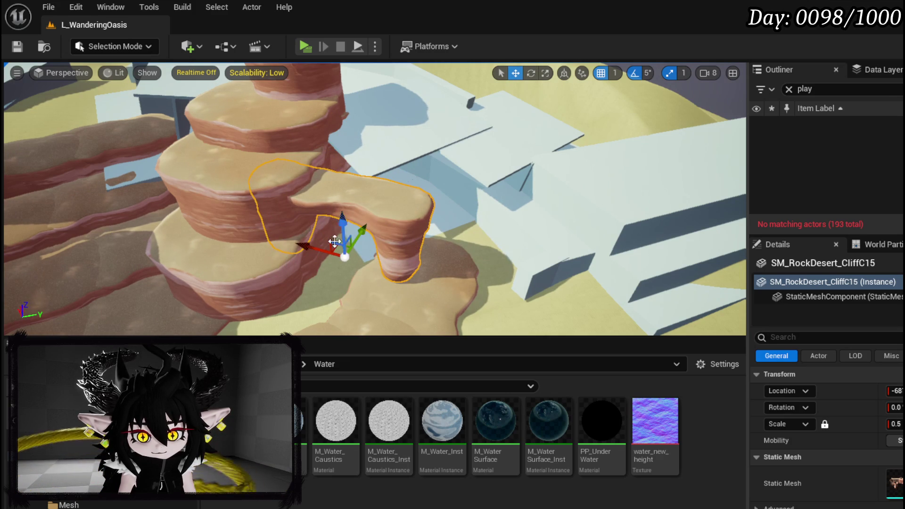
mouse_move(344, 222)
left_mouse_down()
mouse_move(368, 262)
mouse_move(313, 252)
mouse_move(458, 229)
mouse_move(427, 225)
left_mouse_up()
Step: Frame the rock arch and orbit to inspect it from several sides
left_click(359, 249)
key("f")
left_click(351, 261)
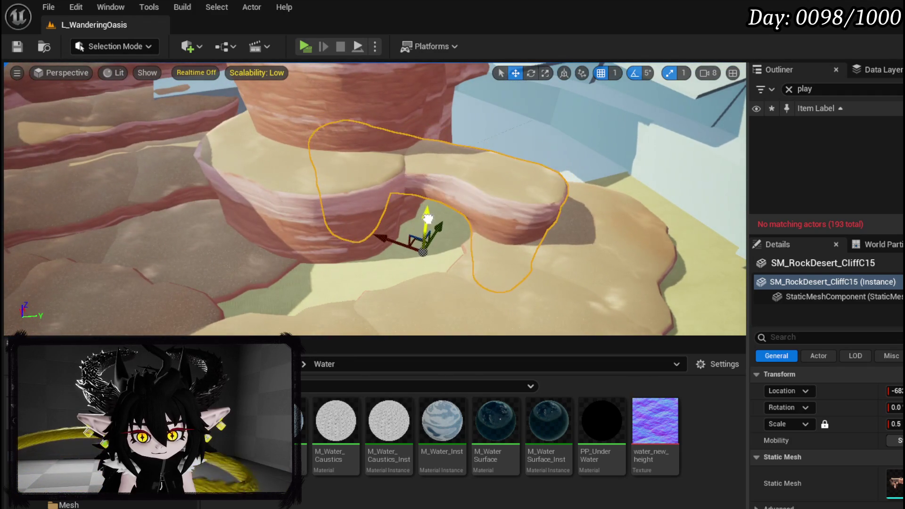
left_click(404, 231)
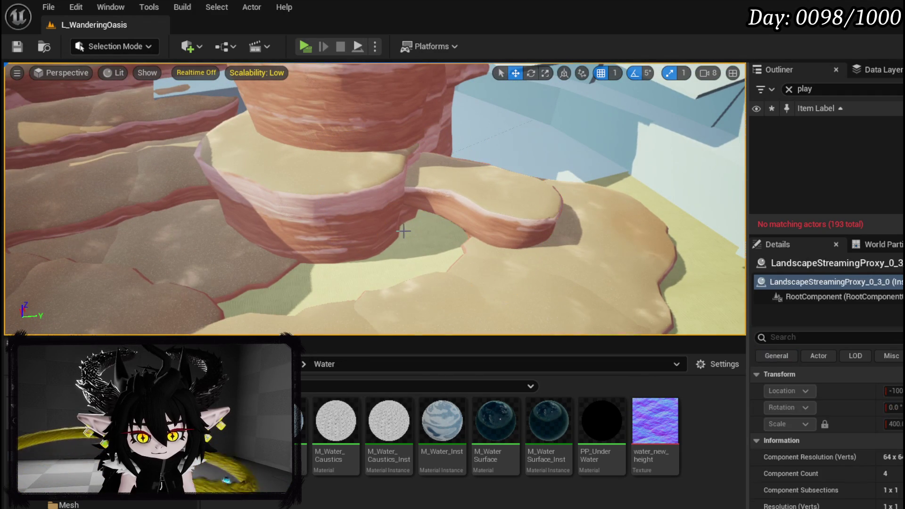
left_click(450, 210)
key("f")
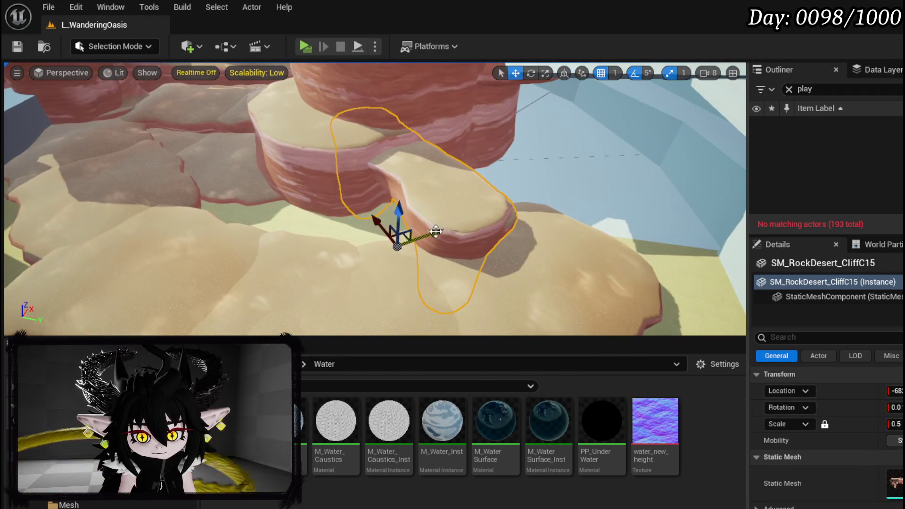
left_click_drag(364, 226, 490, 230)
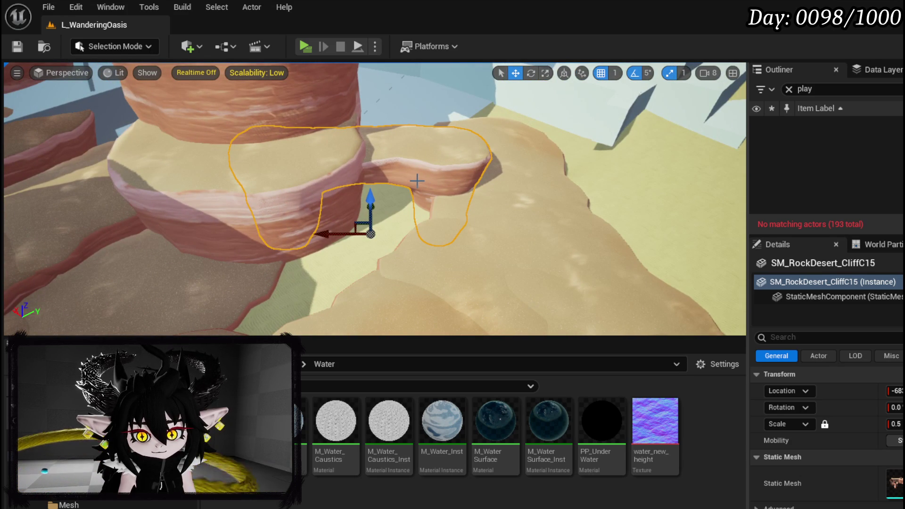
mouse_move(417, 181)
left_mouse_down()
mouse_move(417, 118)
mouse_move(407, 177)
mouse_move(377, 184)
mouse_move(377, 160)
left_mouse_up()
left_click_drag(392, 212, 398, 184)
Step: Duplicate the neighbouring flat rock and rotate the copy about −95° on Z
left_click(432, 230)
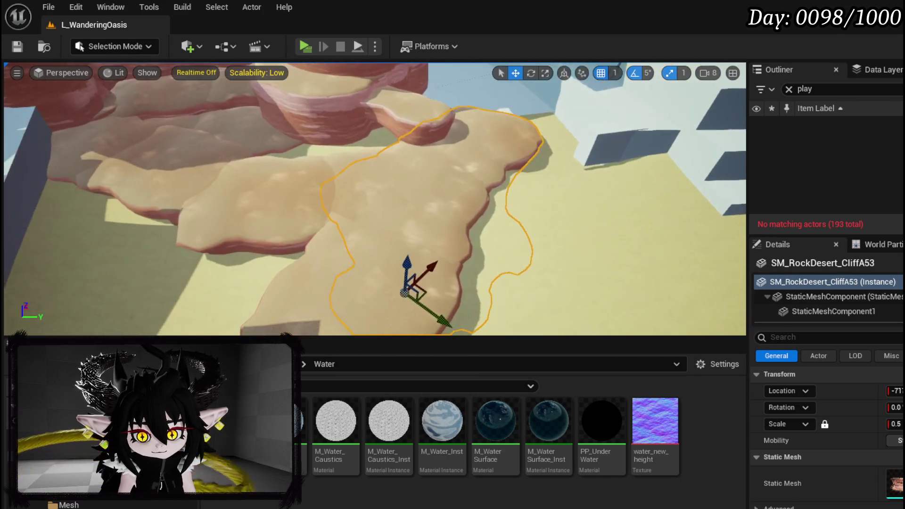
mouse_move(419, 267)
left_mouse_down("alt")
mouse_move(434, 242)
mouse_move(406, 263)
mouse_move(460, 226)
mouse_move(450, 223)
mouse_move(471, 219)
left_mouse_up("alt")
key("e")
mouse_move(426, 265)
left_mouse_down()
mouse_move(406, 236)
mouse_move(359, 264)
mouse_move(330, 254)
left_mouse_up()
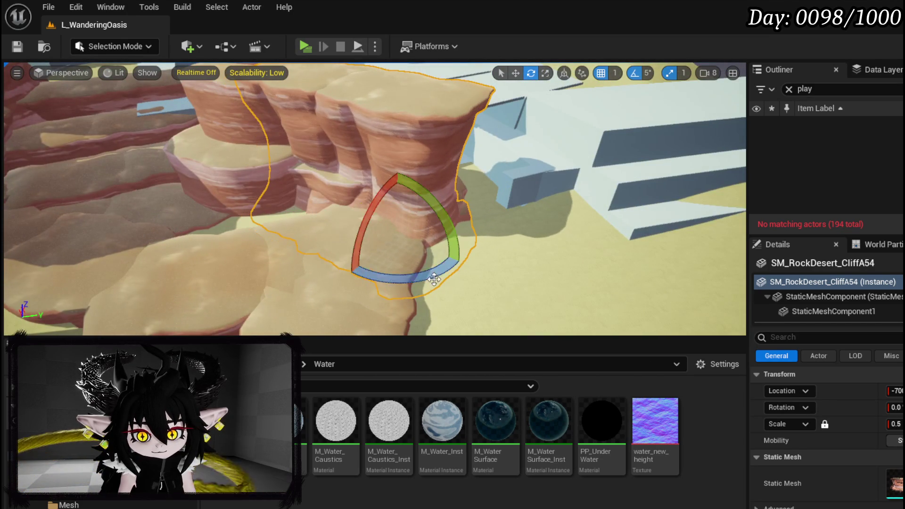
Step: Move the copied CliffA54 rock onto the mesa ledge and set its scale to 0.4
key("w")
mouse_move(359, 142)
left_mouse_down()
mouse_move(350, 110)
mouse_move(345, 123)
mouse_move(435, 148)
mouse_move(417, 126)
left_mouse_up()
left_click(895, 424)
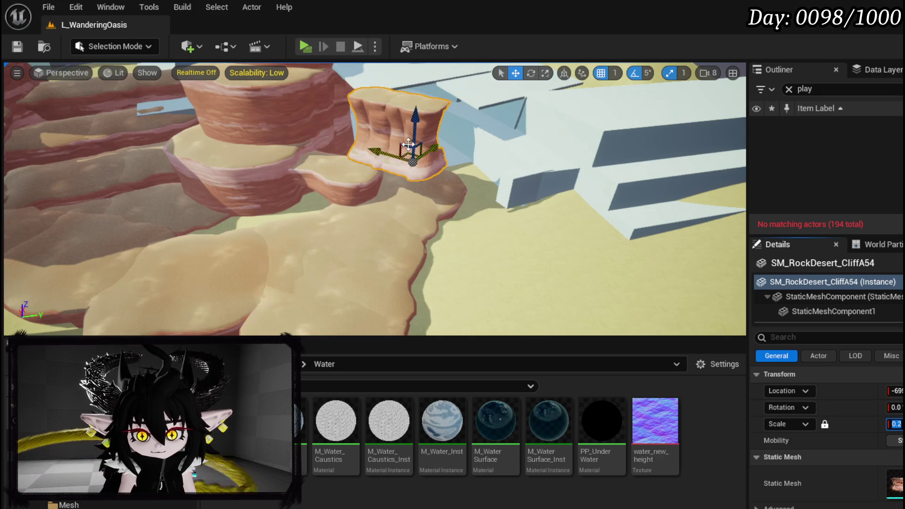
mouse_move(434, 152)
left_mouse_down()
mouse_move(375, 134)
mouse_move(323, 142)
mouse_move(347, 137)
mouse_move(334, 163)
mouse_move(396, 260)
mouse_move(360, 203)
mouse_move(313, 203)
mouse_move(335, 207)
left_mouse_up()
left_click(895, 424)
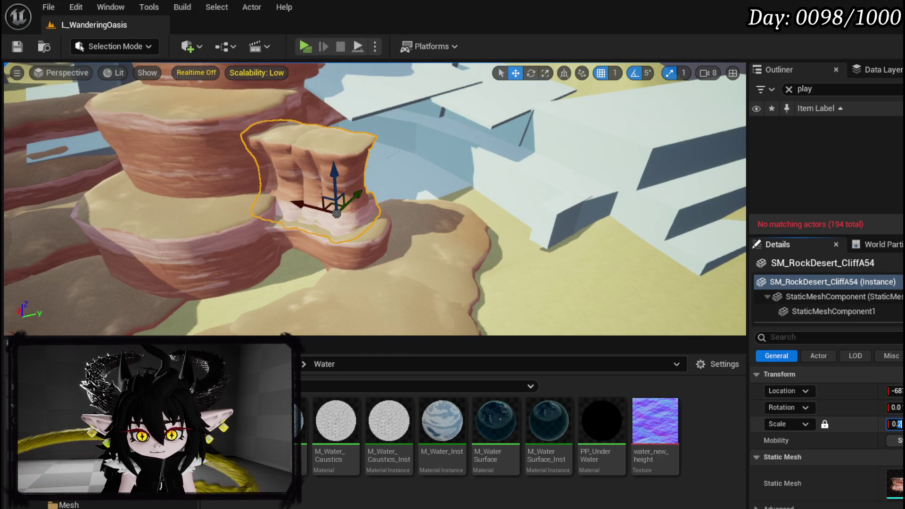
type("0.4")
key("Return")
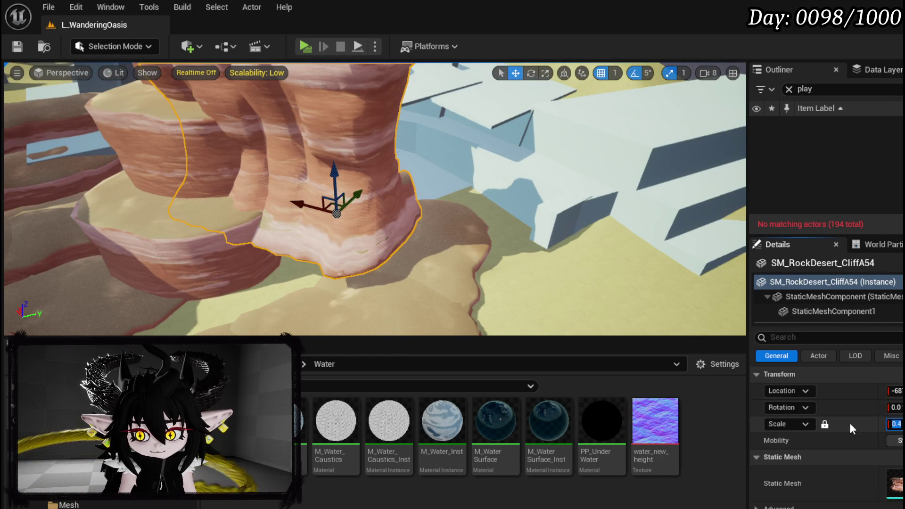
Step: Unlock the scale lock, narrow and flatten the rock per axis, and lower it onto the ledge
left_click(825, 424)
type("0.8")
key("Return")
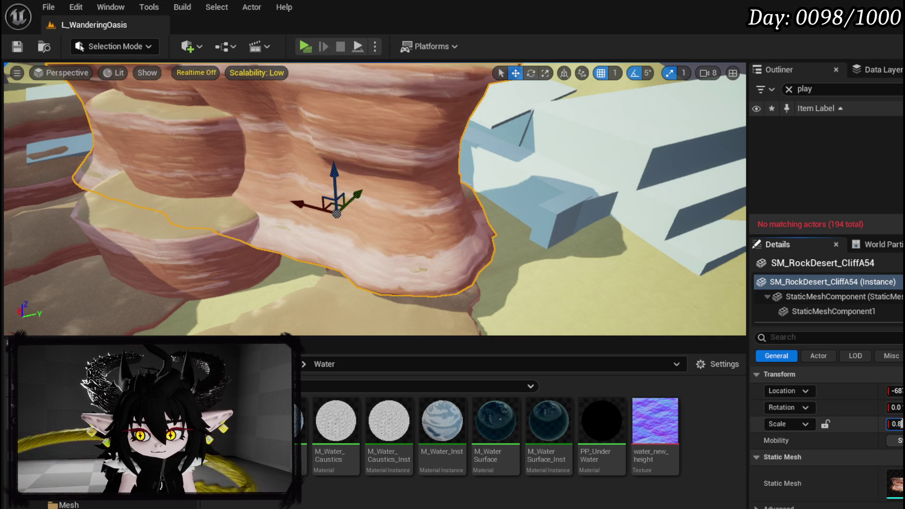
key("BackSpace")
type("4")
key("Return")
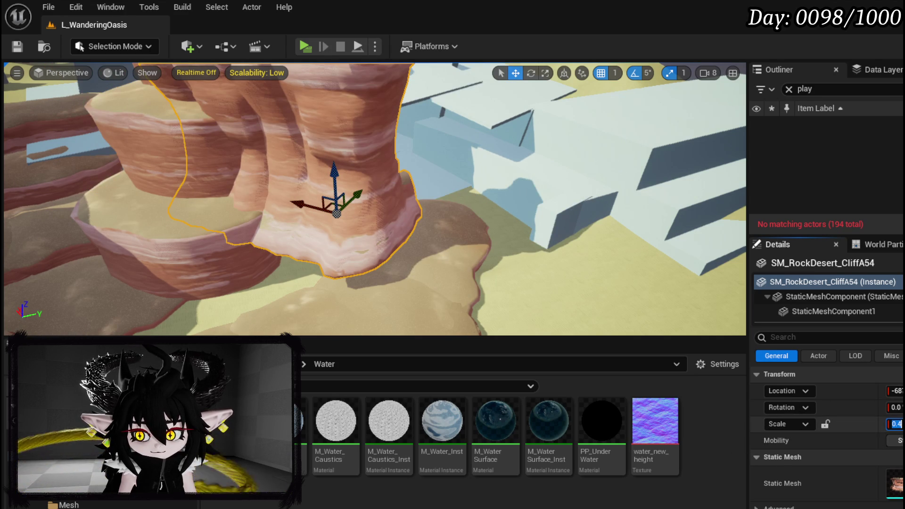
key("Return")
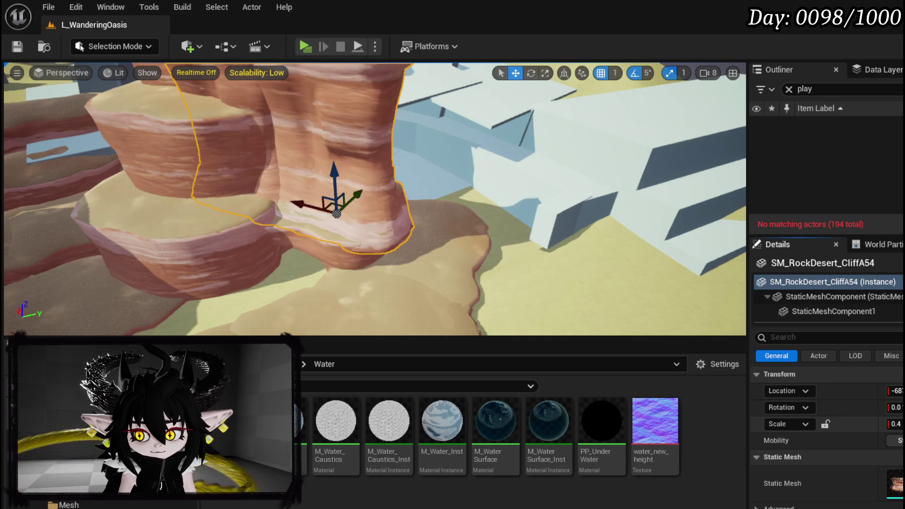
key("Return")
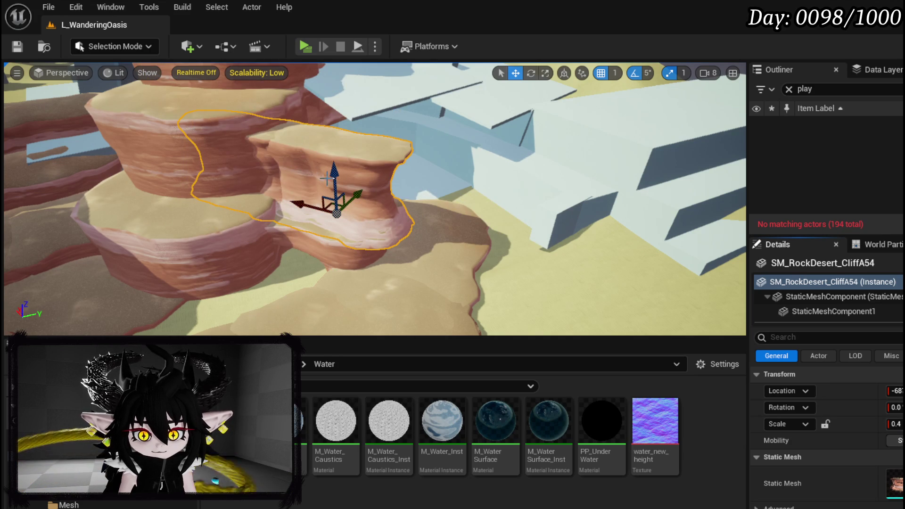
mouse_move(334, 188)
left_mouse_down()
mouse_move(280, 199)
mouse_move(291, 204)
left_mouse_up()
Step: Reposition the CliffB8 rock pillar beside the mesa and give it uniform scale 0.7
left_click(191, 171)
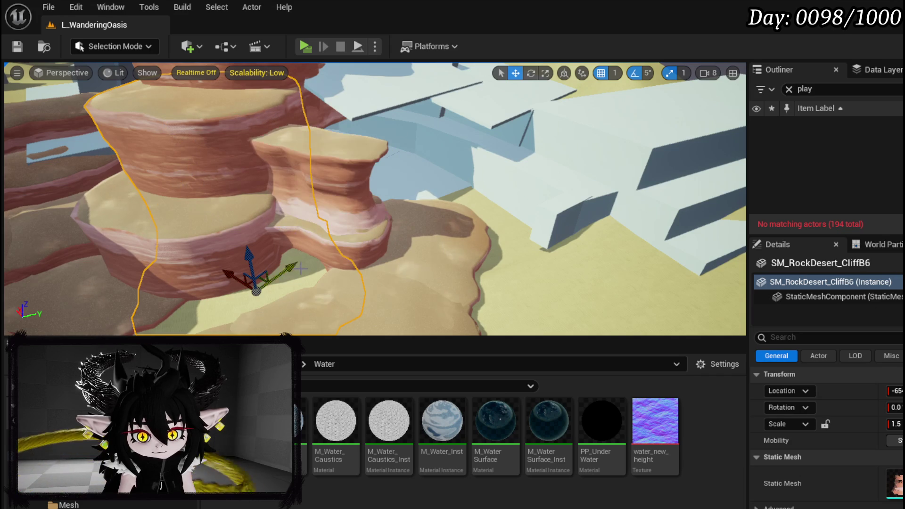
left_click(341, 289)
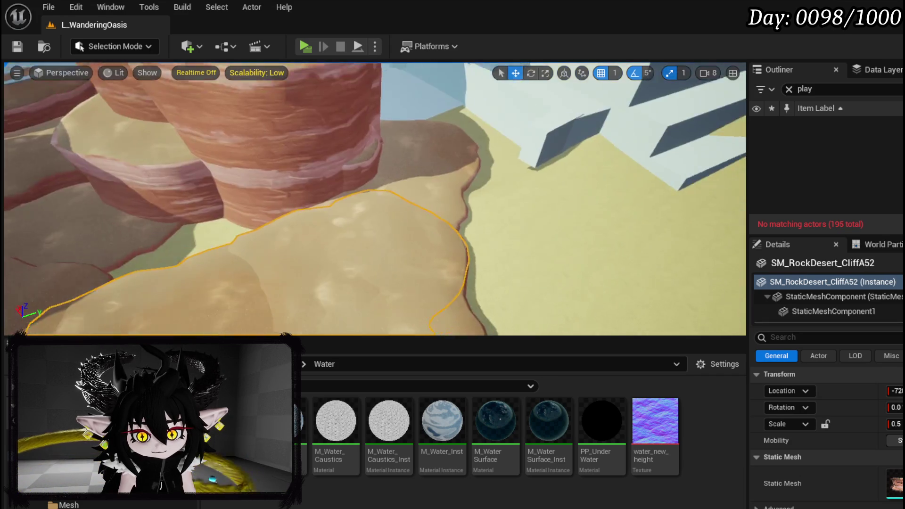
scroll(299, 177, "down", 3)
left_click(351, 215)
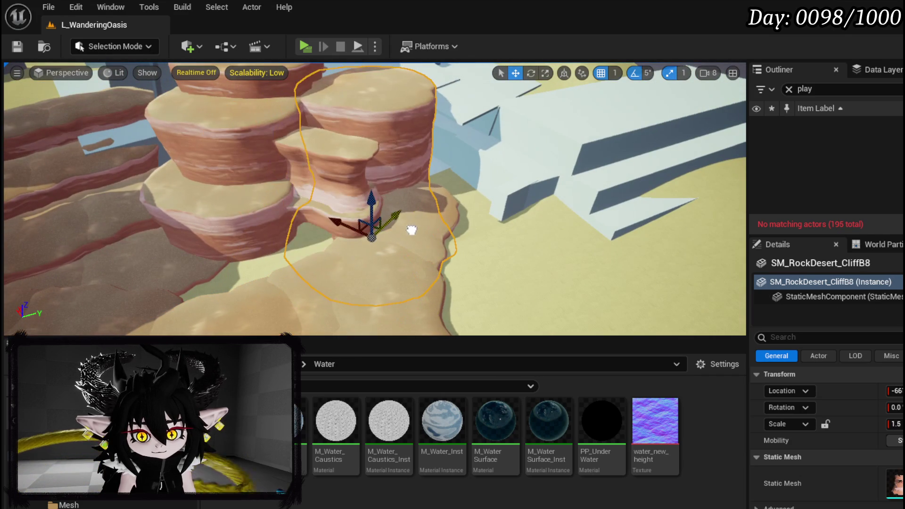
mouse_move(399, 215)
left_mouse_down()
mouse_move(420, 229)
mouse_move(415, 245)
left_mouse_up()
left_click_drag(352, 252, 376, 259)
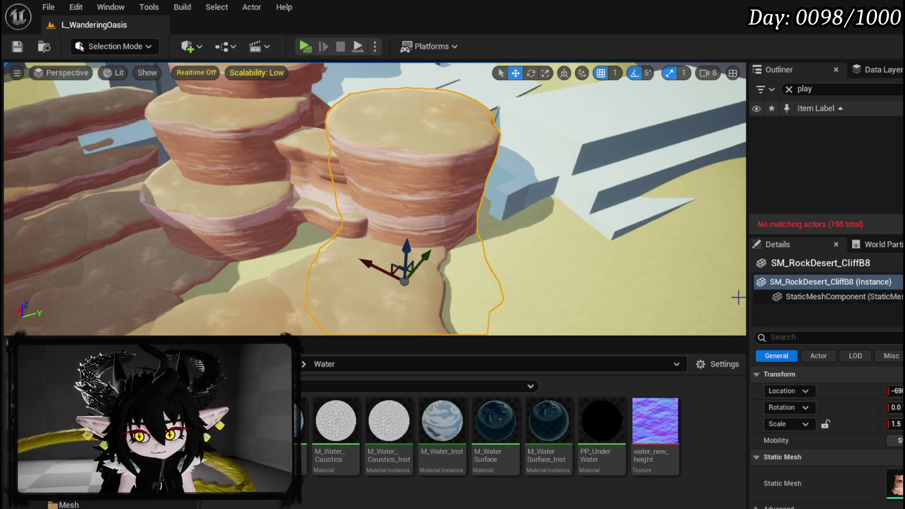
left_click(825, 425)
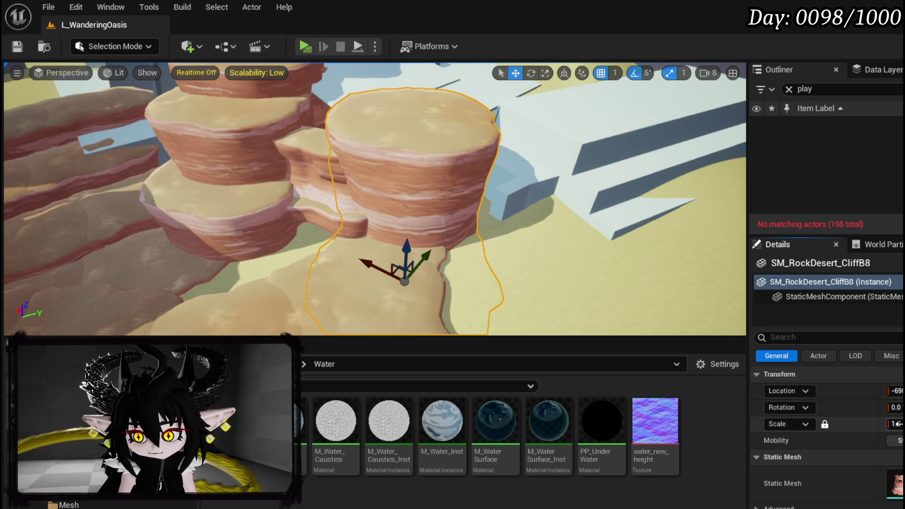
type("0.7")
key("Return")
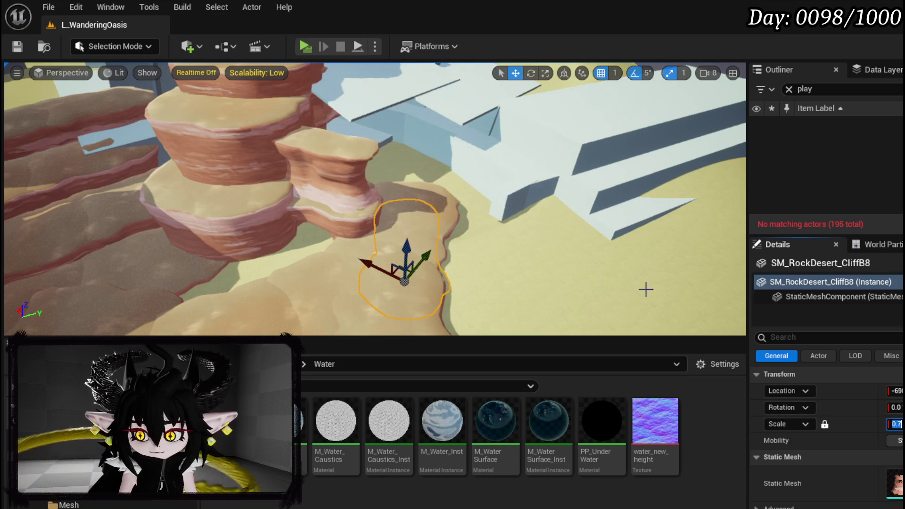
mouse_move(421, 243)
left_mouse_down()
mouse_move(417, 255)
mouse_move(417, 200)
mouse_move(375, 217)
mouse_move(400, 238)
mouse_move(382, 257)
left_mouse_up()
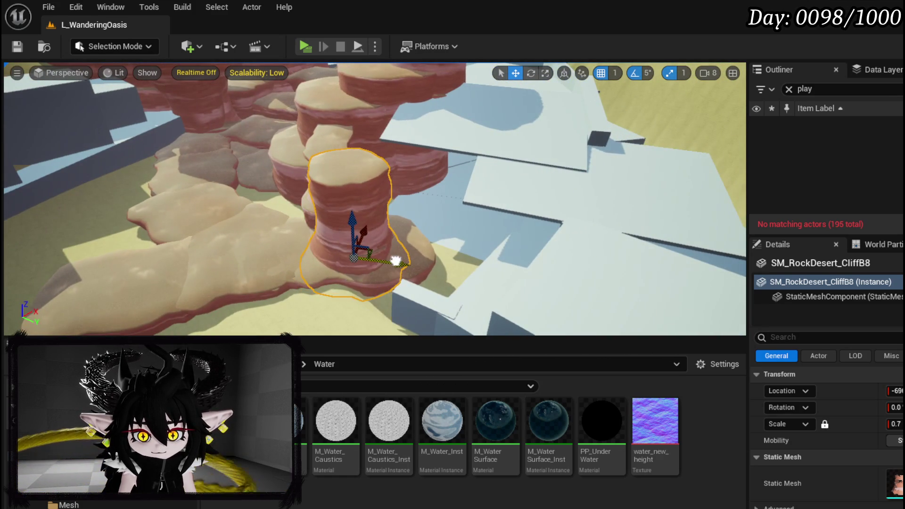
left_click_drag(353, 229, 356, 219)
Step: Alt-drag two copies of the pillar, lowering the first copy onto the ground
left_click_drag(395, 245, 445, 257)
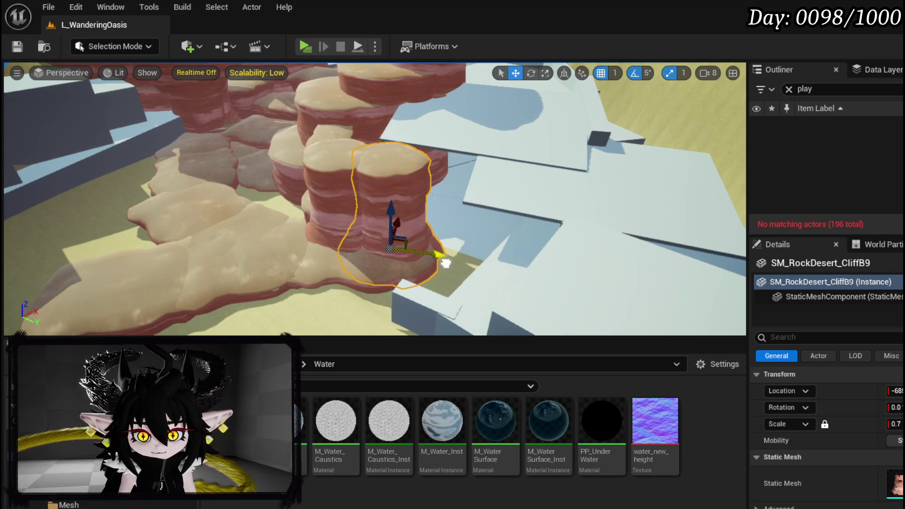
left_click_drag(389, 211, 433, 244)
left_click_drag(357, 226, 349, 277)
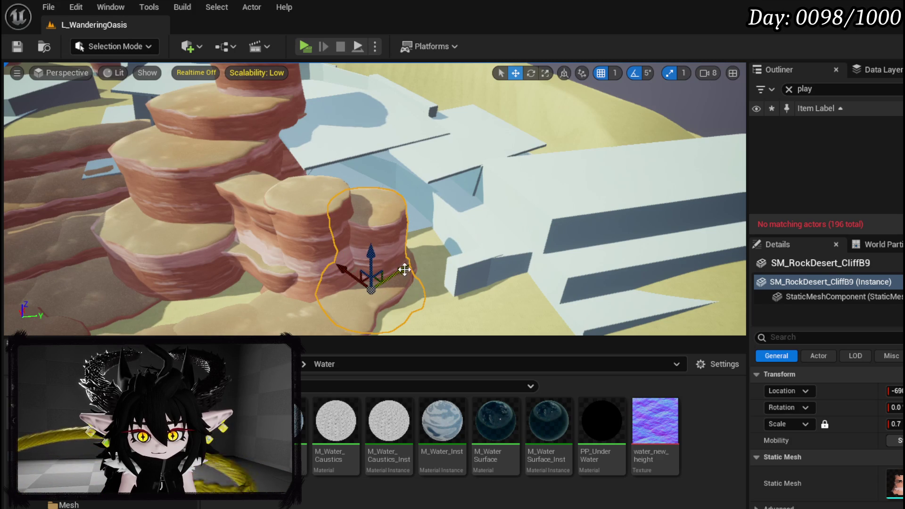
mouse_move(405, 269)
left_mouse_down("alt")
mouse_move(471, 245)
mouse_move(463, 261)
mouse_move(507, 255)
left_mouse_up("alt")
Step: Delete the small and large white placeholder blocks Cube88 and Cube87
left_click(465, 271)
scroll(464, 271, "up", 3)
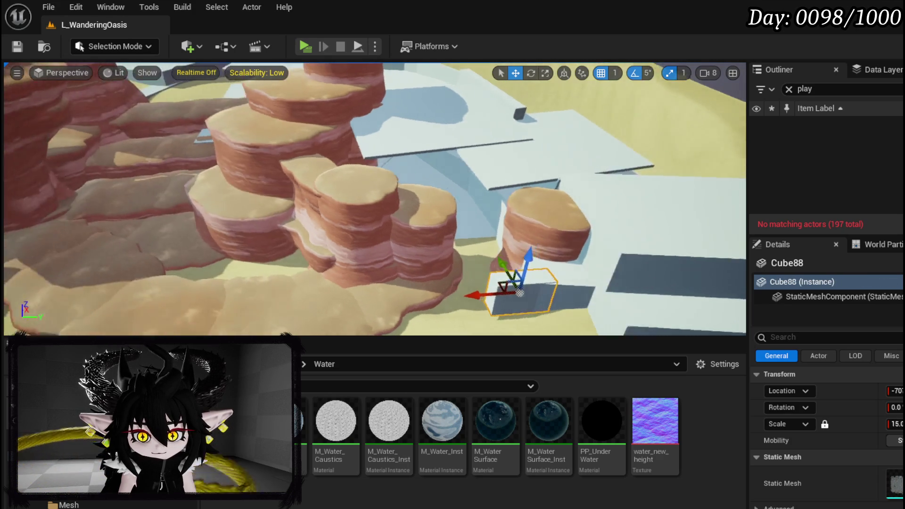
scroll(422, 285, "up", 3)
key("Delete")
left_click(422, 284)
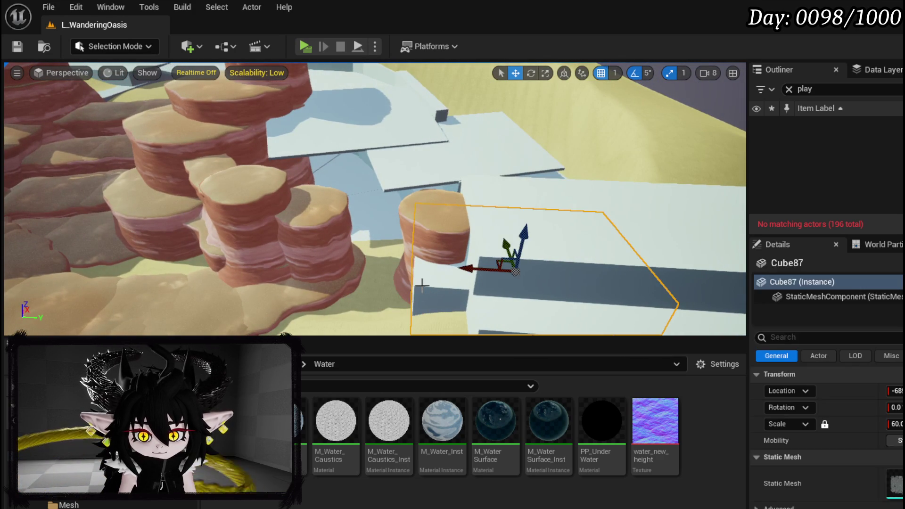
key("Delete")
Step: Select the new pillar and nearby cliff pillars, bringing the view in close
left_click(424, 285)
mouse_move(424, 286)
left_mouse_down()
mouse_move(453, 279)
mouse_move(439, 283)
mouse_move(403, 256)
mouse_move(434, 246)
left_mouse_up()
left_click(402, 256)
left_click(613, 158)
mouse_move(613, 158)
left_mouse_down()
mouse_move(566, 174)
mouse_move(541, 151)
left_mouse_up()
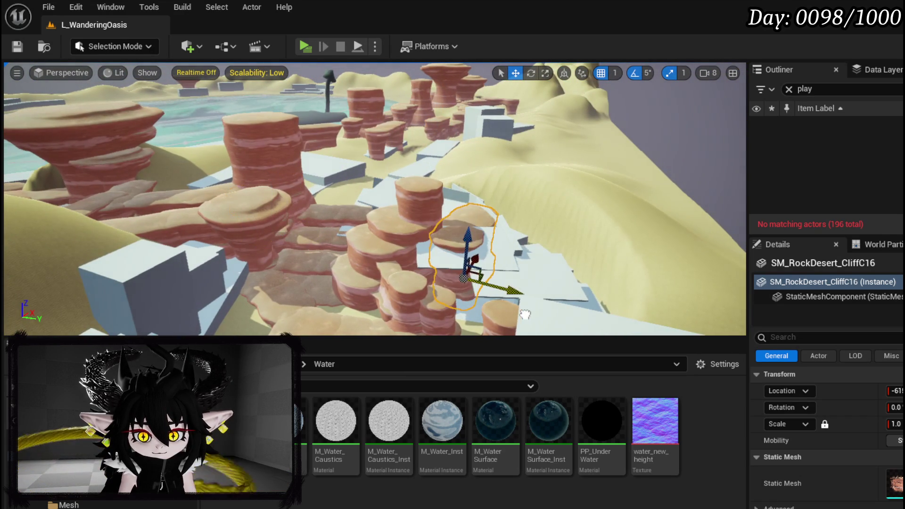
Step: Raise the selected CliffC16 cliff slightly and frame it from several angles
left_click_drag(524, 314, 354, 237)
key("e")
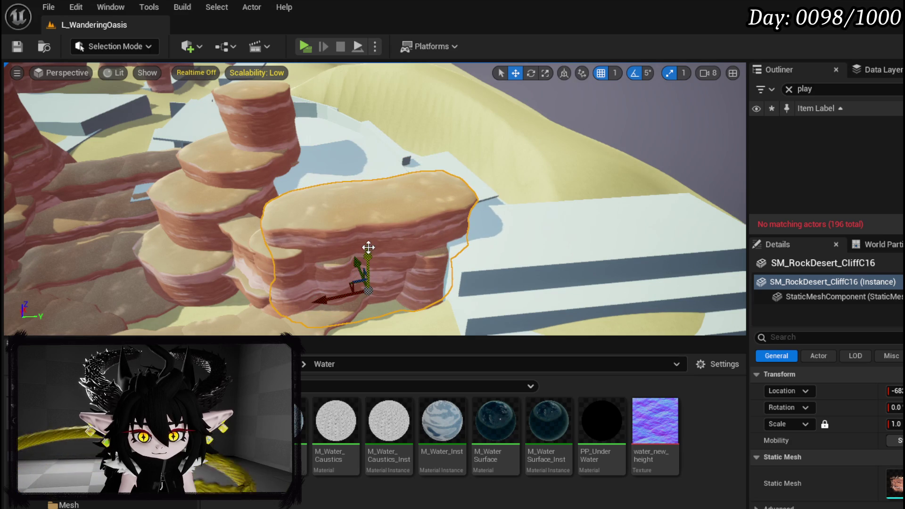
mouse_move(368, 247)
left_mouse_down()
mouse_move(360, 221)
mouse_move(379, 199)
mouse_move(352, 197)
left_mouse_up()
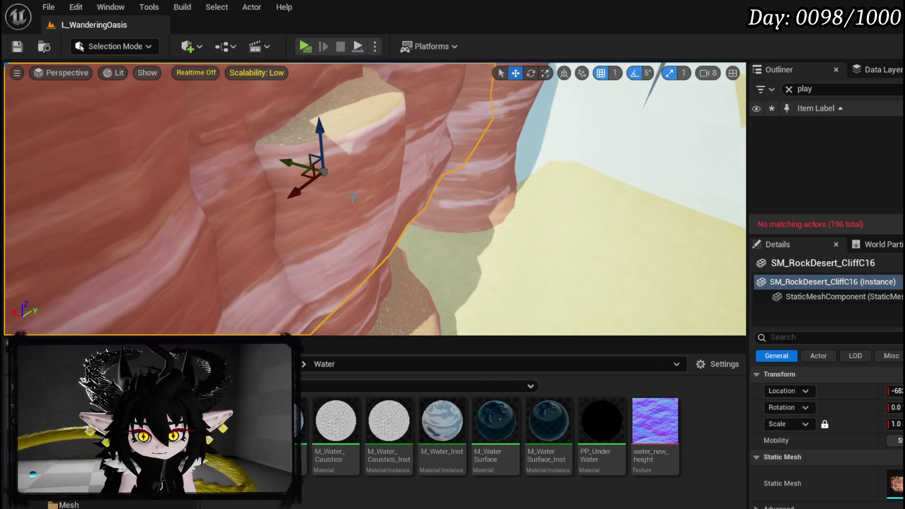
mouse_move(288, 158)
left_mouse_down()
mouse_move(259, 157)
mouse_move(262, 207)
mouse_move(256, 200)
mouse_move(287, 219)
left_mouse_up()
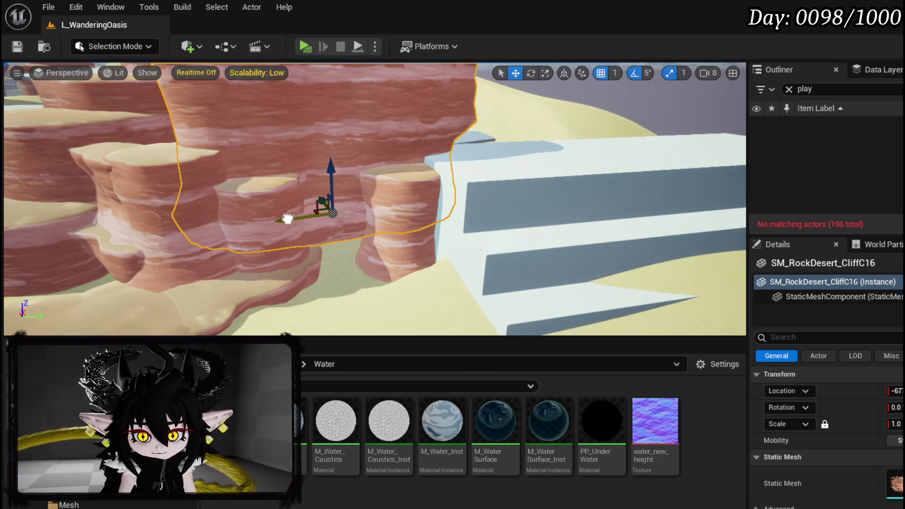
left_click_drag(337, 178, 335, 169)
left_click_drag(506, 225, 474, 237)
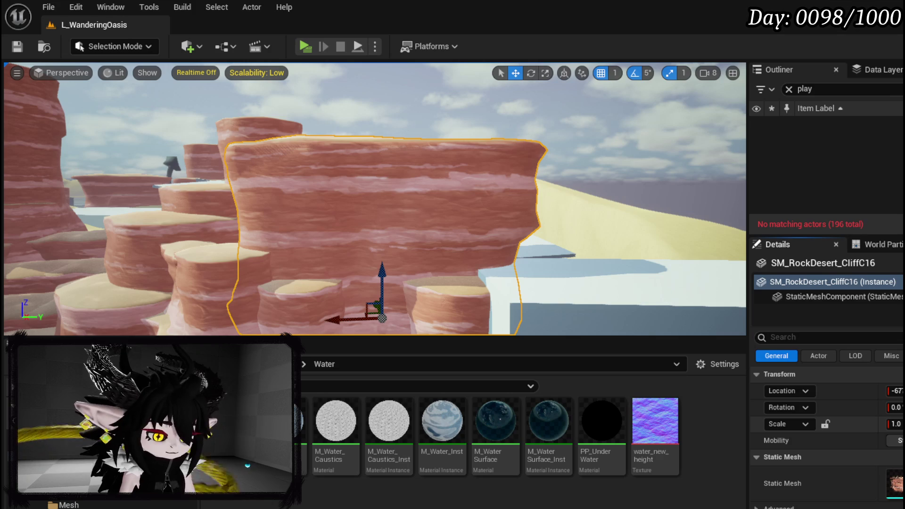
left_click_drag(424, 266, 412, 243)
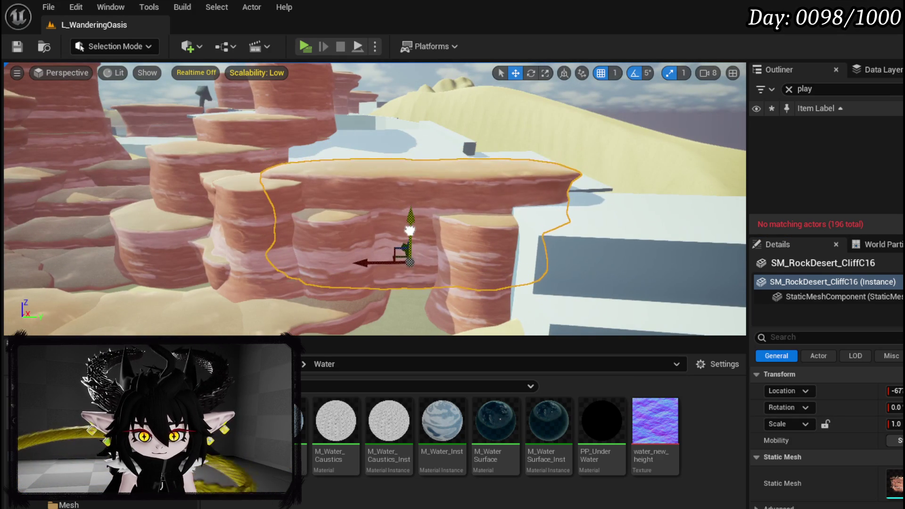
mouse_move(410, 238)
left_mouse_down()
mouse_move(392, 226)
mouse_move(364, 179)
mouse_move(405, 212)
mouse_move(387, 211)
mouse_move(374, 186)
mouse_move(377, 201)
mouse_move(335, 221)
mouse_move(392, 206)
left_mouse_up()
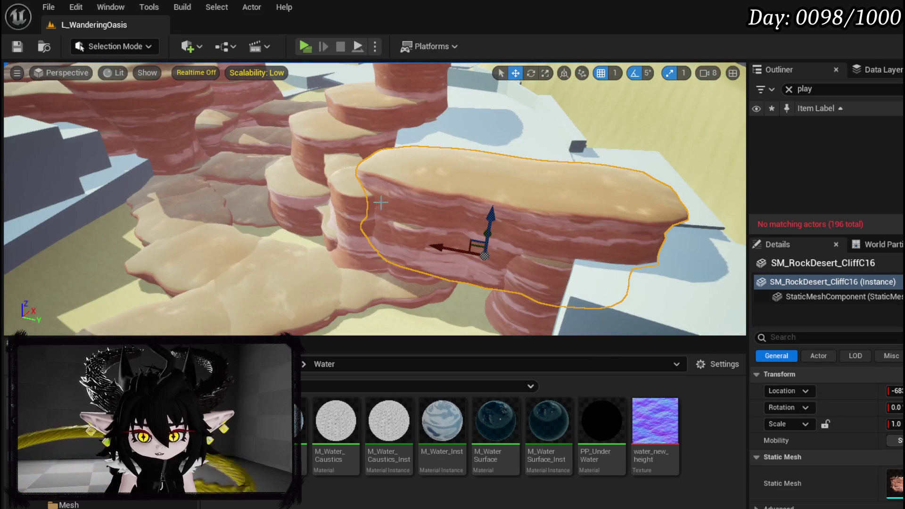
Step: Alt-drag a copy of the cliff, make it taller, slide it left and turn it about 55°
mouse_move(450, 248)
left_mouse_down("alt")
mouse_move(152, 182)
mouse_move(332, 193)
left_mouse_up("alt")
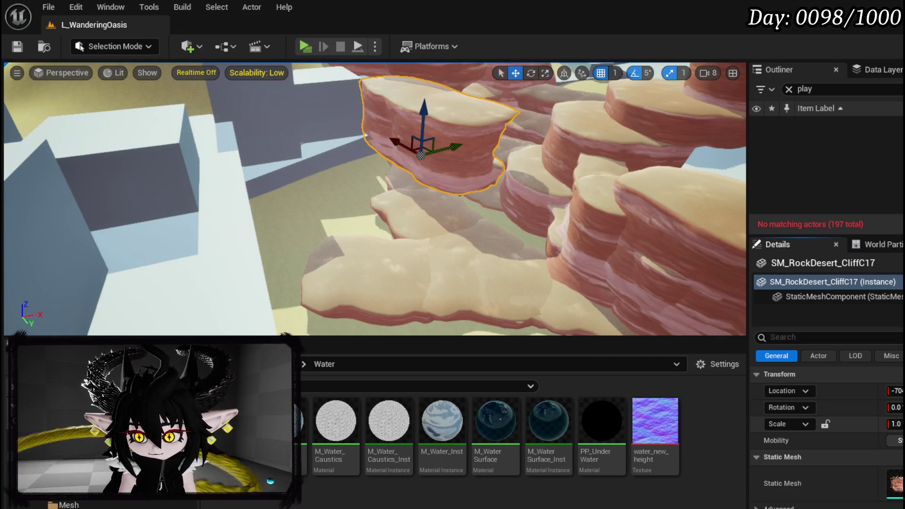
left_click(764, 306)
left_click_drag(455, 145, 386, 143)
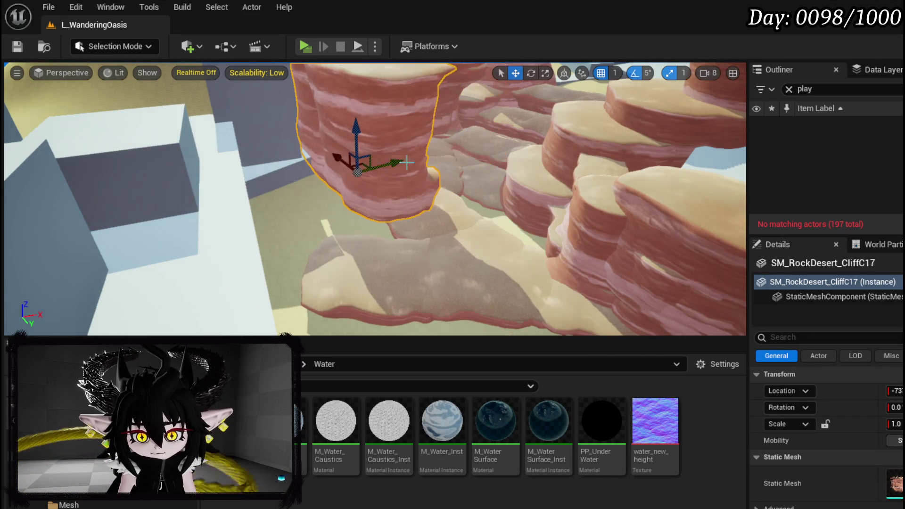
key("e")
left_click_drag(378, 197, 405, 208)
key("w")
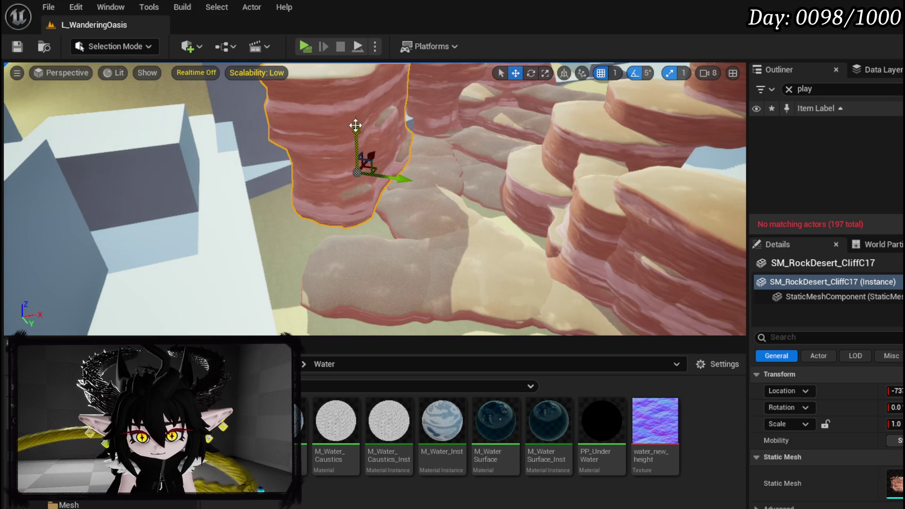
mouse_move(356, 126)
left_mouse_down()
mouse_move(359, 158)
mouse_move(559, 214)
mouse_move(557, 205)
mouse_move(443, 232)
mouse_move(465, 211)
mouse_move(453, 208)
left_mouse_up()
Step: Alt-drag another cliff copy to the left, then start a Play preview of the level
key("w")
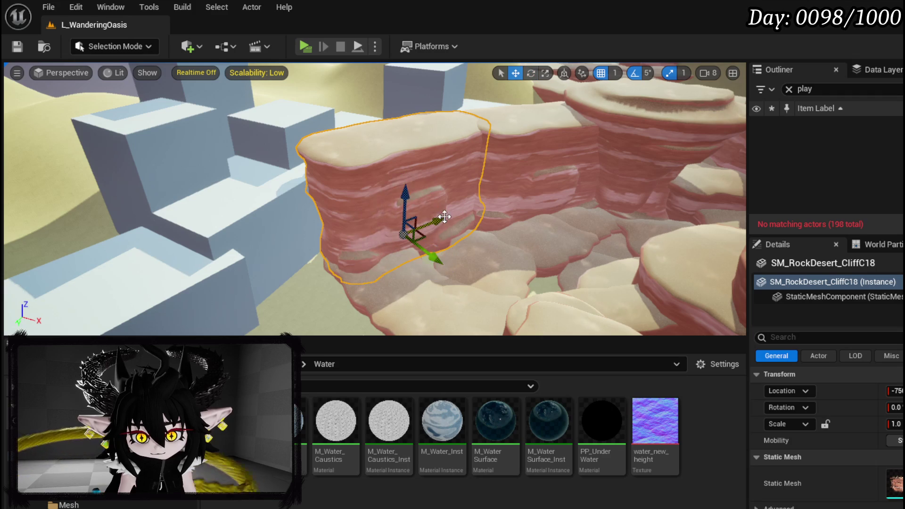
mouse_move(414, 242)
left_mouse_down()
mouse_move(358, 253)
mouse_move(317, 303)
mouse_move(354, 255)
left_mouse_up()
key("e")
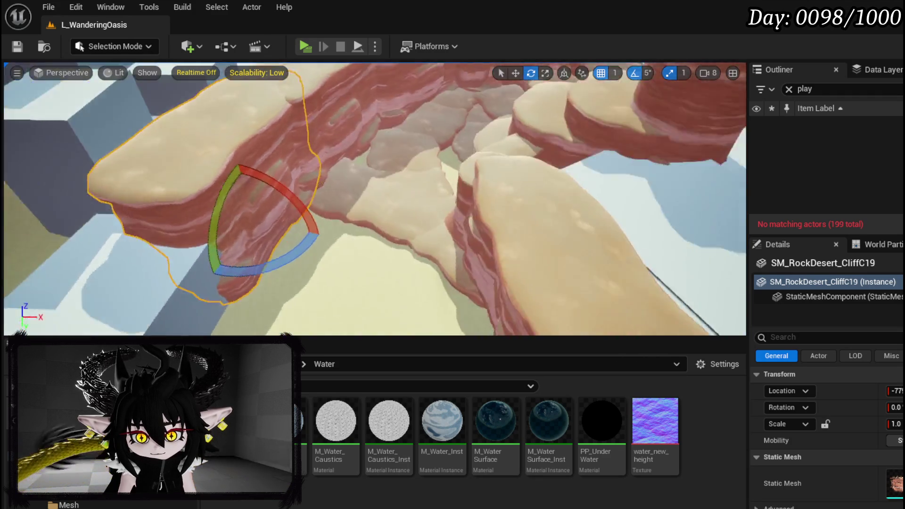
left_click_drag(262, 161, 263, 162)
left_click(304, 46)
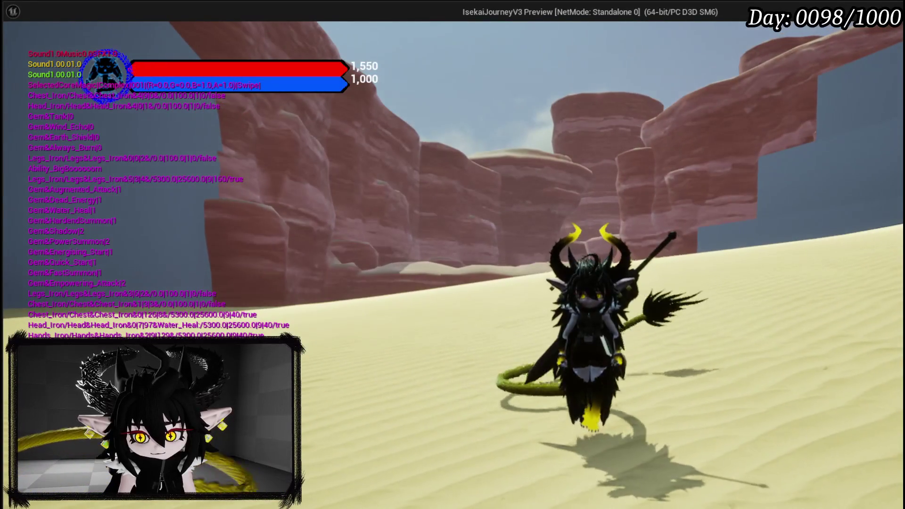
Step: Run the character forward through the canyon and dunes, dodging and dashing across the sand
key("w")
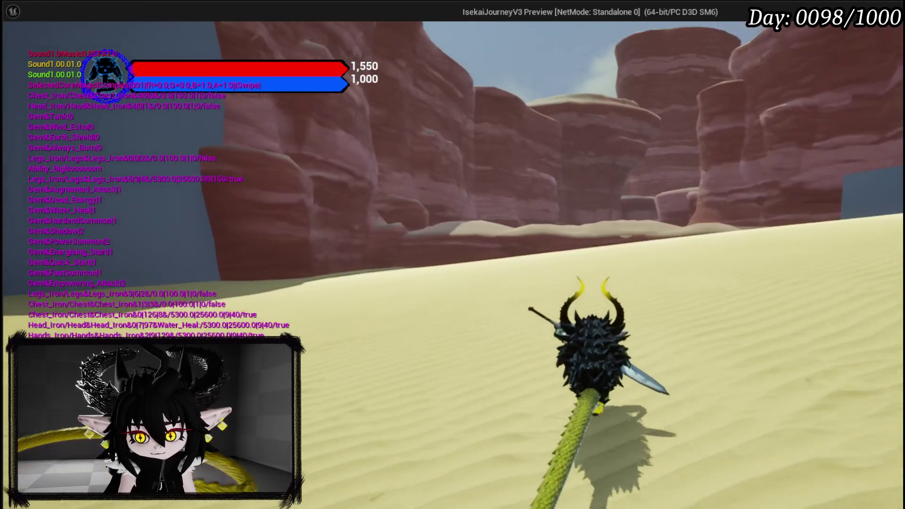
key("shift")
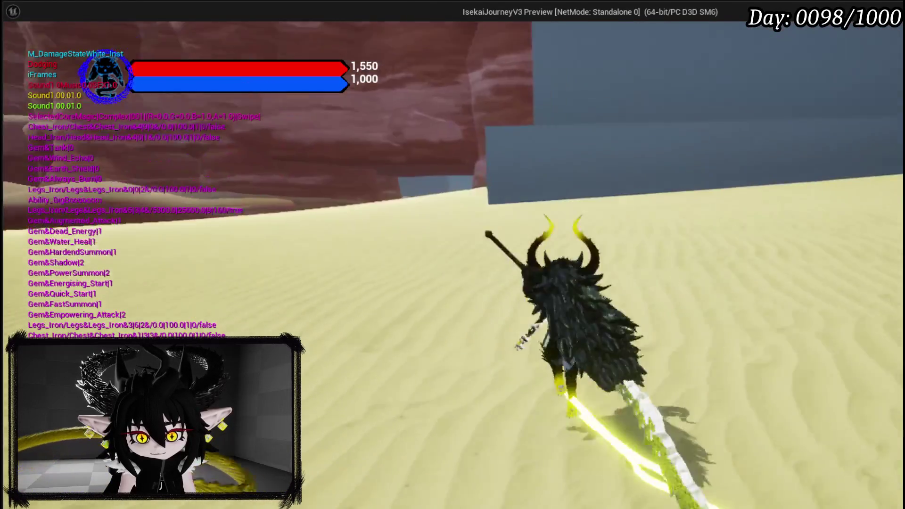
key("w")
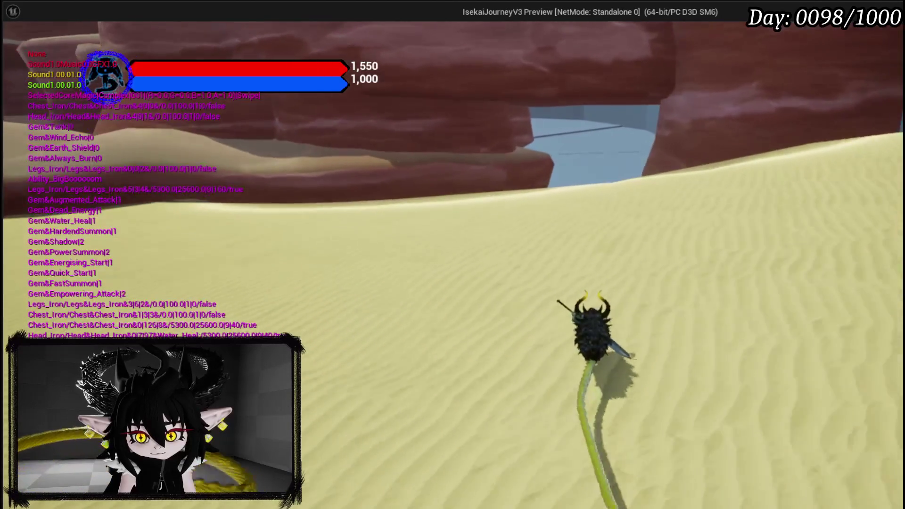
key("w")
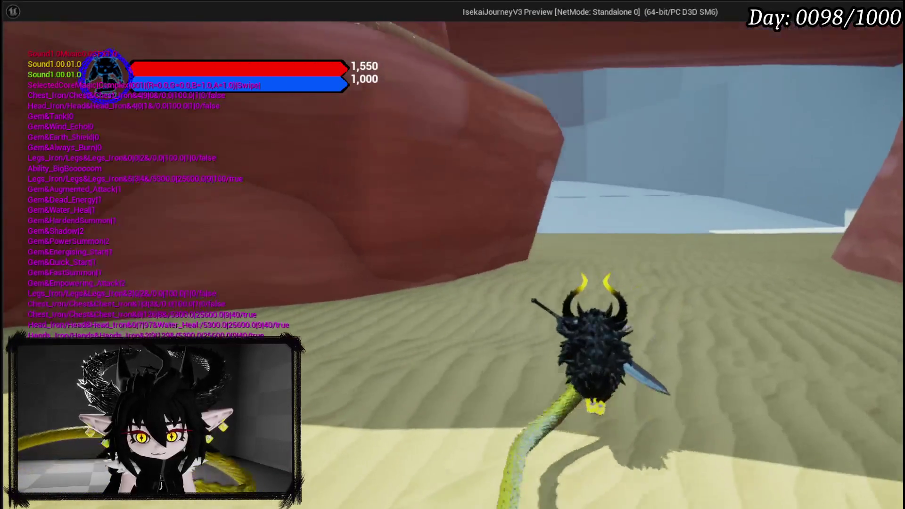
key("shift")
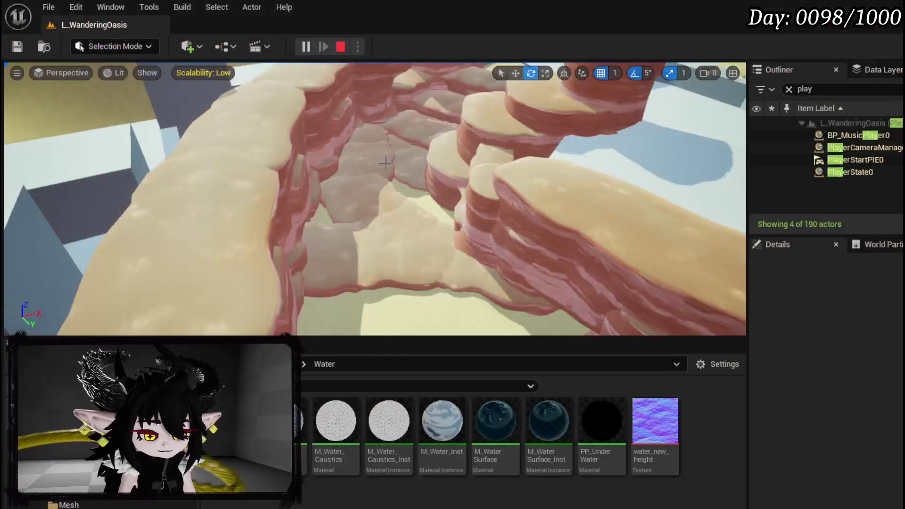
Step: Stop the preview and slide the CliffB3 rock sideways along its Y axis
key("Escape")
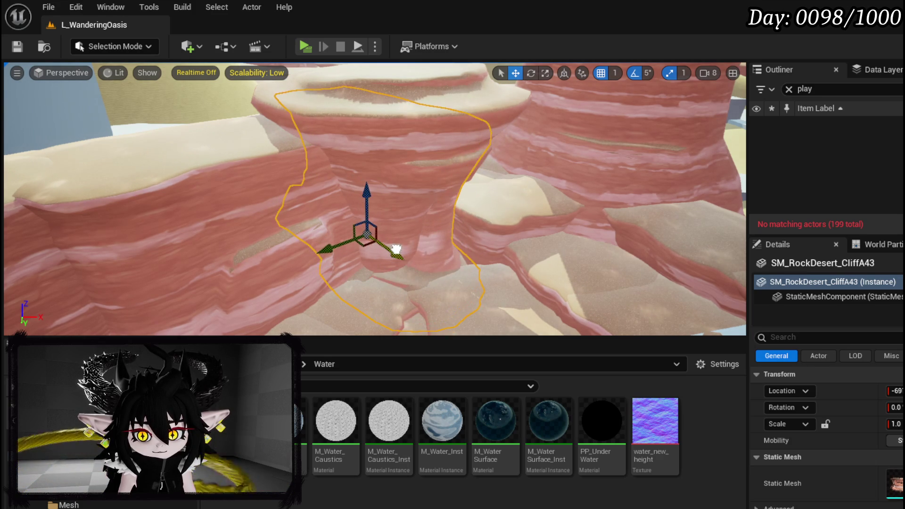
left_click(361, 262)
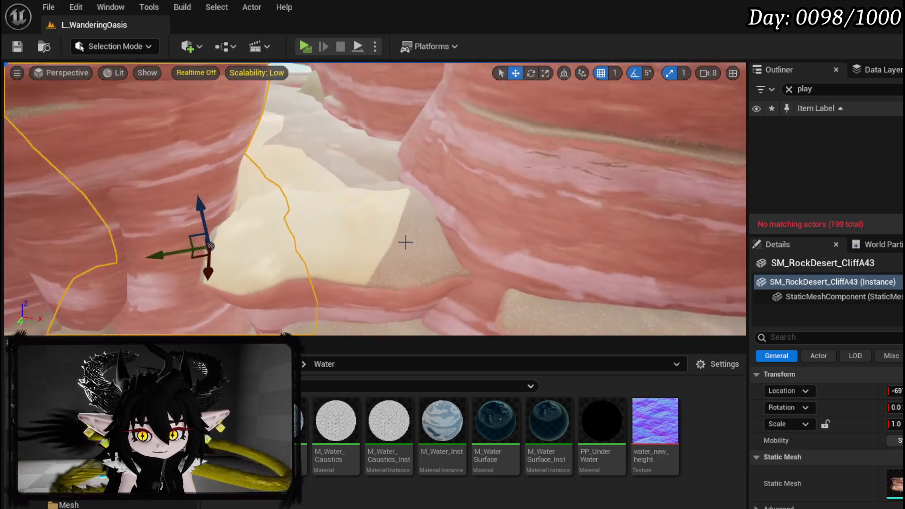
left_click(504, 211)
scroll(435, 229, "down", 5)
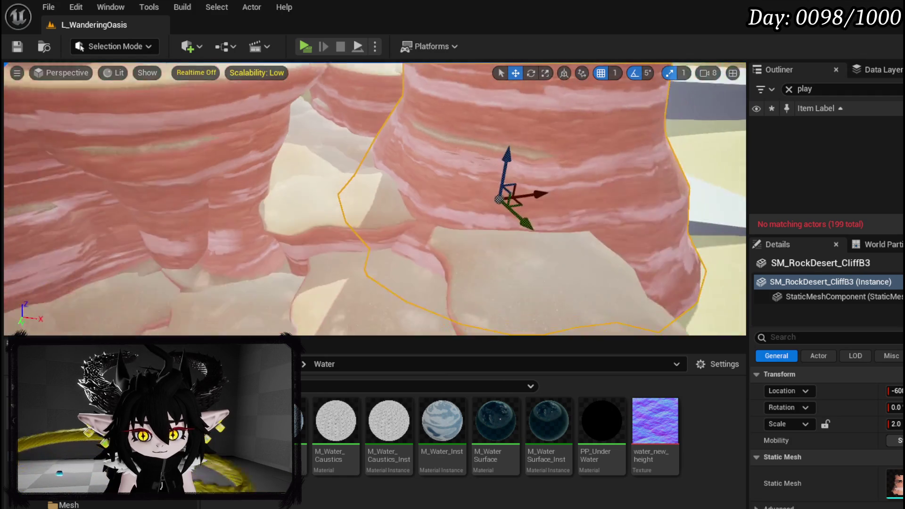
left_click_drag(555, 188, 542, 190)
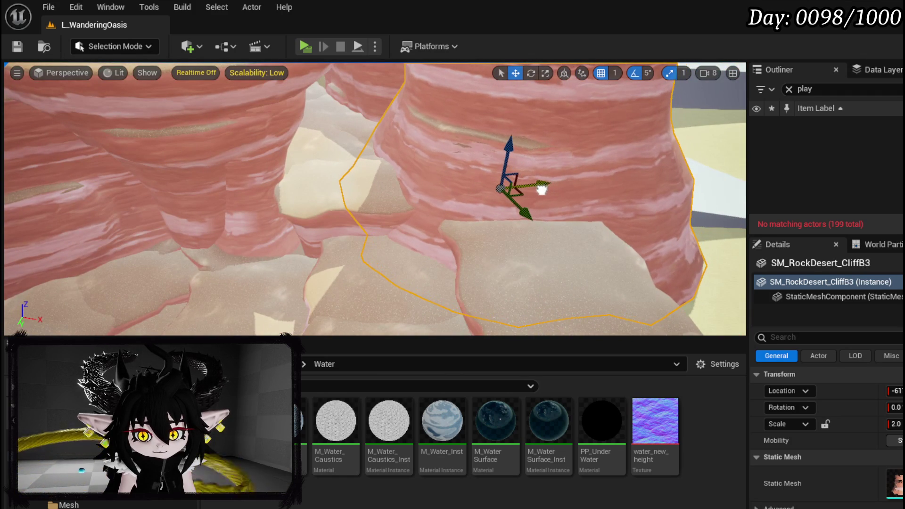
left_click_drag(513, 227, 470, 179)
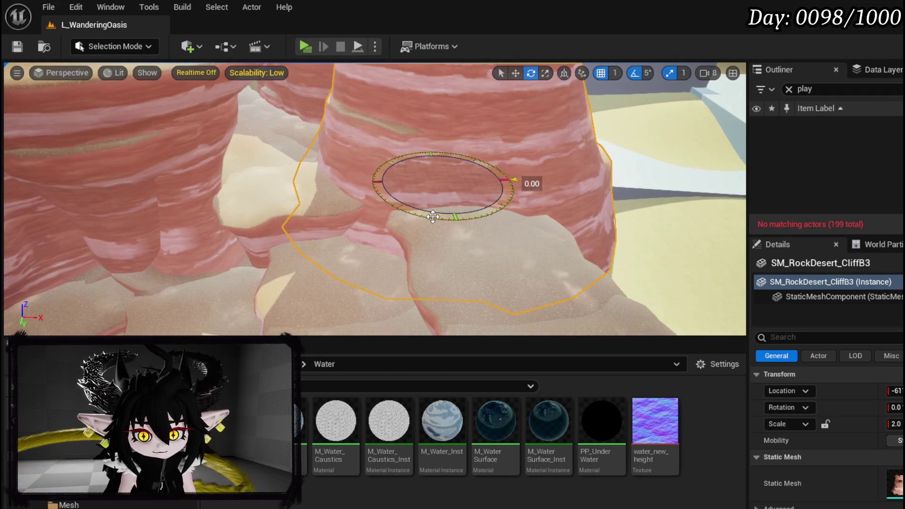
mouse_move(433, 217)
left_mouse_down()
mouse_move(460, 174)
mouse_move(425, 165)
mouse_move(452, 184)
left_mouse_up()
key("w")
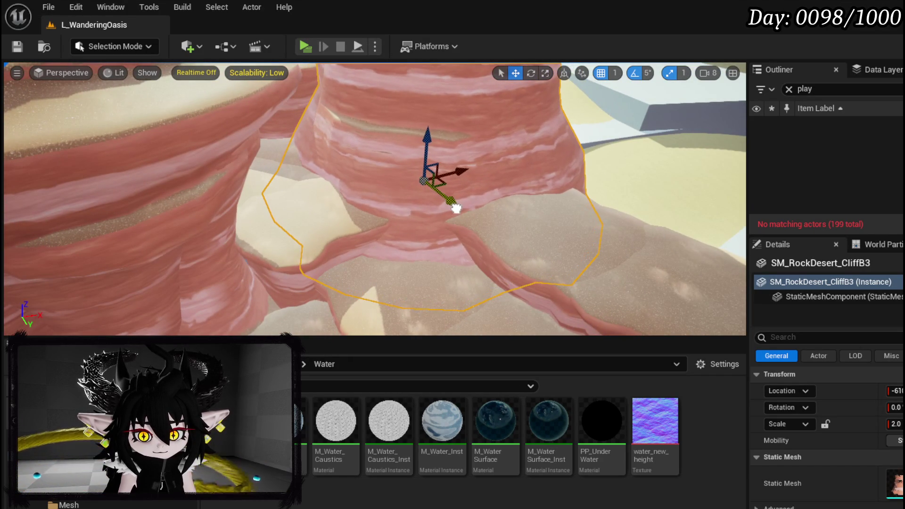
left_click_drag(455, 209, 430, 206)
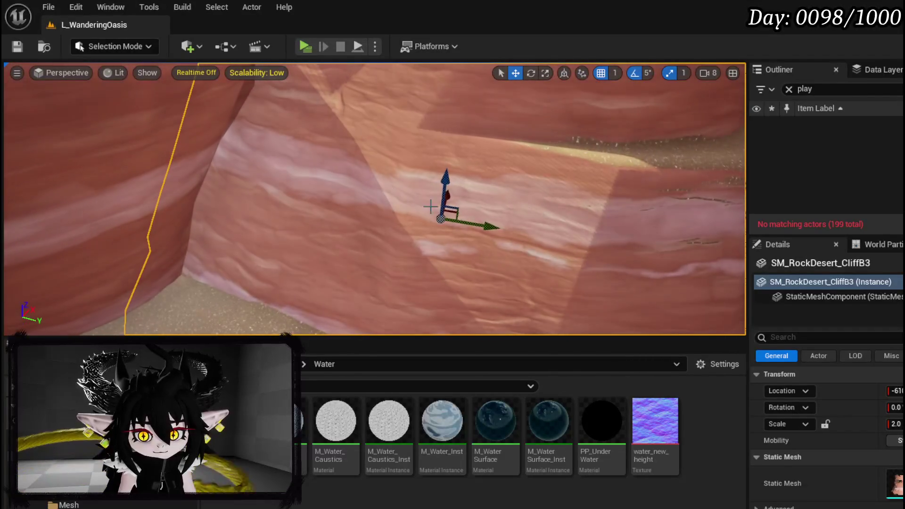
mouse_move(490, 225)
left_mouse_down()
mouse_move(505, 226)
mouse_move(453, 221)
mouse_move(376, 155)
mouse_move(382, 168)
left_mouse_up()
Step: Turn the CliffA46 rock about 15° and nudge it slightly to the right
left_click(376, 155)
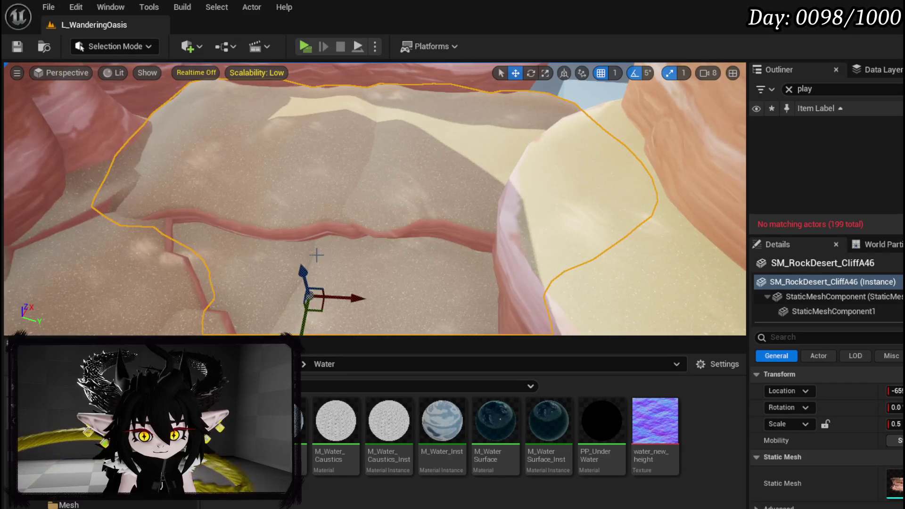
mouse_move(317, 256)
left_mouse_down()
mouse_move(330, 248)
mouse_move(348, 280)
mouse_move(326, 268)
left_mouse_up()
key("e")
key("w")
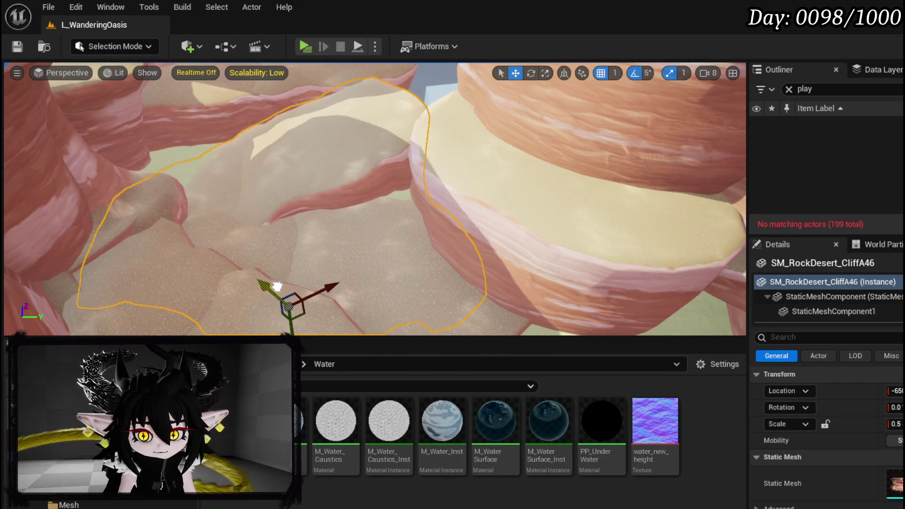
mouse_move(277, 286)
left_mouse_down()
mouse_move(287, 286)
mouse_move(309, 237)
mouse_move(318, 187)
left_mouse_up()
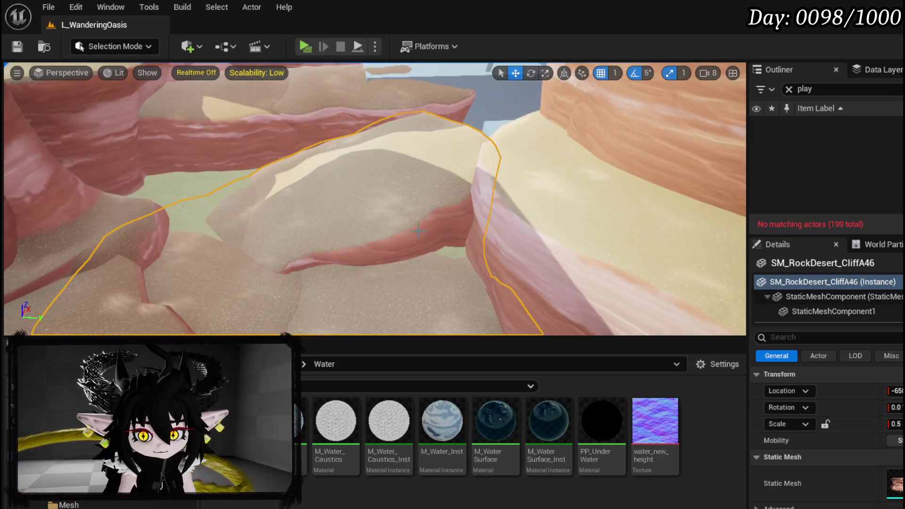
mouse_move(419, 231)
left_mouse_down()
mouse_move(383, 257)
mouse_move(376, 277)
mouse_move(359, 245)
mouse_move(364, 264)
mouse_move(349, 255)
mouse_move(344, 236)
mouse_move(347, 319)
mouse_move(358, 292)
mouse_move(348, 283)
mouse_move(356, 288)
mouse_move(399, 236)
mouse_move(360, 243)
left_mouse_up()
Step: Nudge the pale blue plane Cube95 slightly along X
left_click(358, 246)
left_click_drag(466, 218, 362, 332)
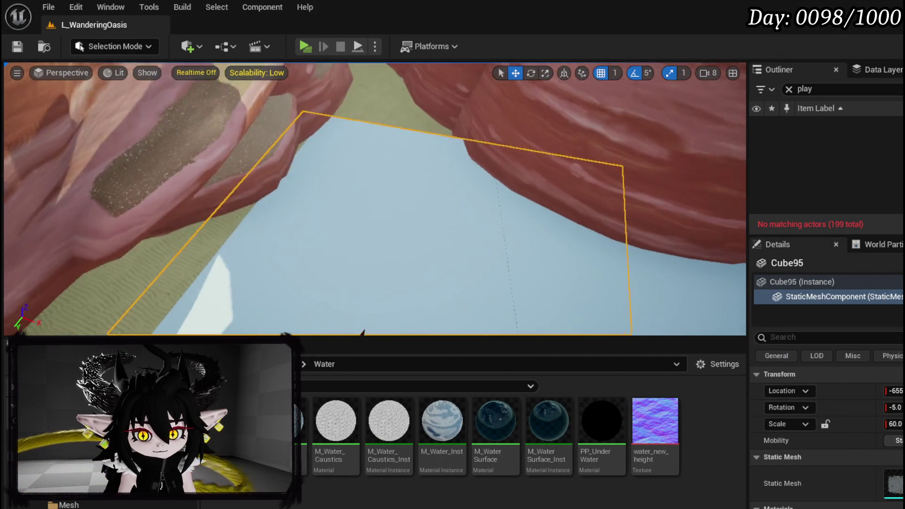
mouse_move(372, 198)
left_mouse_down()
mouse_move(386, 212)
mouse_move(457, 232)
mouse_move(367, 203)
left_mouse_up()
left_click_drag(303, 199, 260, 204)
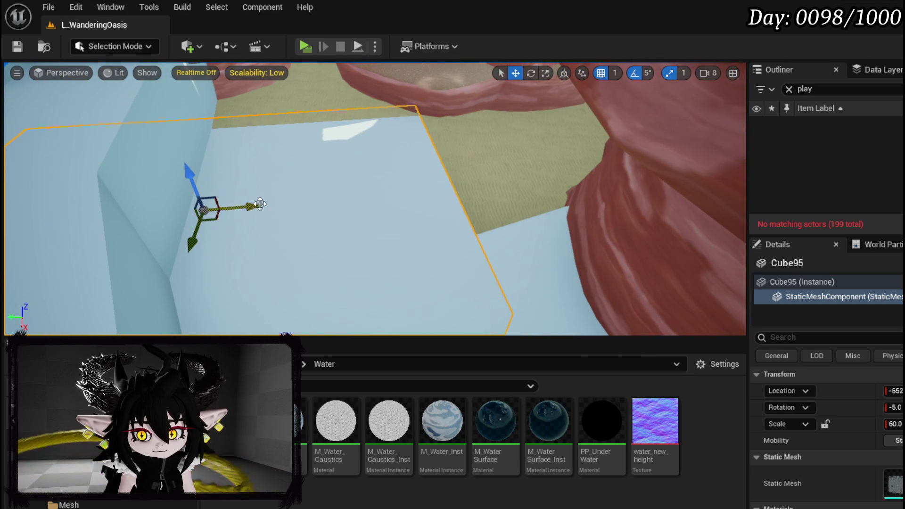
Step: Alt-drag Cube96 along X to create the copy Cube97 beside it
left_click(534, 254)
key("f")
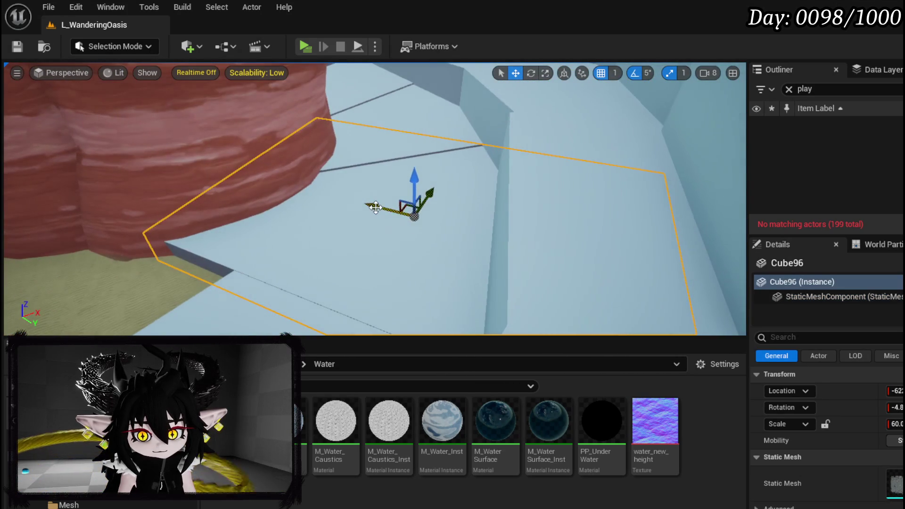
left_click_drag(375, 207, 556, 243)
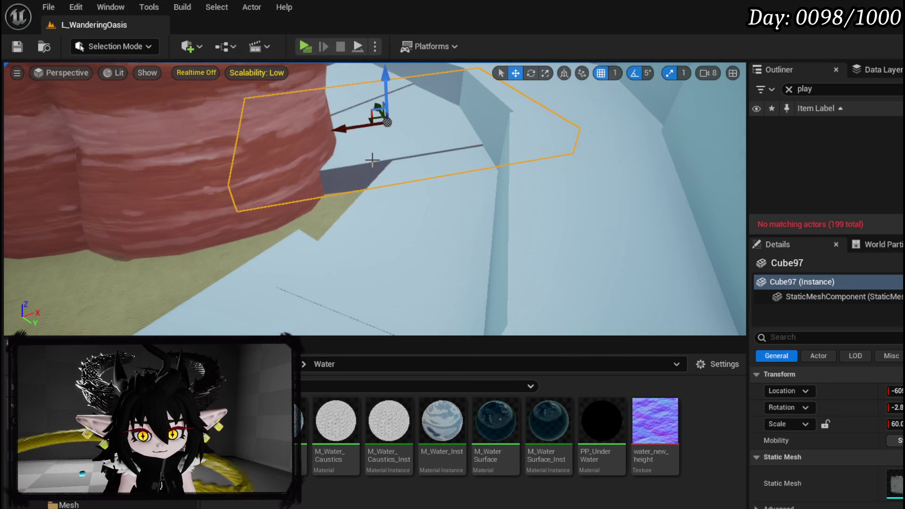
mouse_move(412, 124)
left_mouse_down()
mouse_move(463, 119)
mouse_move(333, 113)
mouse_move(330, 95)
mouse_move(351, 90)
mouse_move(380, 210)
left_mouse_up()
Step: Adjust Cube95's rotation against the red rock walls and save the level
left_click(380, 210)
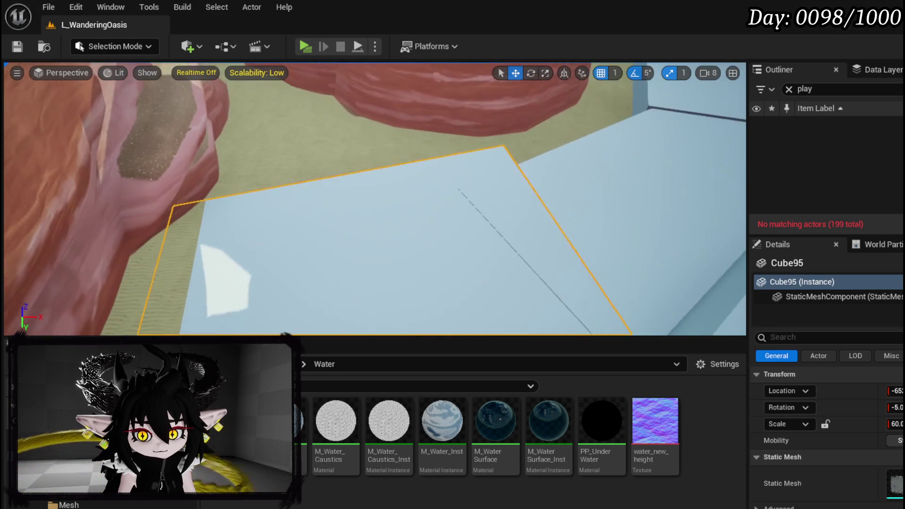
key("e")
scroll(493, 289, "down", 3)
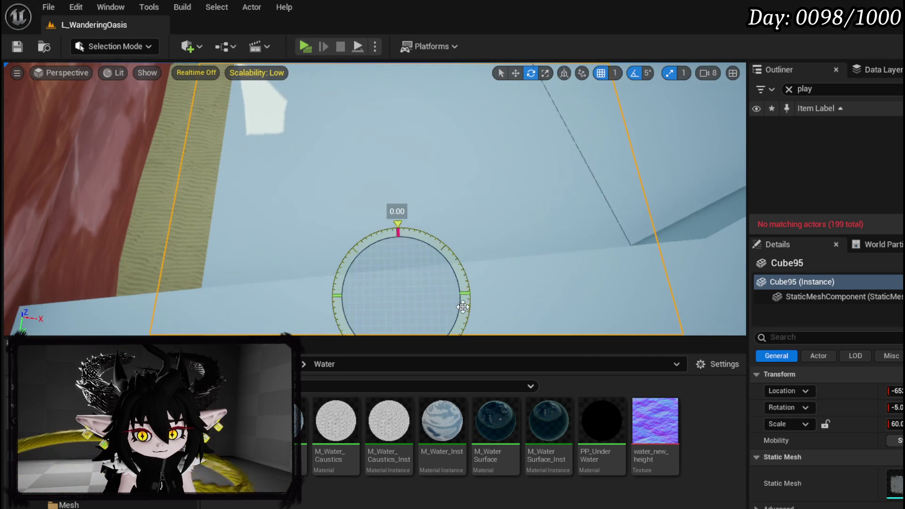
scroll(483, 166, "down", 3)
key("w")
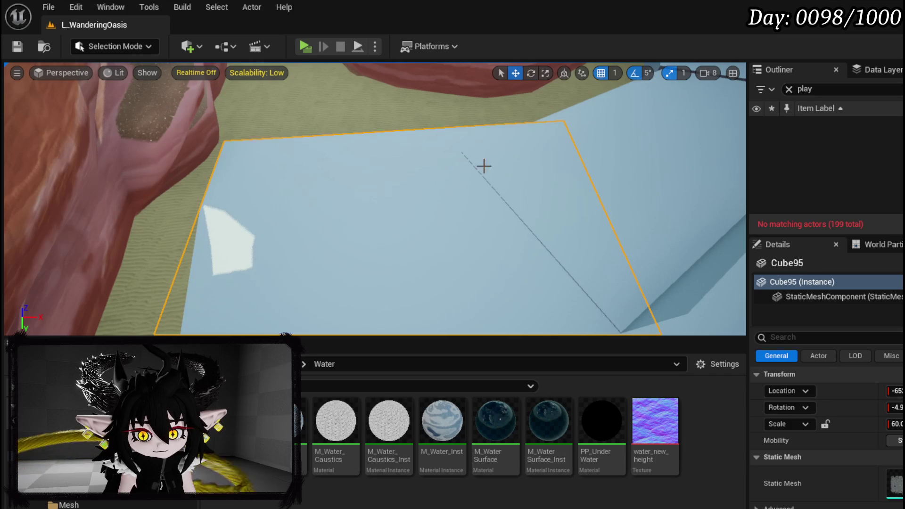
mouse_move(393, 173)
left_mouse_down()
mouse_move(434, 212)
mouse_move(392, 193)
mouse_move(401, 186)
mouse_move(394, 203)
mouse_move(184, 148)
left_mouse_up()
left_click(17, 46)
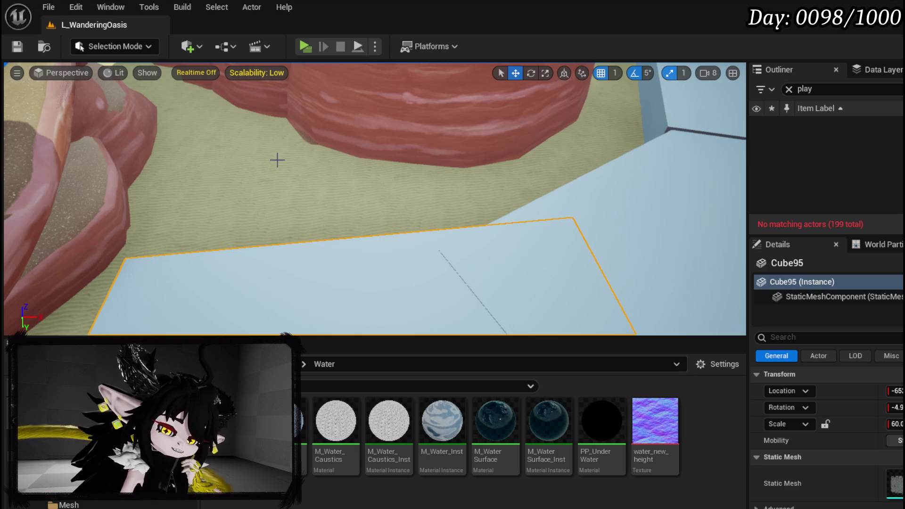
mouse_move(278, 157)
left_mouse_down()
mouse_move(260, 149)
mouse_move(286, 180)
left_mouse_up()
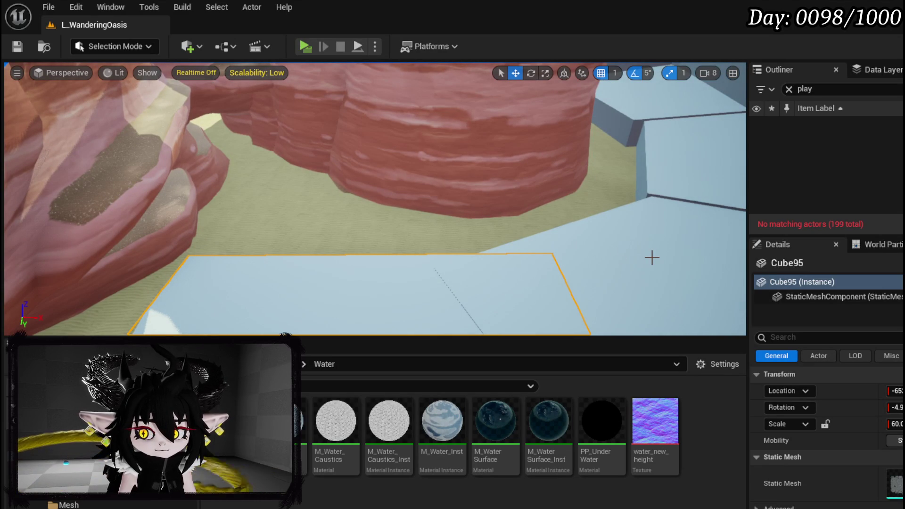
Step: Enter Landscape mode, erase a sand patch beside the cliff, and raise the tool strength
left_click(78, 47)
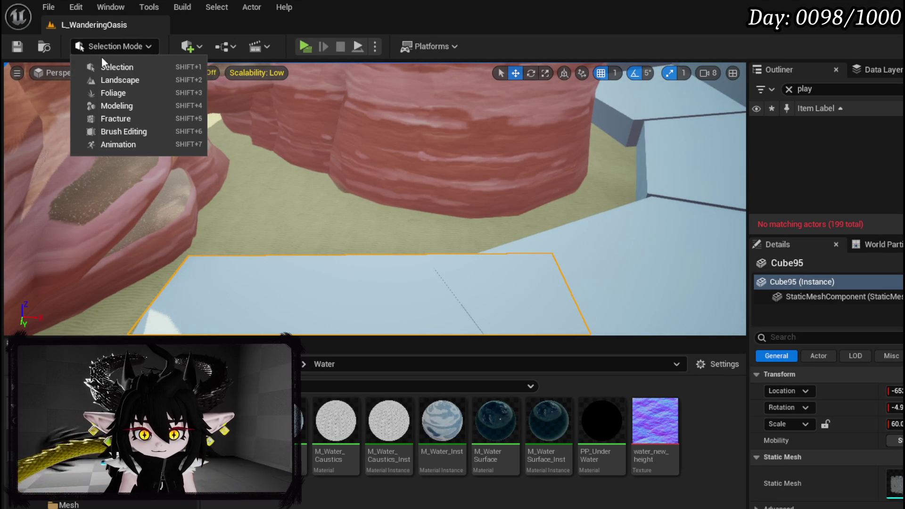
left_click(122, 78)
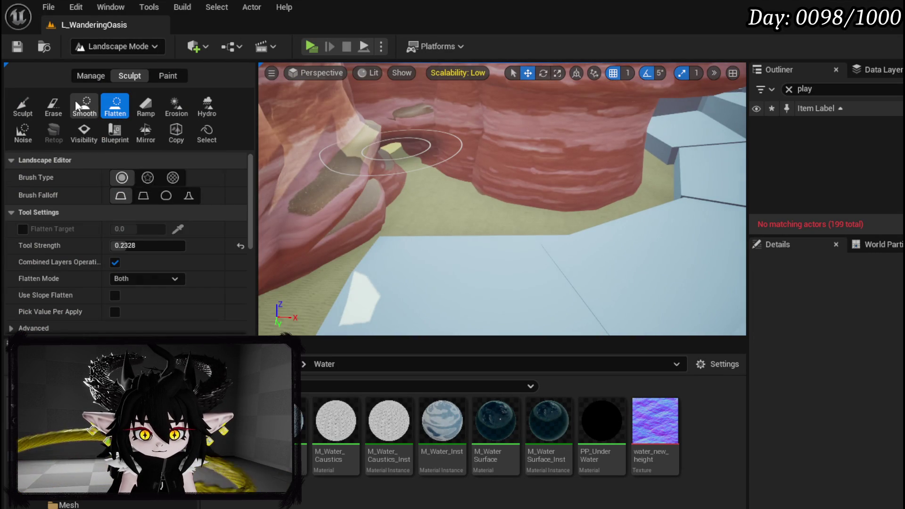
left_click(53, 106)
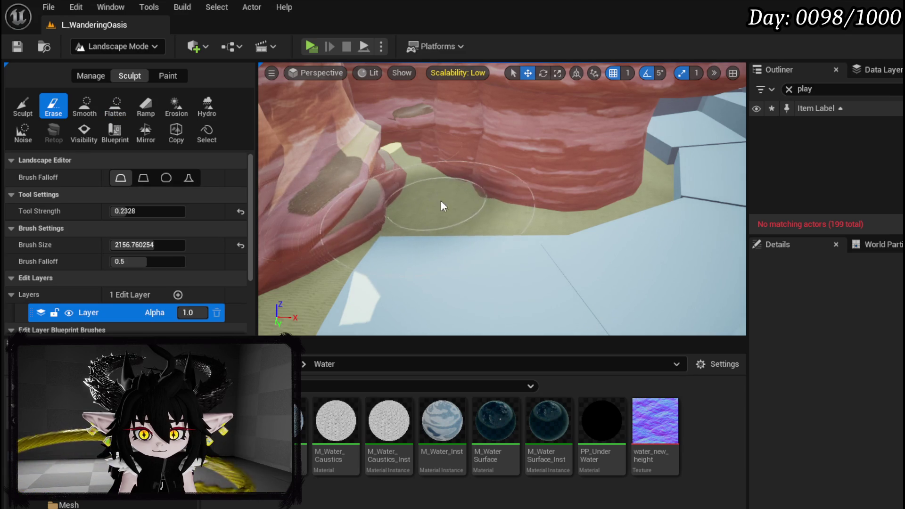
mouse_move(437, 199)
left_mouse_down()
mouse_move(567, 210)
mouse_move(616, 188)
mouse_move(637, 204)
mouse_move(574, 211)
left_mouse_up()
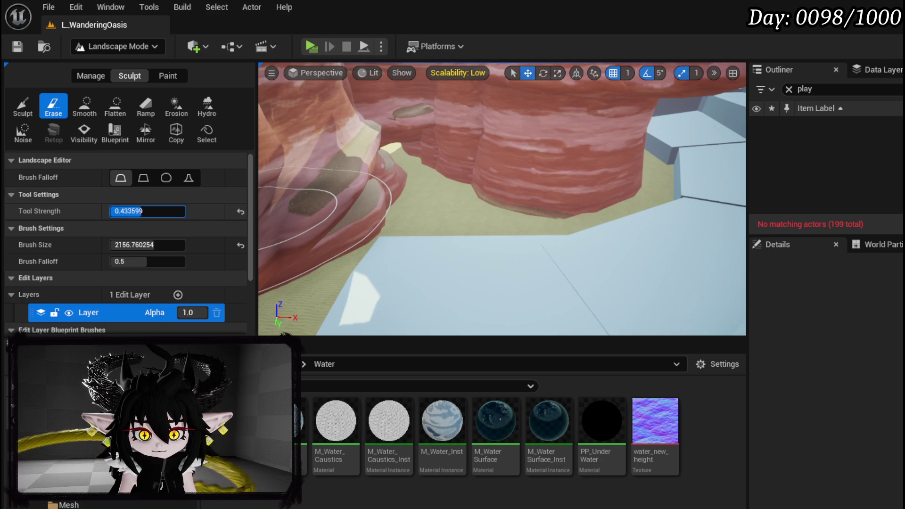
left_click_drag(142, 211, 157, 211)
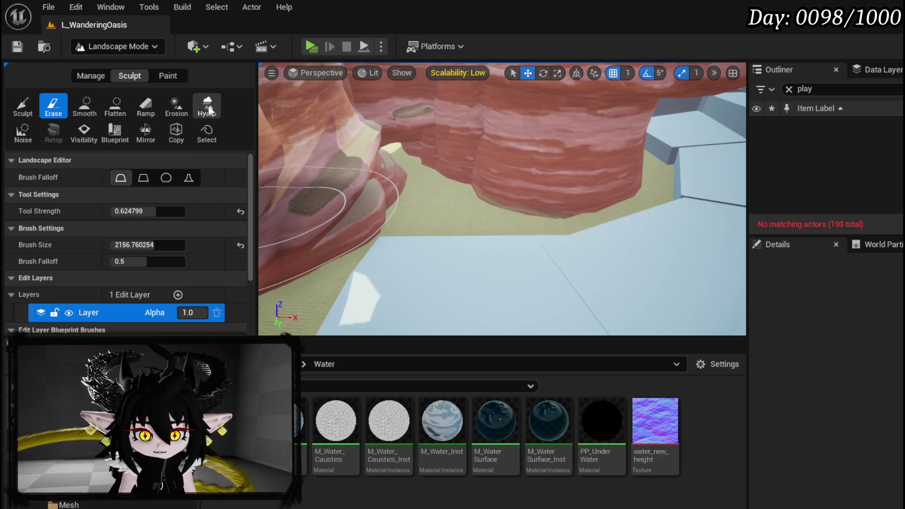
left_click(180, 108)
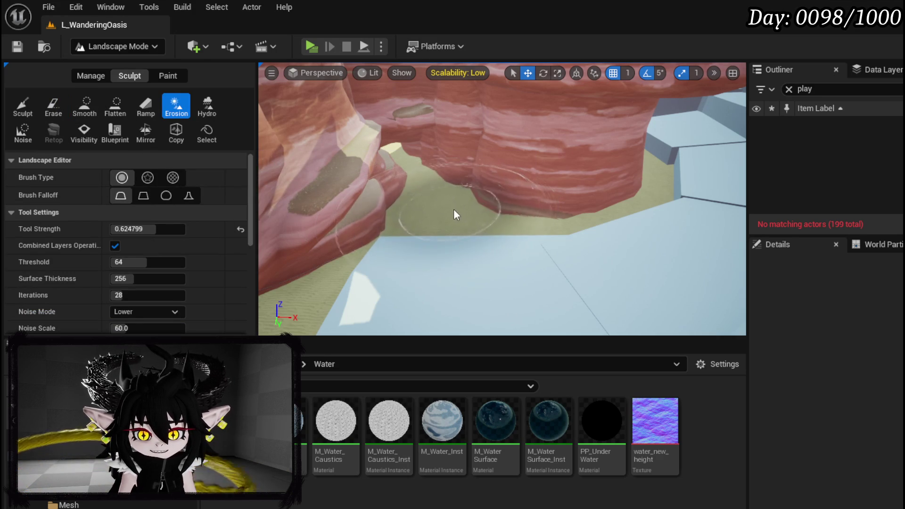
Step: Erode the base of the red cliff face along its right side
mouse_move(457, 213)
left_mouse_down()
mouse_move(419, 188)
mouse_move(436, 205)
mouse_move(491, 222)
mouse_move(602, 208)
mouse_move(636, 179)
mouse_move(623, 177)
mouse_move(679, 198)
mouse_move(493, 239)
mouse_move(421, 208)
mouse_move(460, 221)
mouse_move(649, 208)
mouse_move(449, 232)
mouse_move(453, 257)
mouse_move(643, 196)
mouse_move(635, 222)
mouse_move(493, 235)
left_mouse_up()
scroll(493, 235, "down", 3)
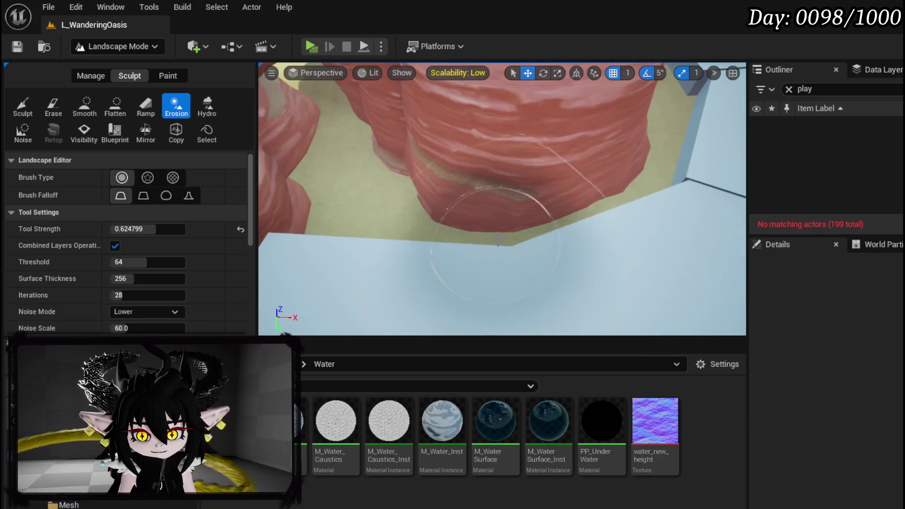
mouse_move(638, 167)
left_mouse_down()
mouse_move(651, 172)
mouse_move(483, 247)
mouse_move(650, 188)
mouse_move(572, 275)
mouse_move(374, 266)
mouse_move(340, 235)
mouse_move(521, 275)
mouse_move(660, 259)
mouse_move(412, 250)
left_mouse_up()
scroll(412, 251, "down", 5)
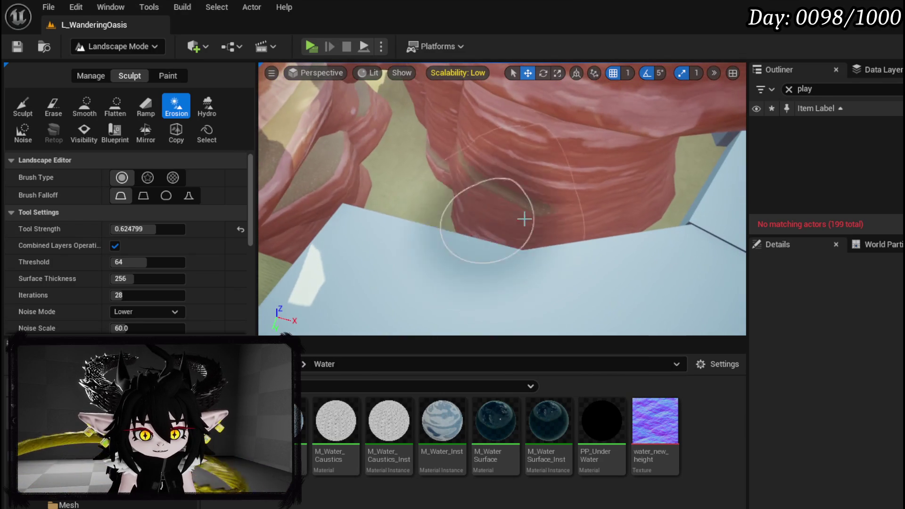
Step: Raise Erase strength to 0.931199, undo a trial erase stroke, and select Hydro erosion
left_click(61, 108)
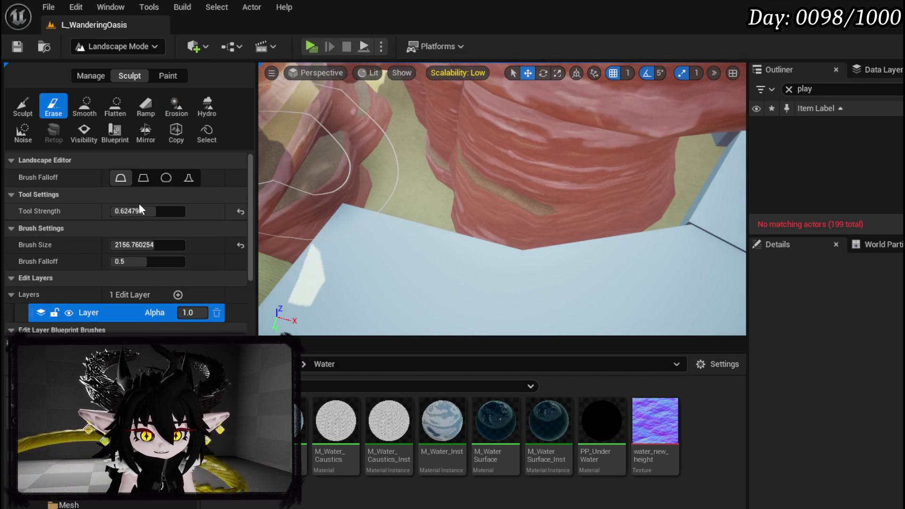
left_click_drag(149, 210, 179, 211)
mouse_move(434, 211)
left_mouse_down()
mouse_move(422, 214)
mouse_move(687, 253)
mouse_move(504, 208)
left_mouse_up()
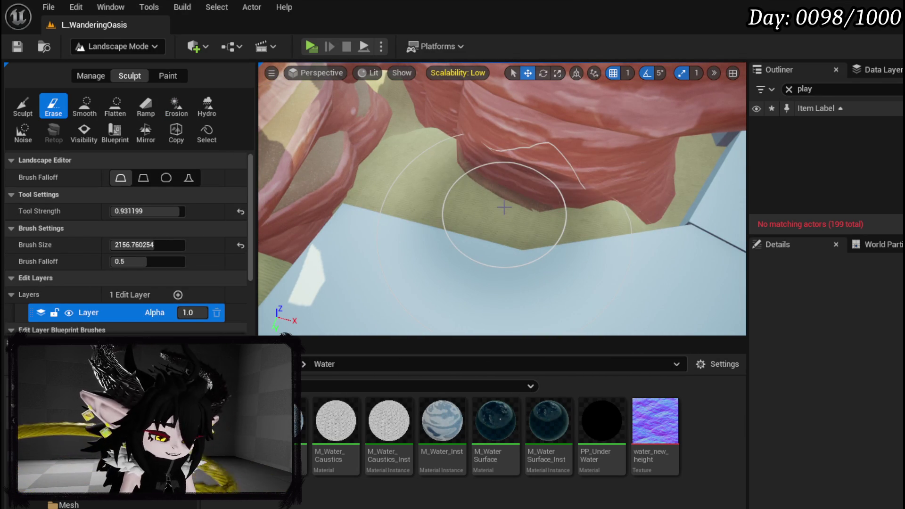
key("ctrl+z")
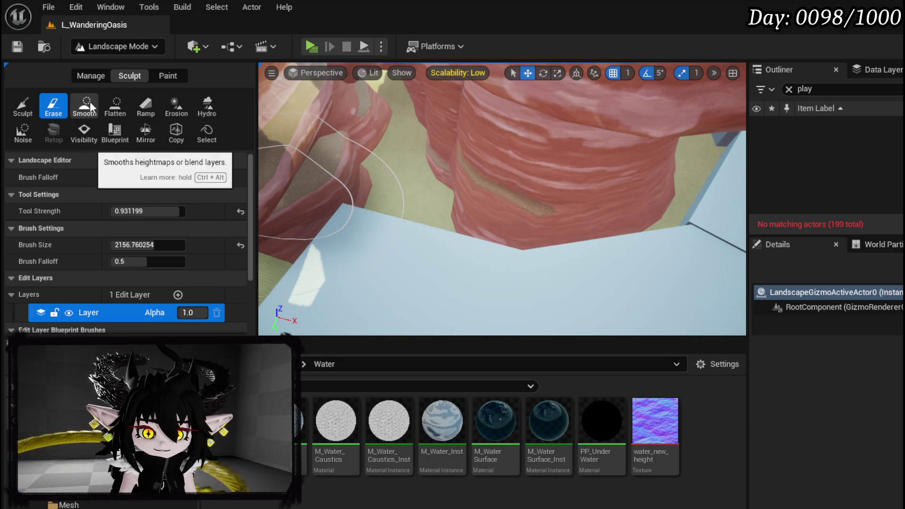
left_click(209, 114)
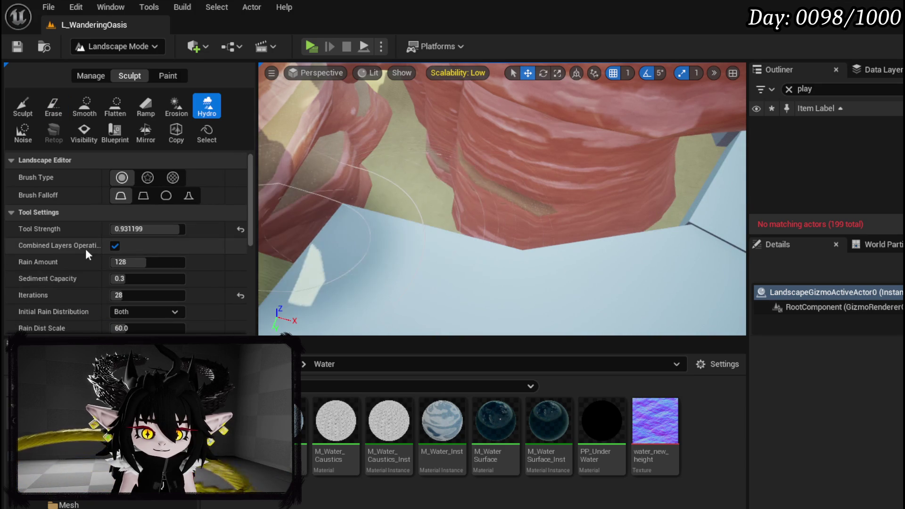
left_click(115, 248)
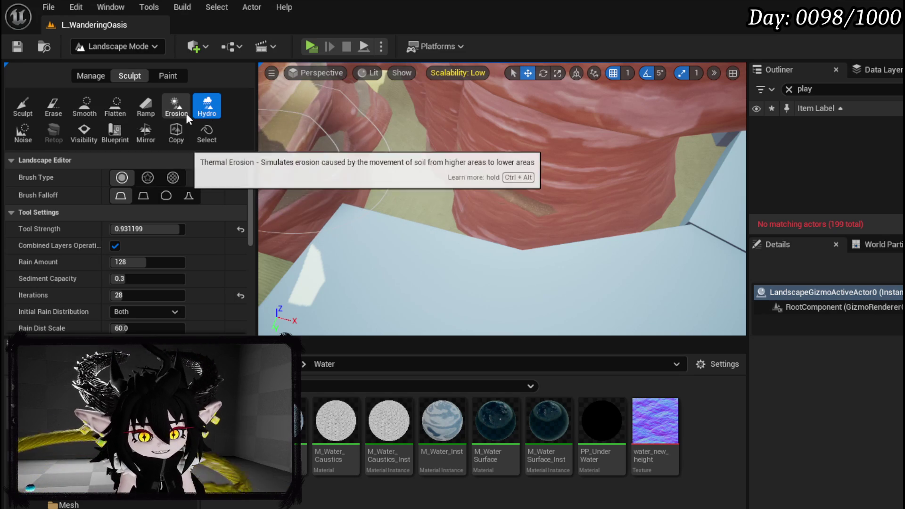
Step: Select the Erase tool and lower Tool Strength toward 0.767199
left_click(18, 107)
scroll(178, 247, "down", 3)
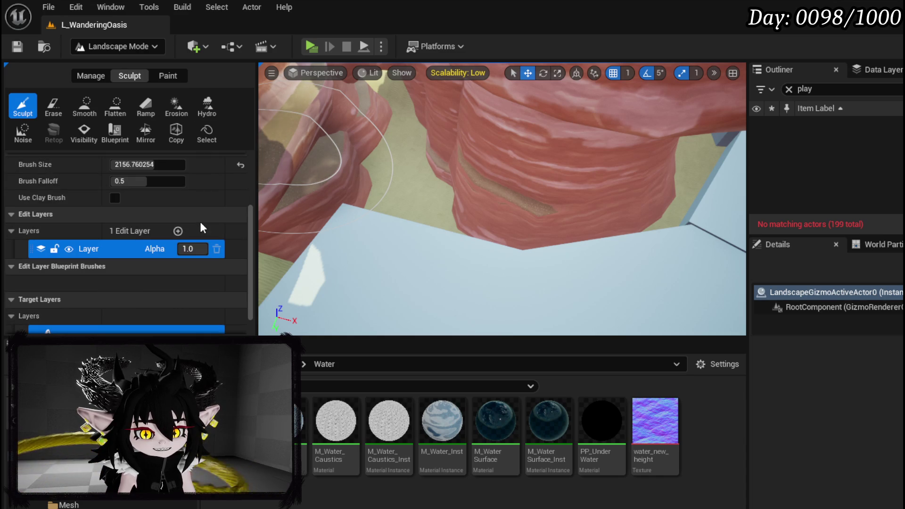
scroll(84, 175, "up", 2)
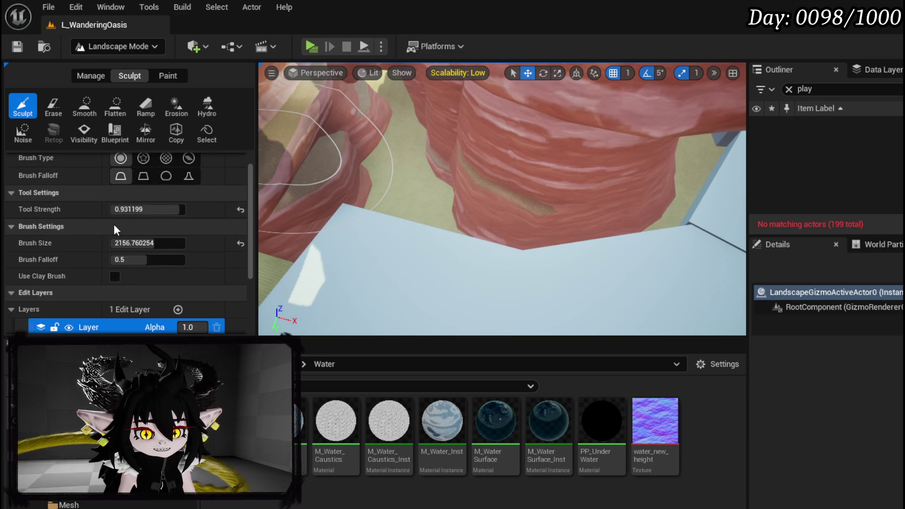
scroll(114, 224, "up", 1)
scroll(109, 221, "down", 4)
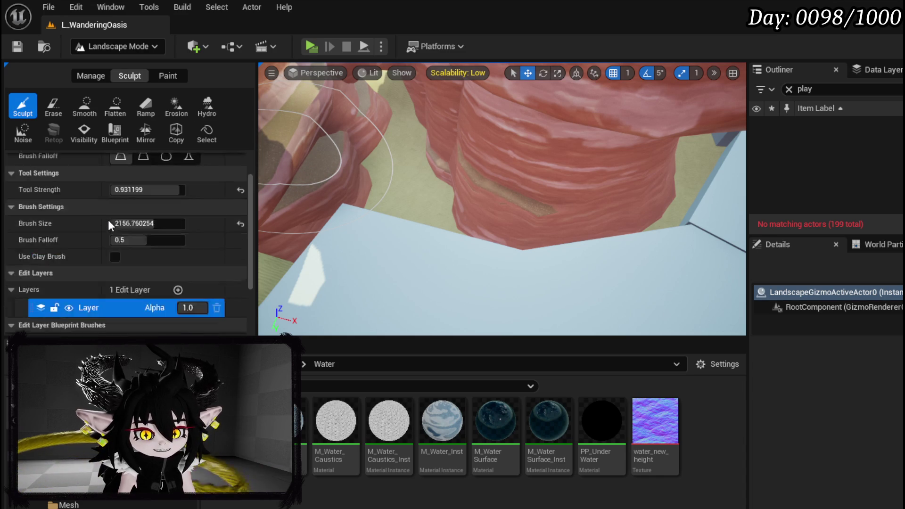
scroll(109, 220, "up", 2)
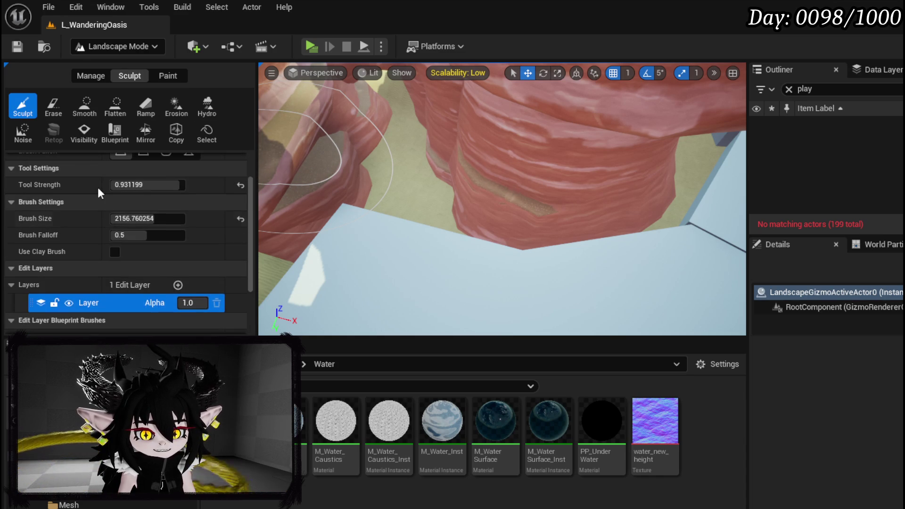
left_click(53, 106)
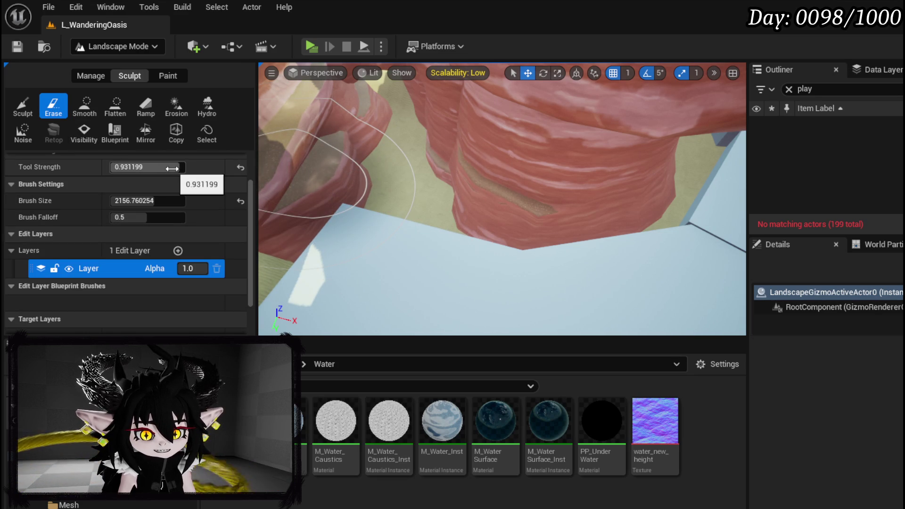
mouse_move(175, 167)
left_mouse_down()
mouse_move(136, 167)
mouse_move(168, 167)
left_mouse_up()
Step: Erase the red ridges down to the water edge, then switch to Hydro facing the dunes
mouse_move(415, 189)
left_mouse_down()
mouse_move(475, 202)
mouse_move(394, 212)
mouse_move(475, 232)
mouse_move(637, 152)
mouse_move(415, 196)
mouse_move(385, 136)
mouse_move(515, 212)
left_mouse_up()
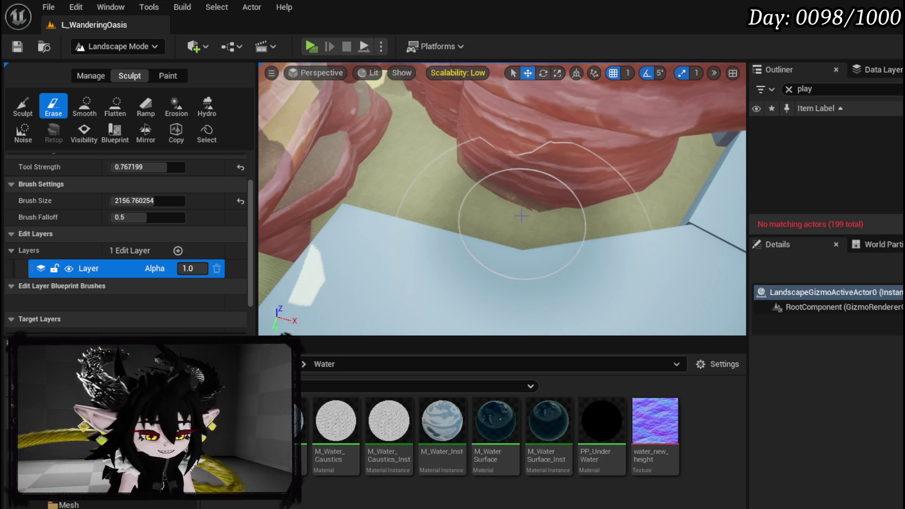
left_click(521, 216)
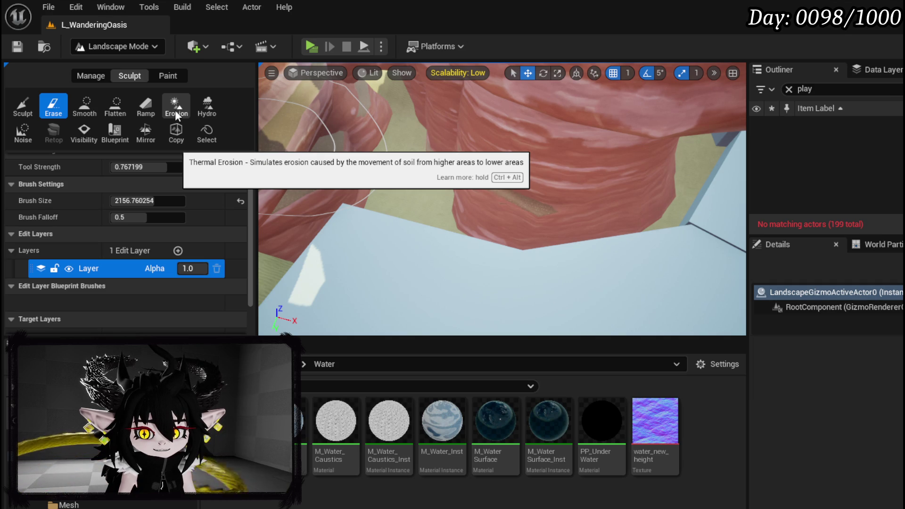
left_click(211, 105)
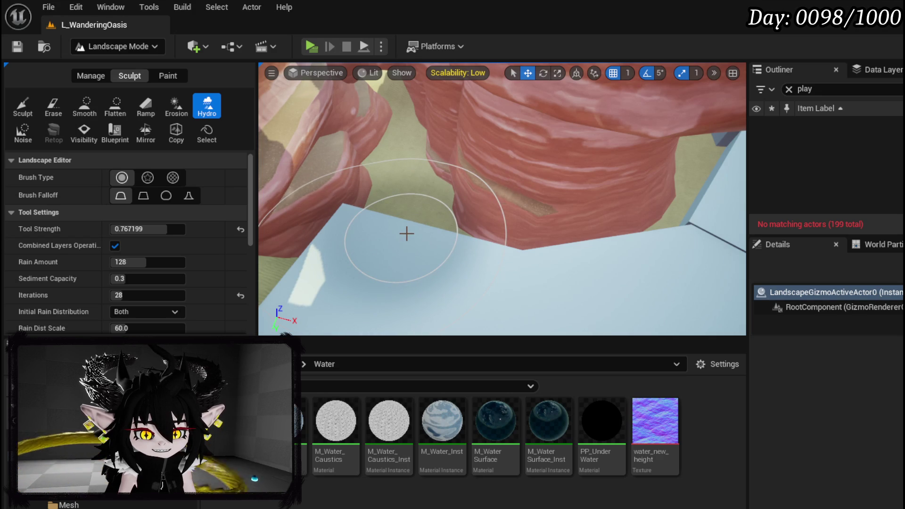
mouse_move(406, 234)
left_mouse_down()
mouse_move(510, 210)
mouse_move(458, 214)
mouse_move(419, 232)
mouse_move(537, 170)
mouse_move(511, 170)
mouse_move(475, 266)
mouse_move(626, 289)
mouse_move(566, 273)
mouse_move(329, 283)
mouse_move(471, 264)
mouse_move(335, 210)
left_mouse_up()
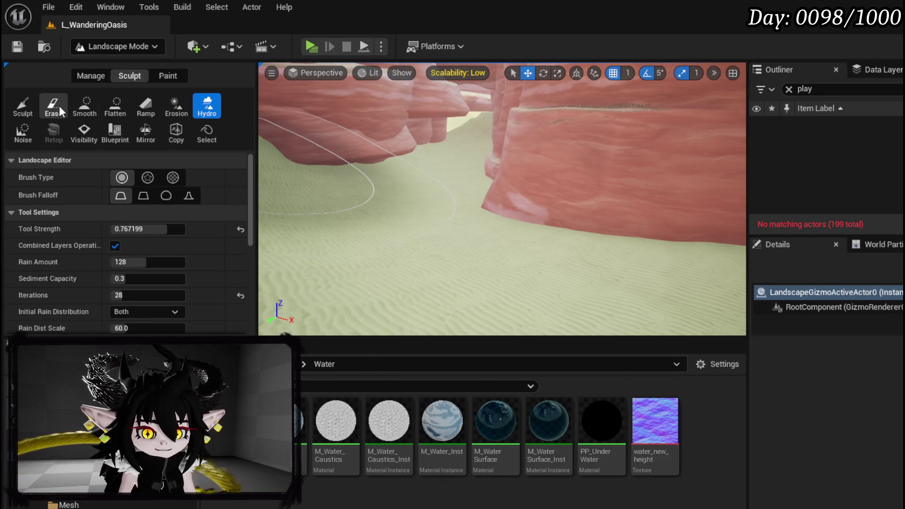
Step: Sculpt a sand mound against the cliff base with the Sculpt tool, then undo it
left_click(30, 105)
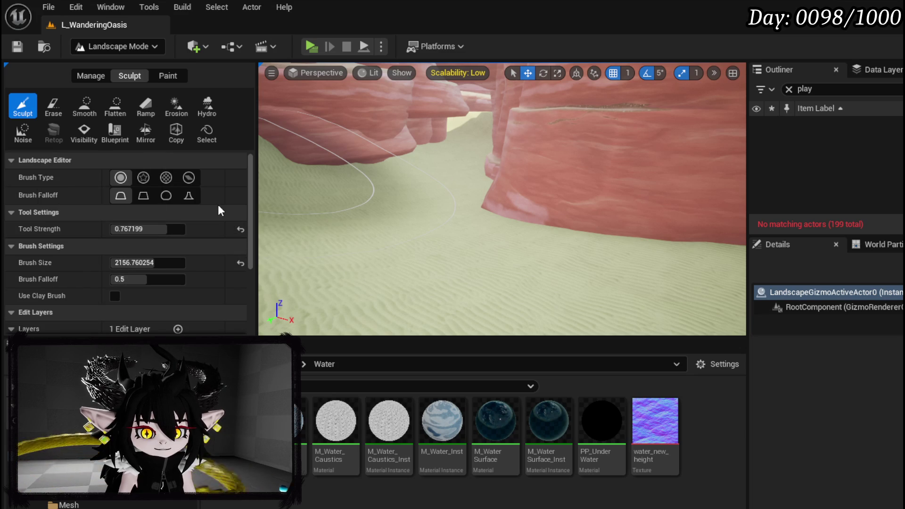
scroll(215, 204, "down", 2)
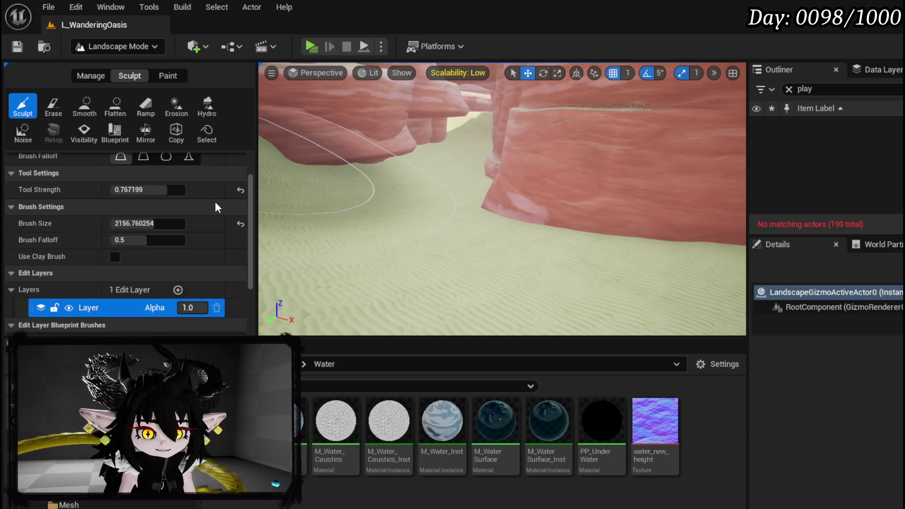
scroll(215, 203, "down", 4)
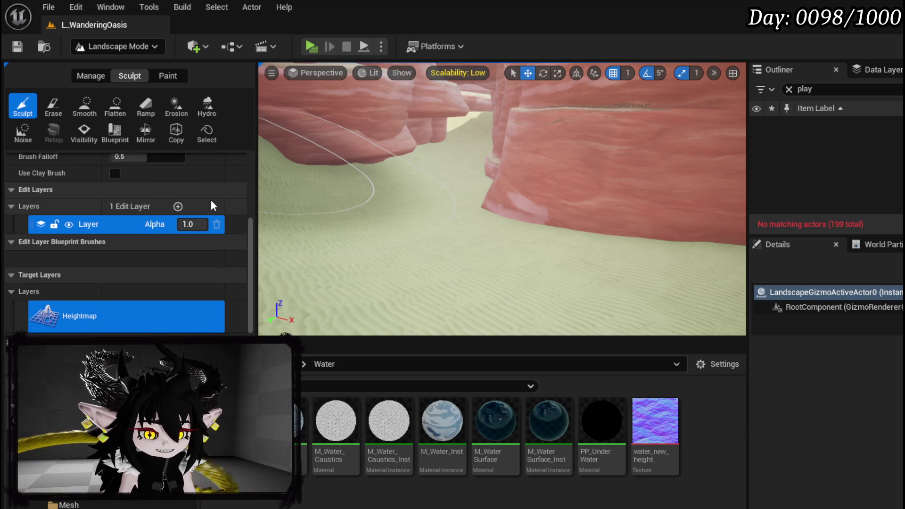
scroll(211, 202, "up", 6)
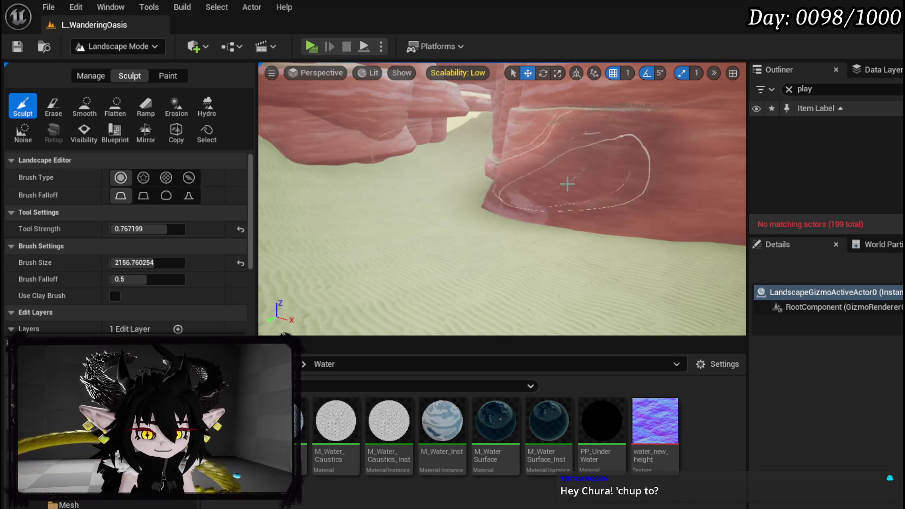
mouse_move(567, 184)
left_mouse_down()
mouse_move(431, 177)
mouse_move(428, 189)
left_mouse_up()
key("ctrl+z")
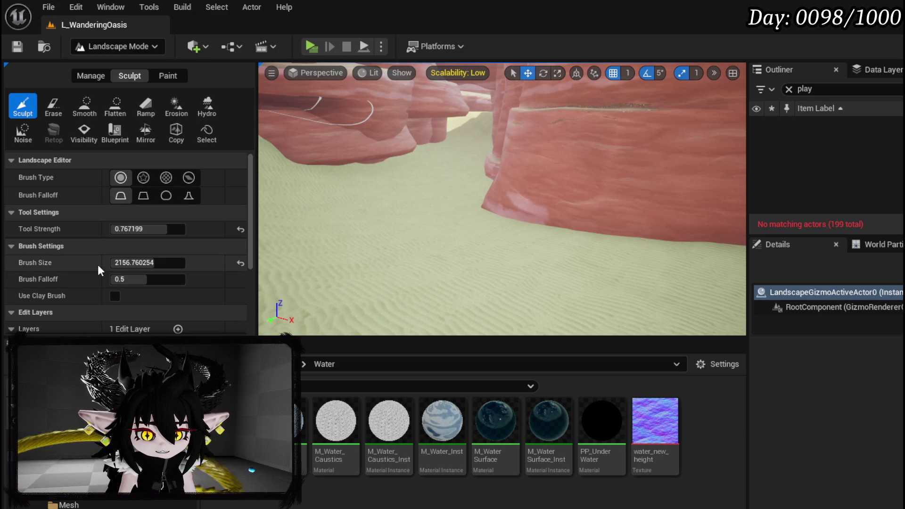
Step: Save the L_WanderingOasis level
scroll(97, 263, "down", 3)
scroll(77, 252, "down", 3)
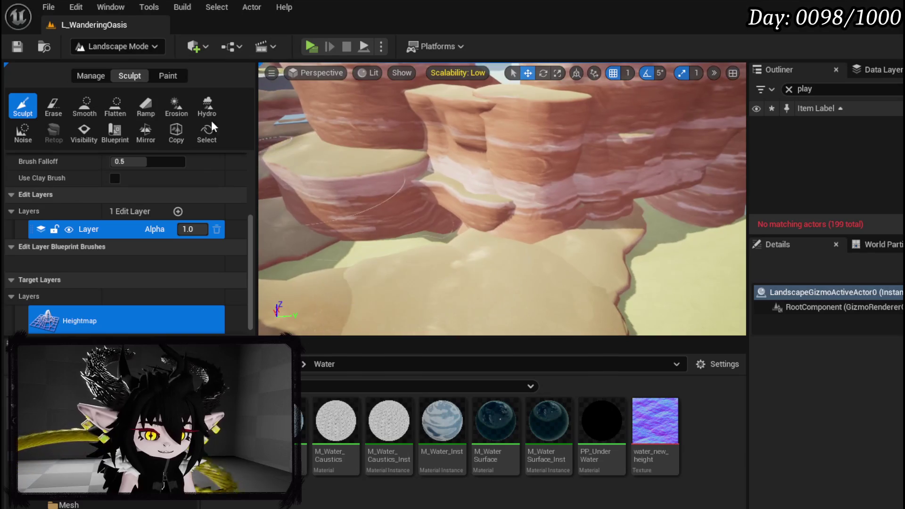
left_click(14, 47)
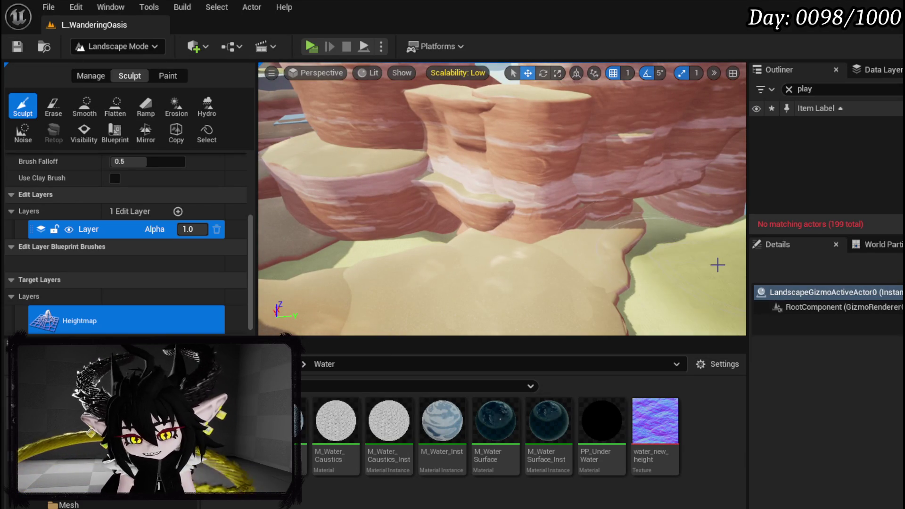
Step: Return to Selection Mode, move the view over the sand dune, and reopen the mode list
left_click(117, 50)
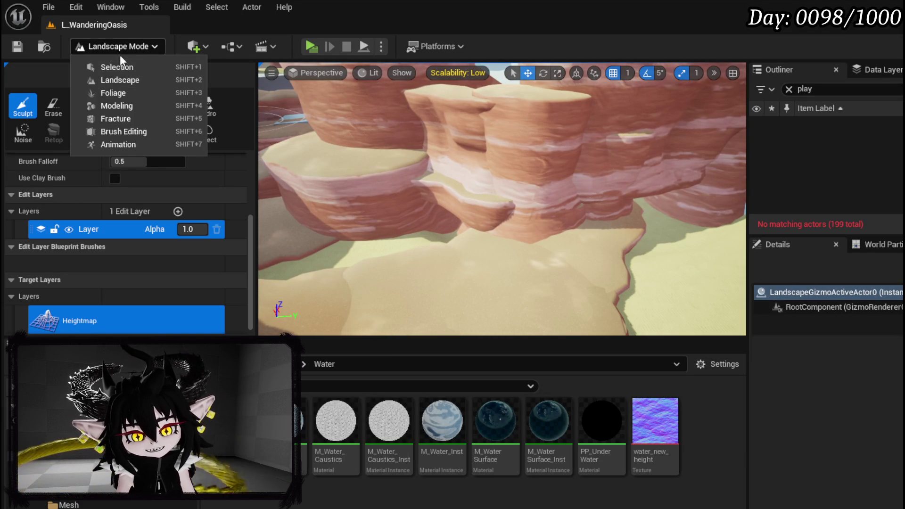
left_click(125, 68)
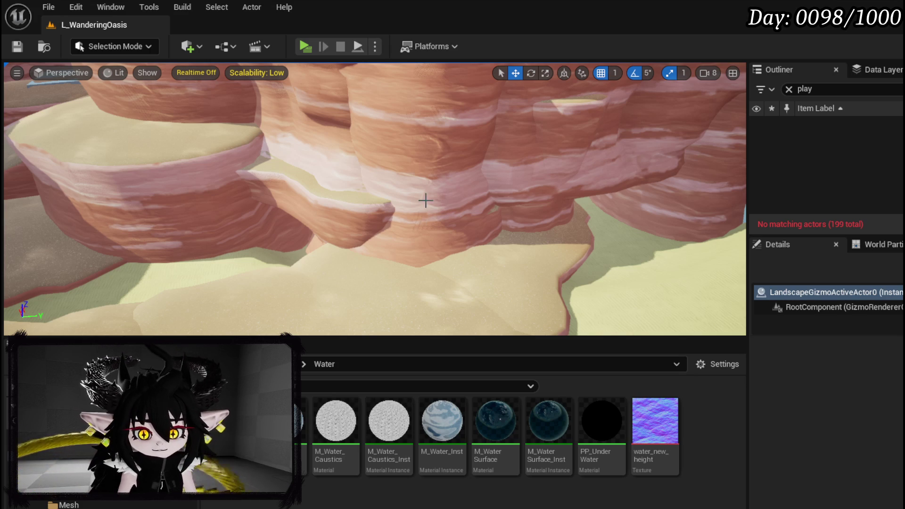
mouse_move(425, 200)
left_mouse_down()
mouse_move(406, 165)
mouse_move(377, 153)
mouse_move(367, 160)
mouse_move(363, 175)
mouse_move(439, 194)
left_mouse_up()
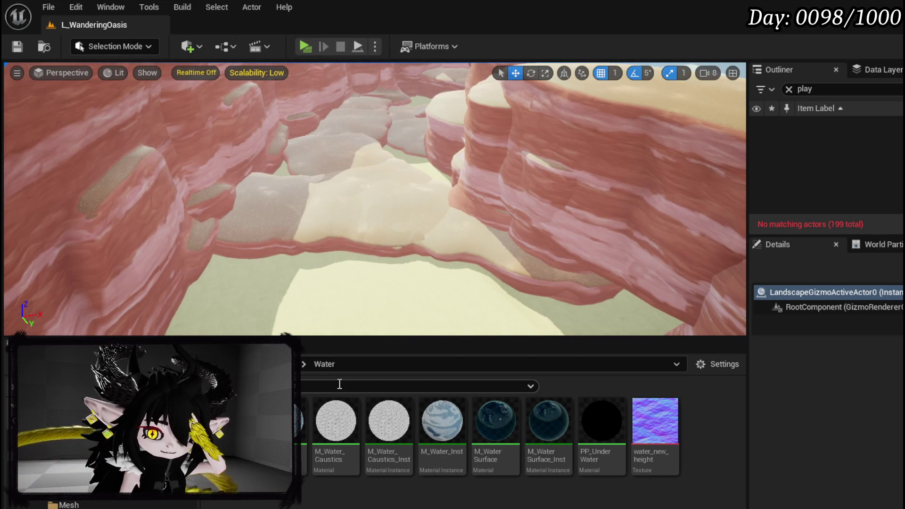
left_click(122, 44)
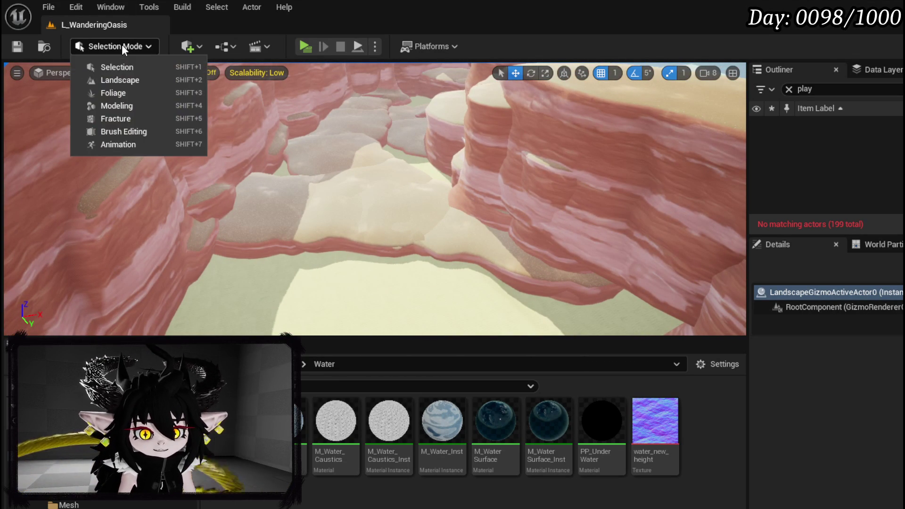
Step: Switch the level editor to Foliage Mode
left_click(118, 92)
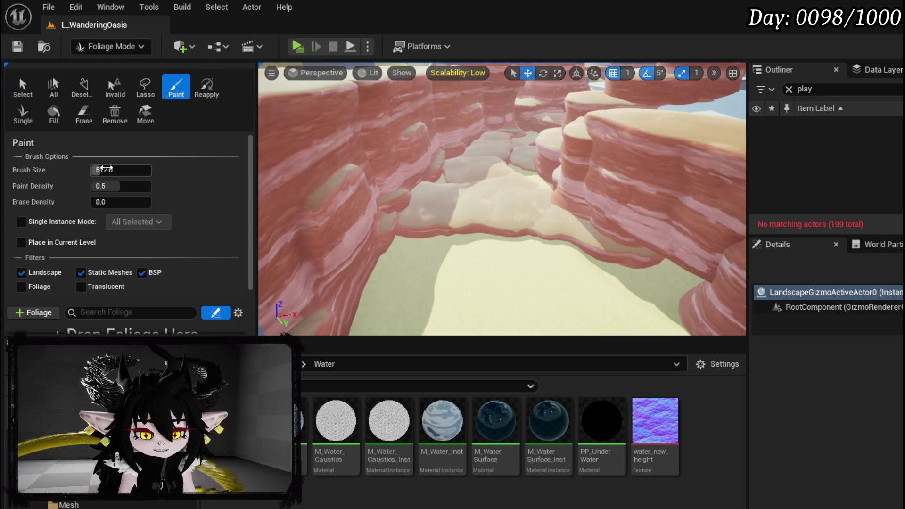
scroll(217, 175, "down", 3)
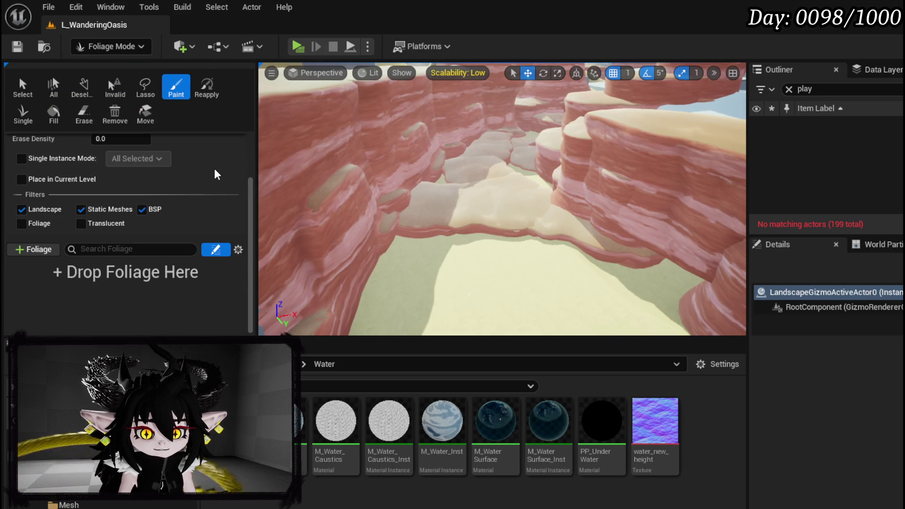
scroll(216, 175, "up", 3)
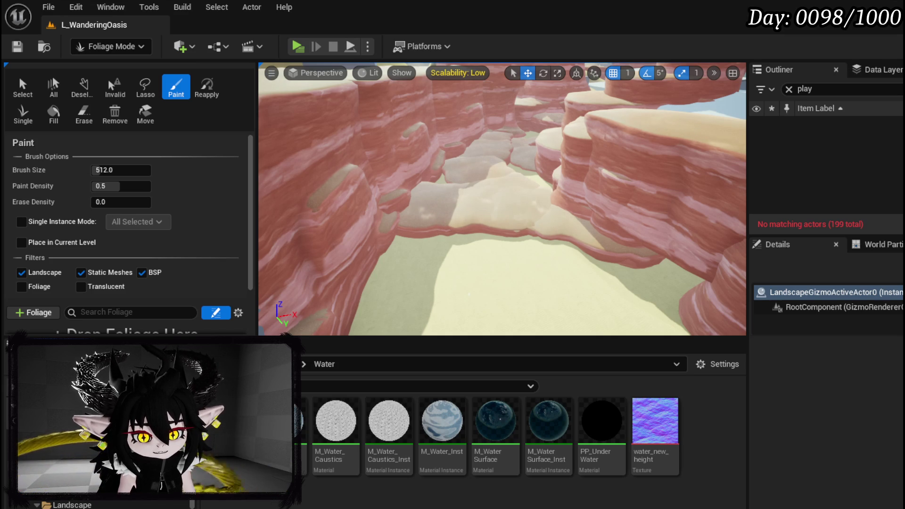
Step: Browse the Content Browser through Effects Emitters, Materials and Systems to the Environment folder
left_click(132, 501)
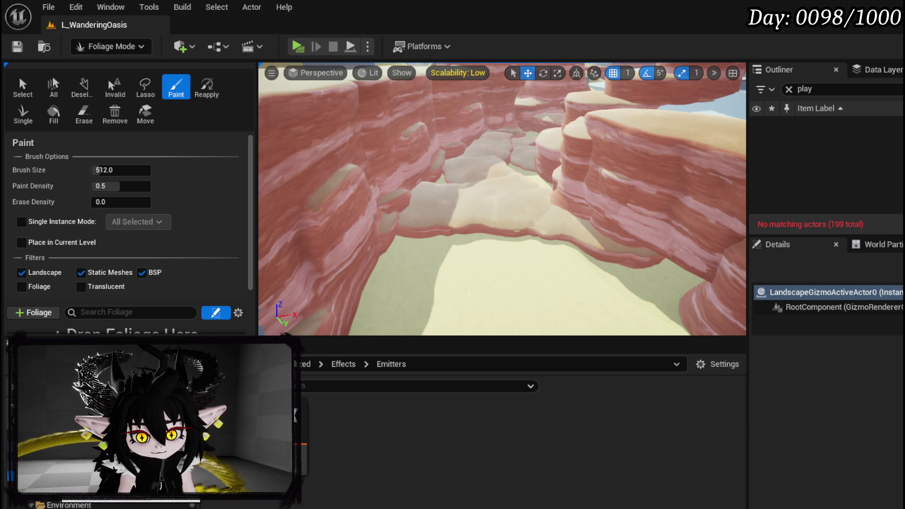
left_click(69, 502)
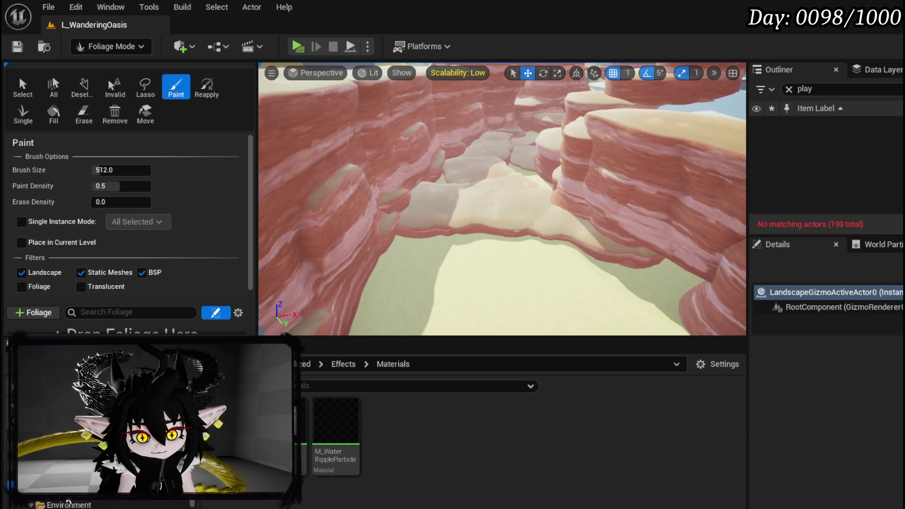
key("Down")
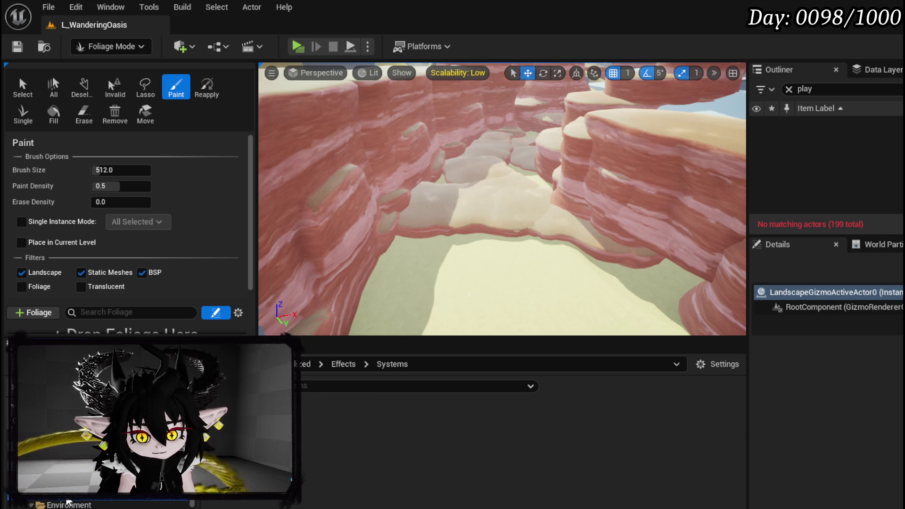
key("Down")
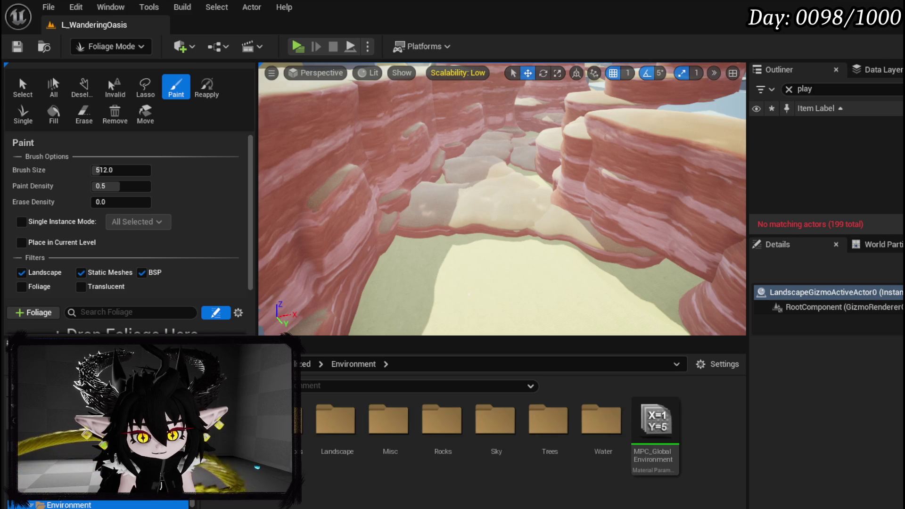
Step: Place SM_Waterfall5 from Environment > Water > Waterfalls into the canyon and save it
double_click(587, 441)
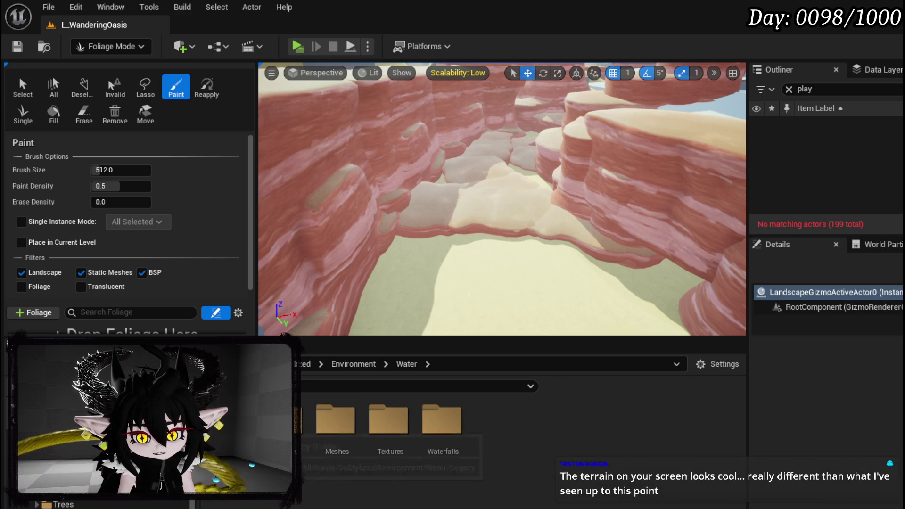
double_click(442, 420)
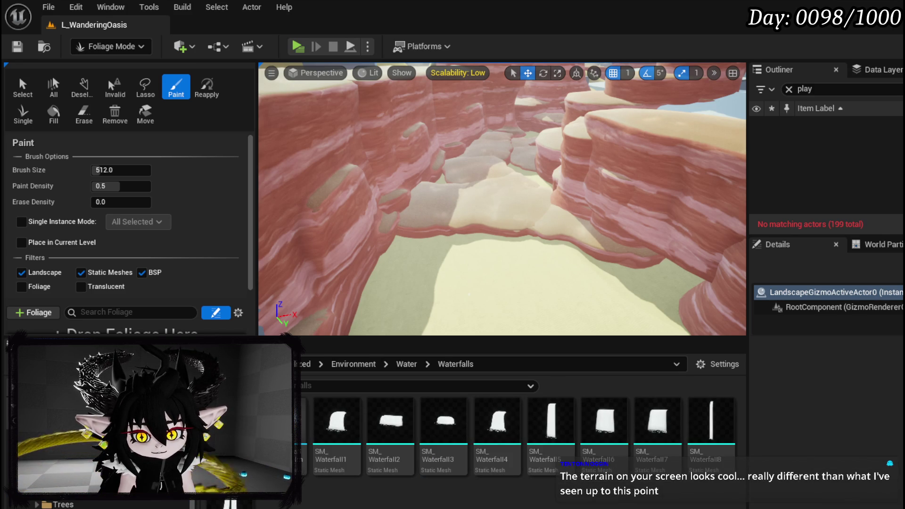
mouse_move(549, 425)
left_mouse_down()
mouse_move(542, 443)
mouse_move(525, 155)
left_mouse_up()
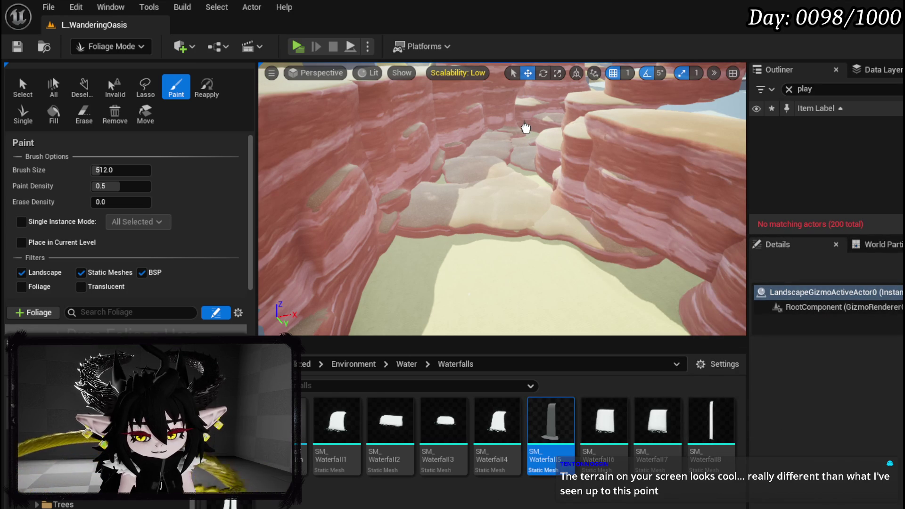
mouse_move(526, 128)
left_mouse_down()
mouse_move(514, 113)
mouse_move(470, 231)
left_mouse_up()
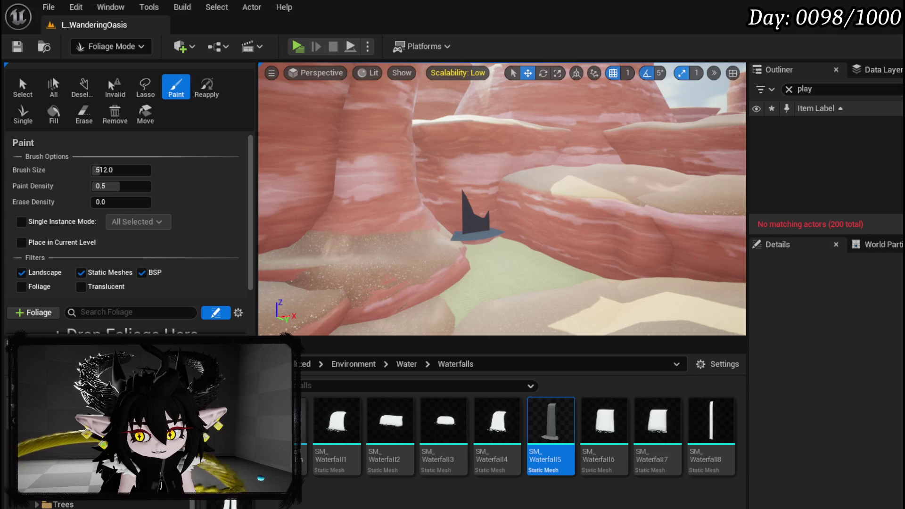
key("ctrl+shift+s")
left_click(669, 460)
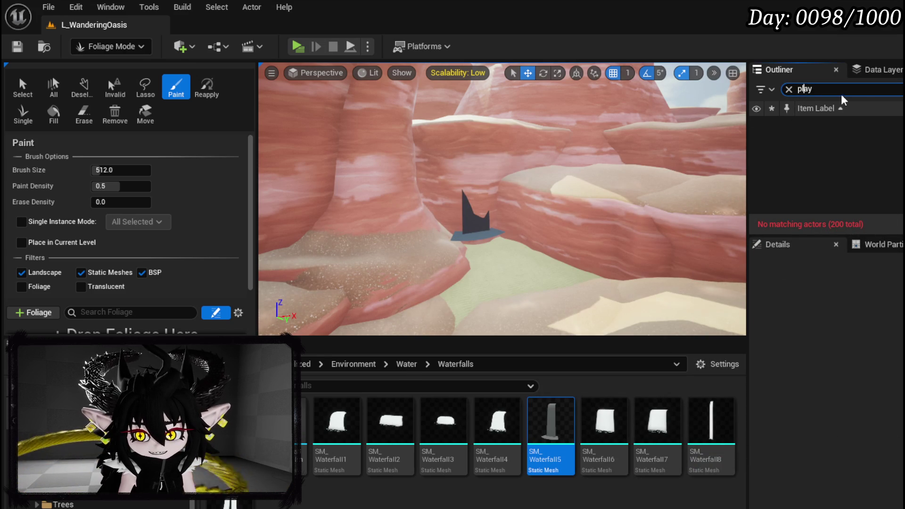
type("W")
Step: Filter the Outliner to 'Water' and move the view closer to the waterfall
key("ctrl+a")
type("Water")
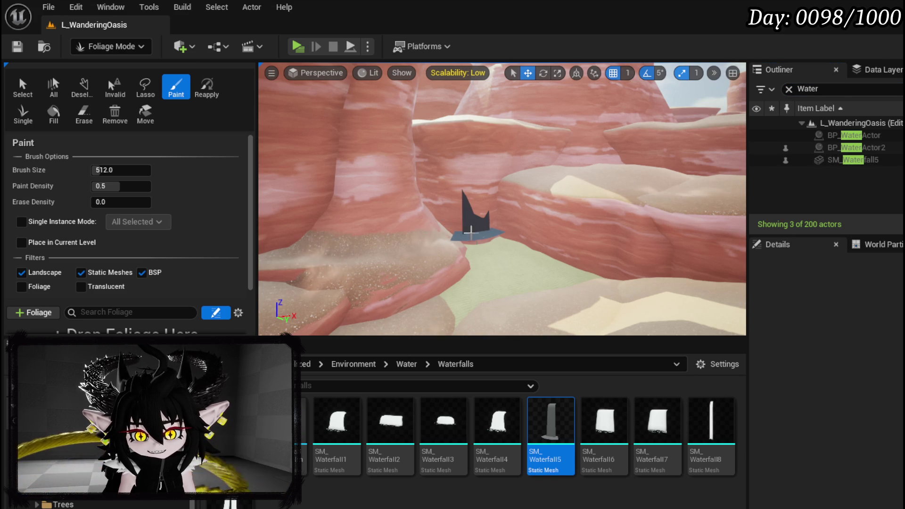
left_click_drag(471, 231, 495, 208)
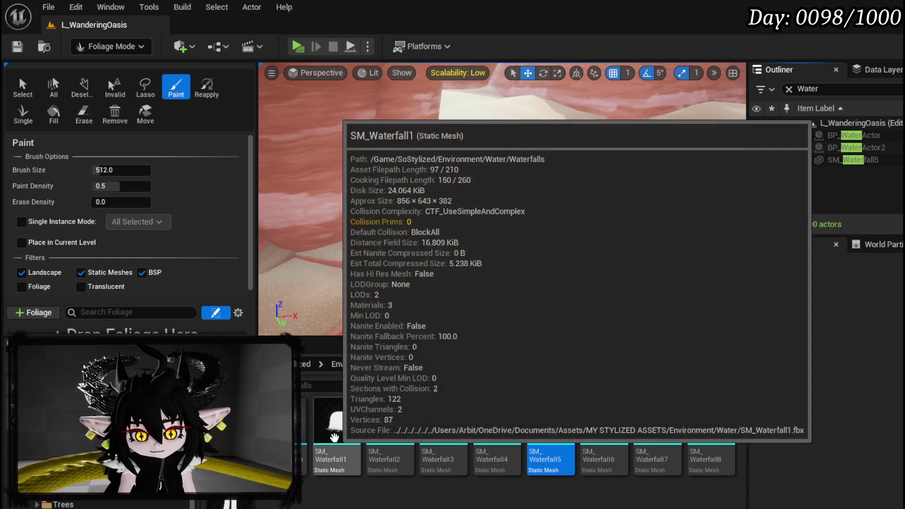
Step: Place SM_Waterfall1 beside the first waterfall, toggle its visibility, and save the level
mouse_move(337, 420)
left_mouse_down()
mouse_move(406, 255)
mouse_move(418, 263)
mouse_move(412, 249)
left_mouse_up()
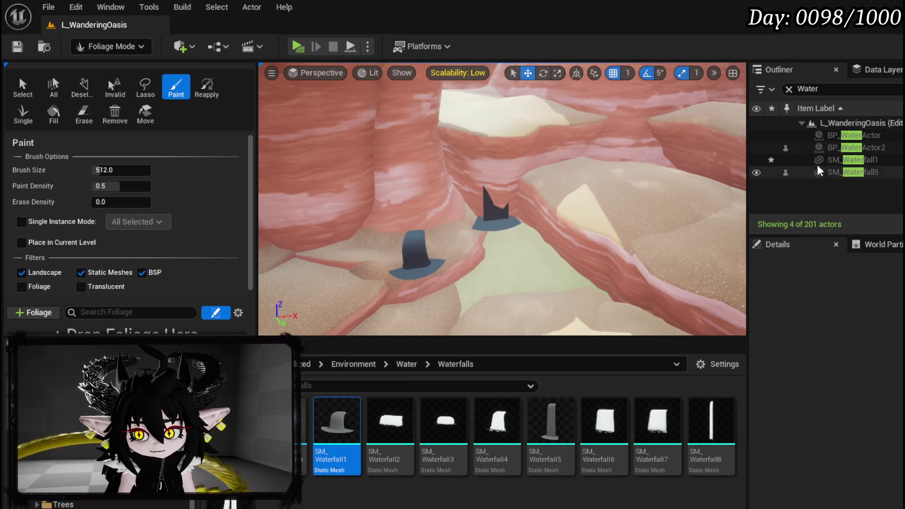
left_click(761, 161)
left_click(761, 160)
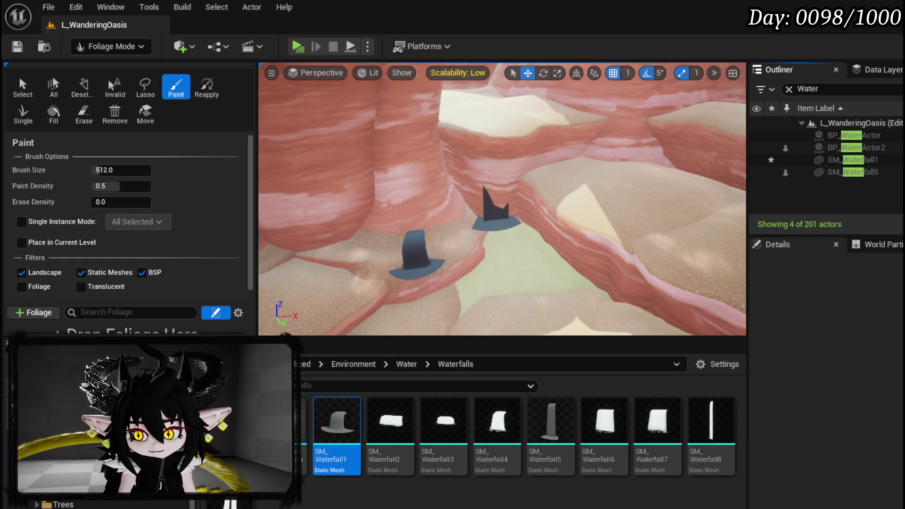
key("ctrl+s")
left_click(684, 461)
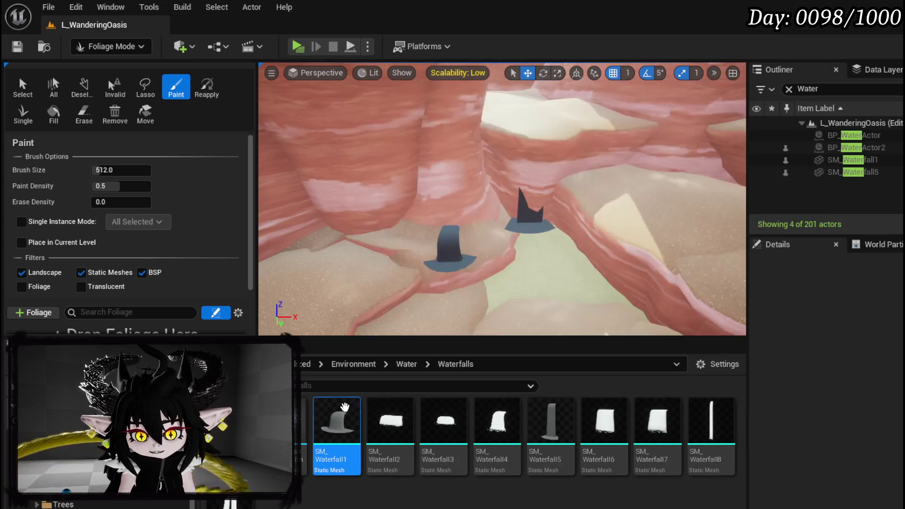
mouse_move(345, 407)
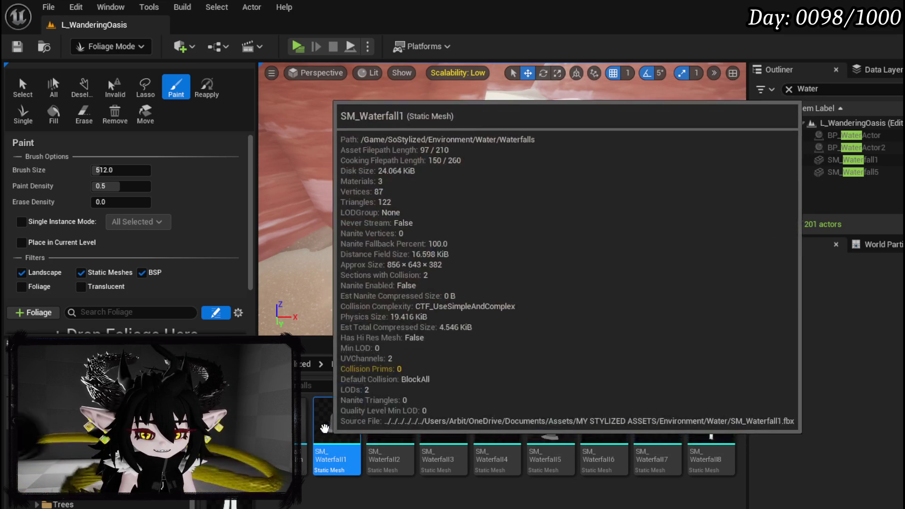
double_click(330, 437)
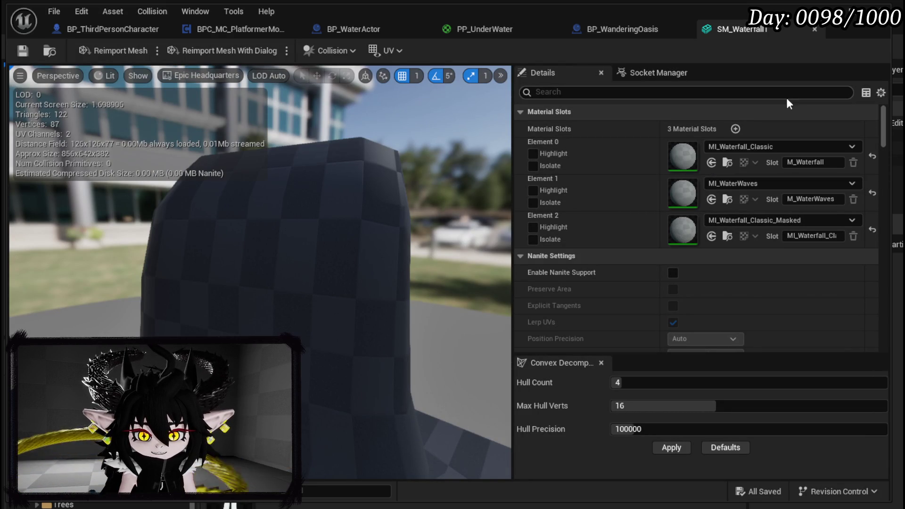
left_click_drag(331, 236, 368, 302)
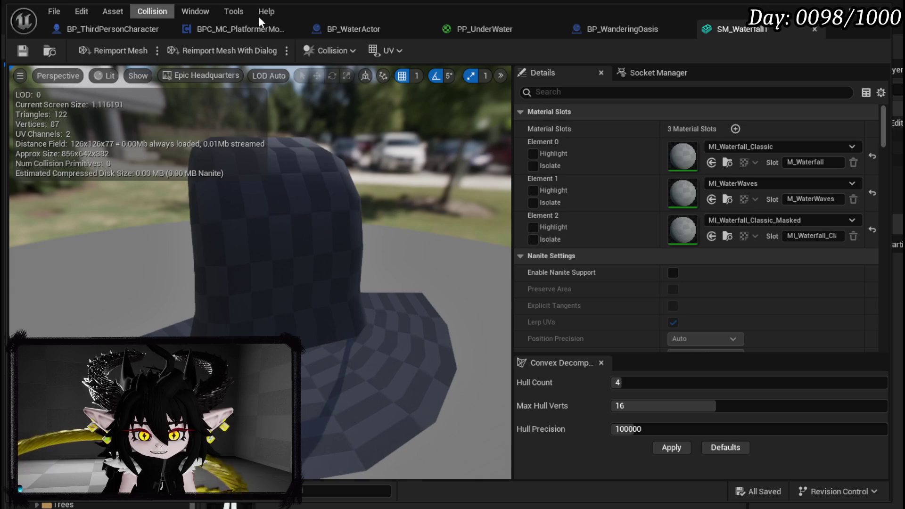
left_click(815, 29)
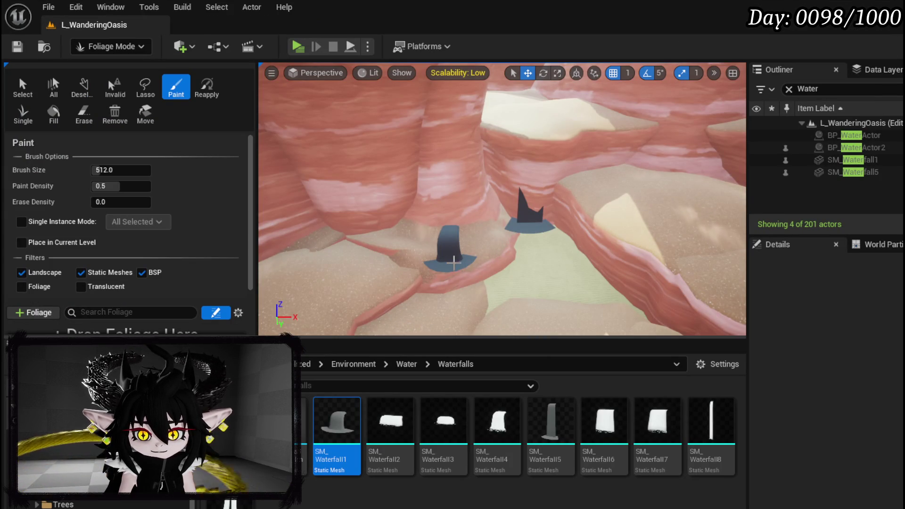
left_click_drag(436, 241, 391, 273)
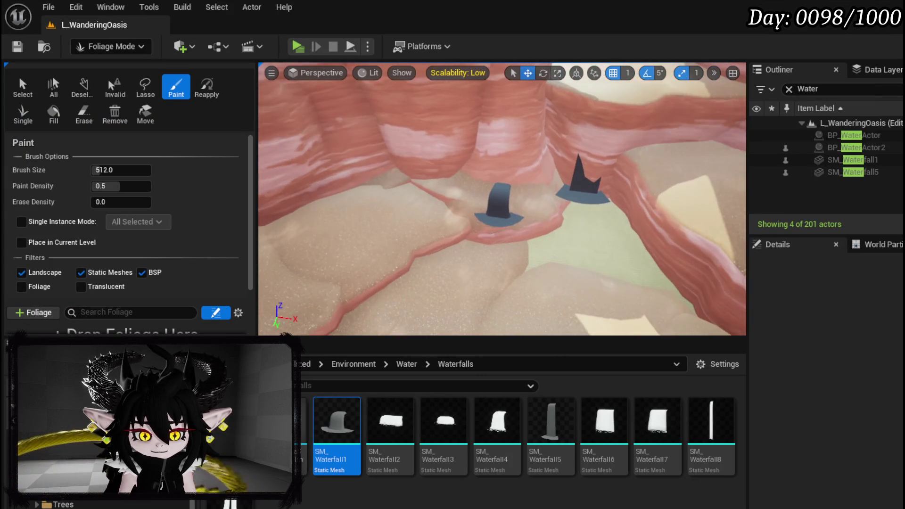
left_click_drag(429, 236, 391, 265)
mouse_move(503, 198)
left_mouse_down()
mouse_move(455, 226)
mouse_move(446, 283)
left_mouse_up()
left_click_drag(492, 236, 492, 240)
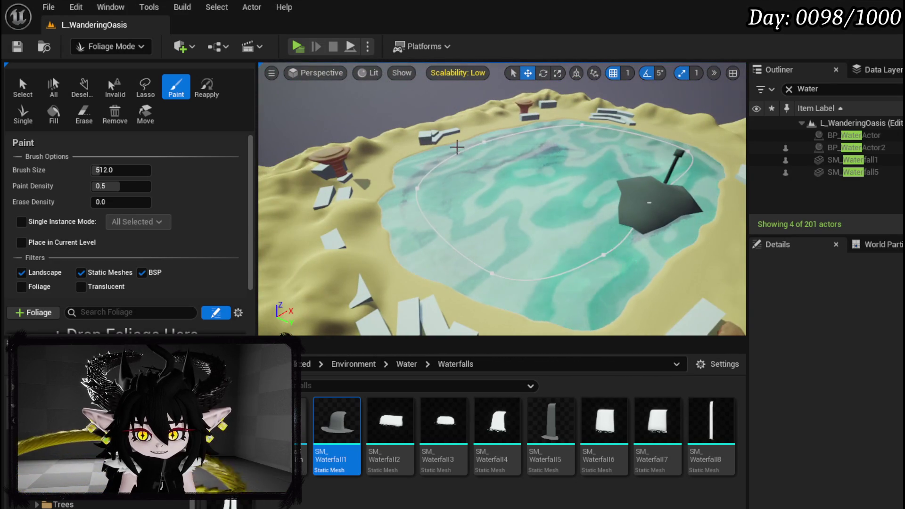
left_click_drag(384, 195, 432, 196)
left_click_drag(580, 221, 590, 220)
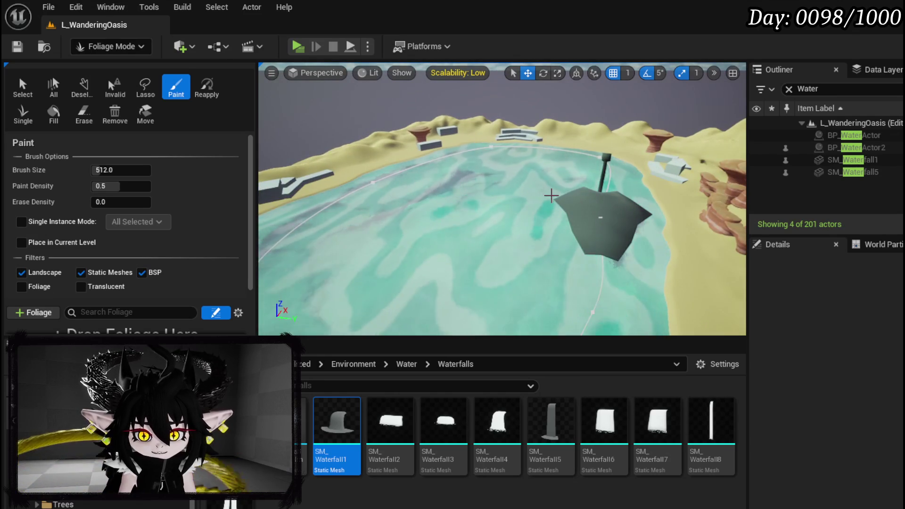
mouse_move(551, 196)
left_mouse_down()
mouse_move(590, 195)
mouse_move(556, 200)
left_mouse_up()
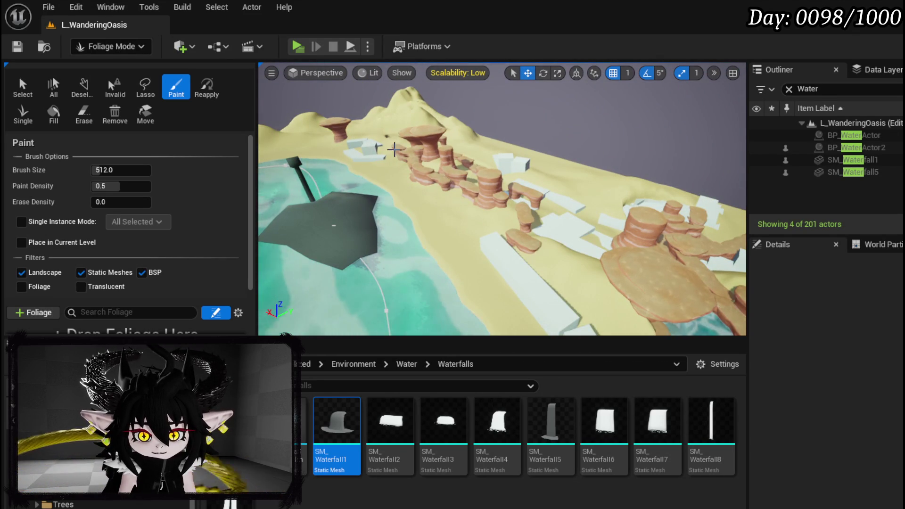
mouse_move(394, 149)
left_mouse_down()
mouse_move(373, 151)
mouse_move(519, 161)
mouse_move(500, 137)
mouse_move(455, 237)
left_mouse_up()
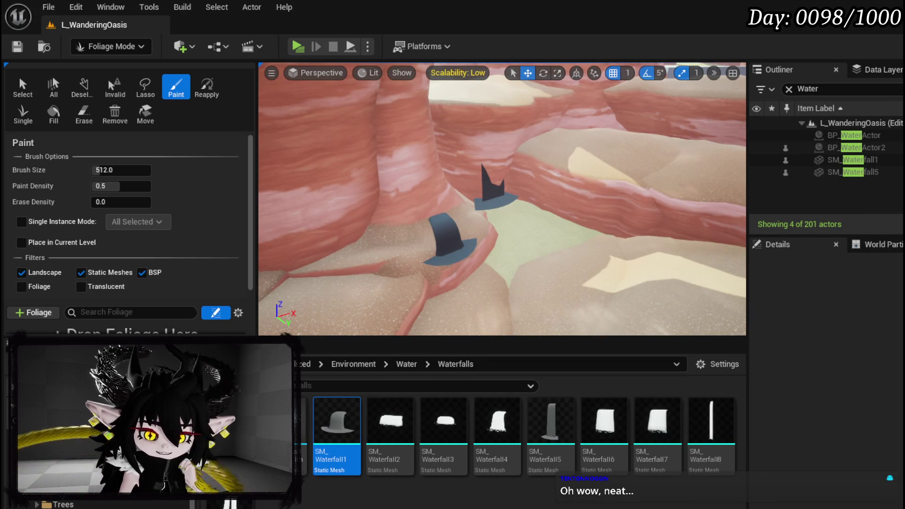
Step: Open M_Waterfall from the Water Materials folder and pan around its node graph
left_click(229, 502)
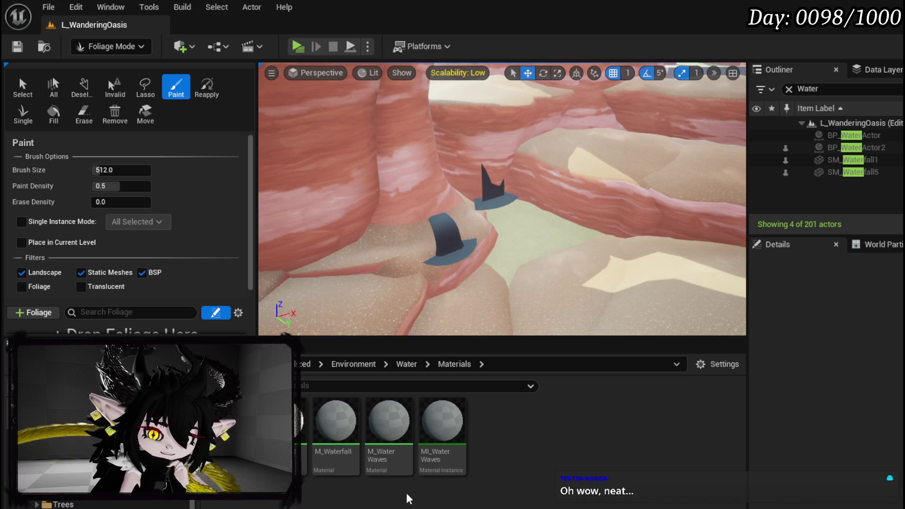
double_click(340, 437)
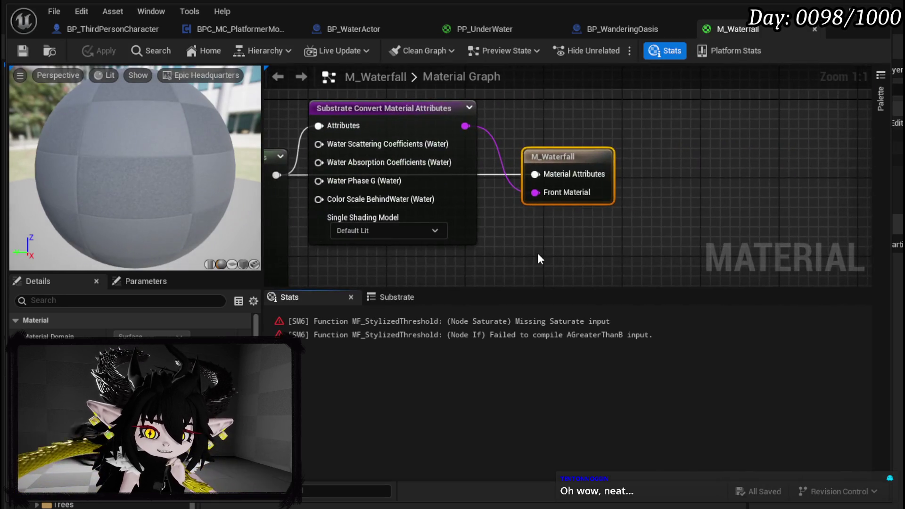
scroll(538, 259, "down", 2)
left_click_drag(538, 259, 758, 225)
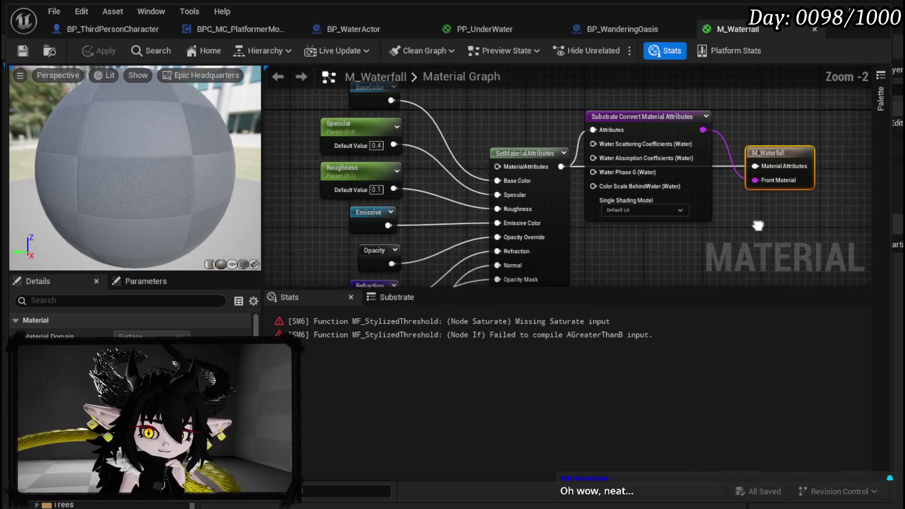
mouse_move(672, 255)
left_mouse_down()
mouse_move(643, 204)
mouse_move(564, 176)
left_mouse_up()
scroll(643, 204, "down", 5)
scroll(564, 176, "down", 5)
mouse_move(616, 154)
left_mouse_down()
mouse_move(580, 264)
mouse_move(557, 213)
mouse_move(515, 175)
left_mouse_up()
scroll(516, 174, "up", 4)
left_click_drag(596, 172, 607, 256)
scroll(607, 257, "down", 2)
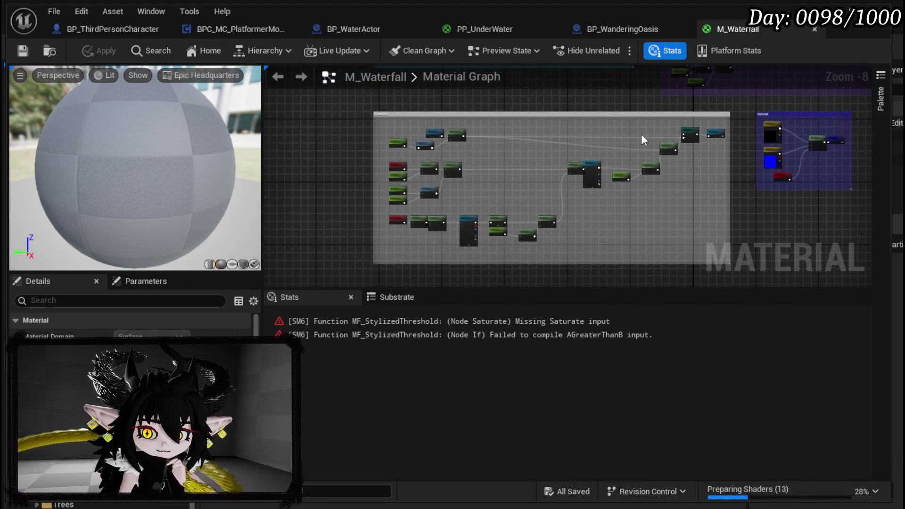
scroll(643, 136, "up", 2)
mouse_move(643, 136)
left_mouse_down()
mouse_move(535, 257)
mouse_move(546, 212)
left_mouse_up()
Step: Inspect the teal and purple comment groups, then minimize the Material Editor
mouse_move(458, 139)
left_mouse_down()
mouse_move(458, 165)
mouse_move(493, 215)
mouse_move(489, 265)
mouse_move(544, 215)
mouse_move(441, 154)
mouse_move(457, 276)
left_mouse_up()
left_click_drag(610, 215, 357, 210)
scroll(527, 254, "up", 4)
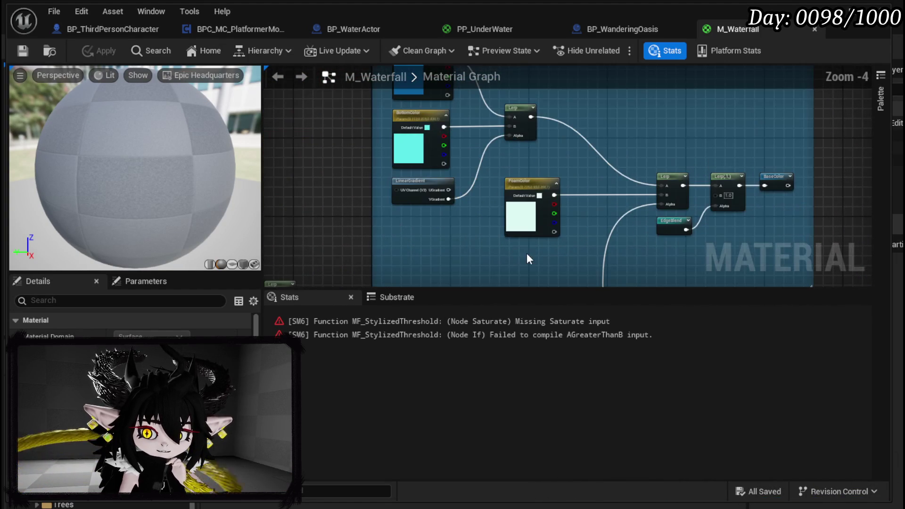
scroll(495, 217, "down", 3)
scroll(495, 216, "up", 1)
mouse_move(442, 213)
left_mouse_down()
mouse_move(513, 136)
mouse_move(453, 85)
mouse_move(476, 233)
mouse_move(560, 138)
mouse_move(586, 216)
mouse_move(629, 134)
mouse_move(546, 200)
mouse_move(568, 195)
mouse_move(580, 117)
mouse_move(460, 115)
mouse_move(311, 230)
left_mouse_up()
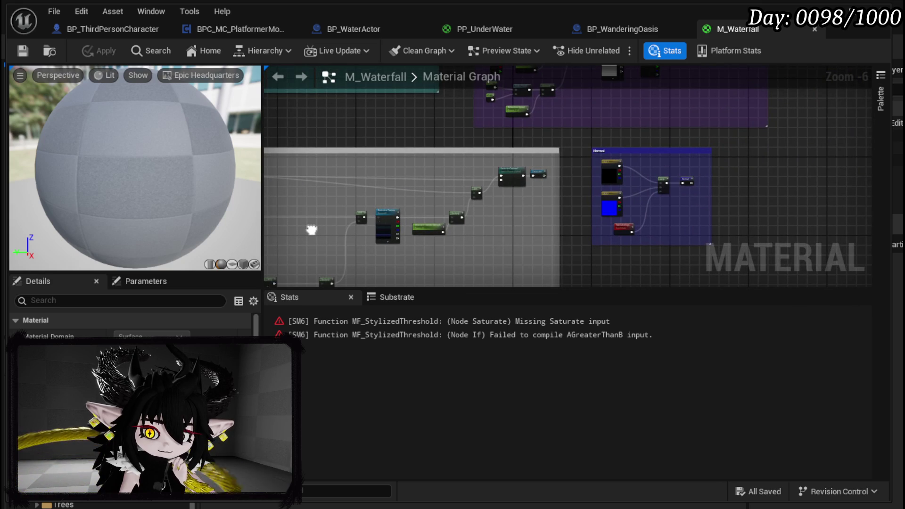
scroll(623, 210, "up", 4)
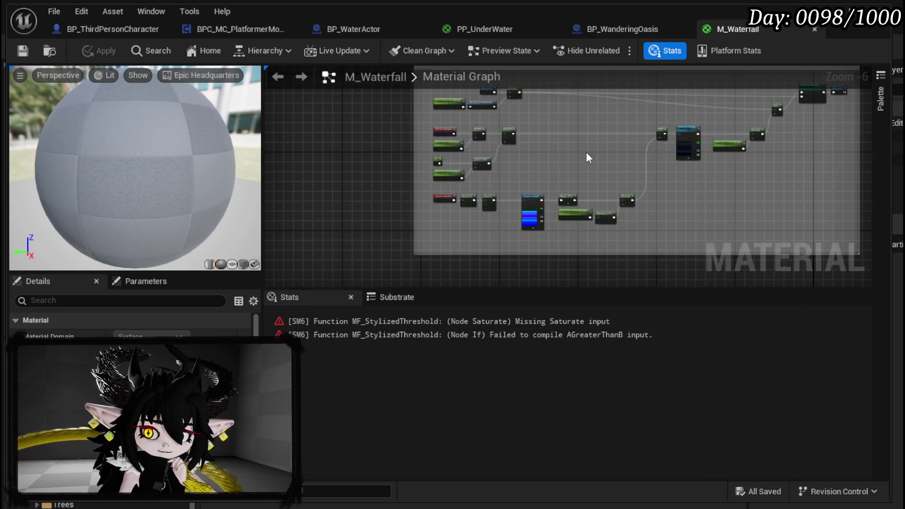
scroll(562, 153, "down", 9)
mouse_move(587, 161)
left_mouse_down()
mouse_move(518, 200)
mouse_move(480, 280)
left_mouse_up()
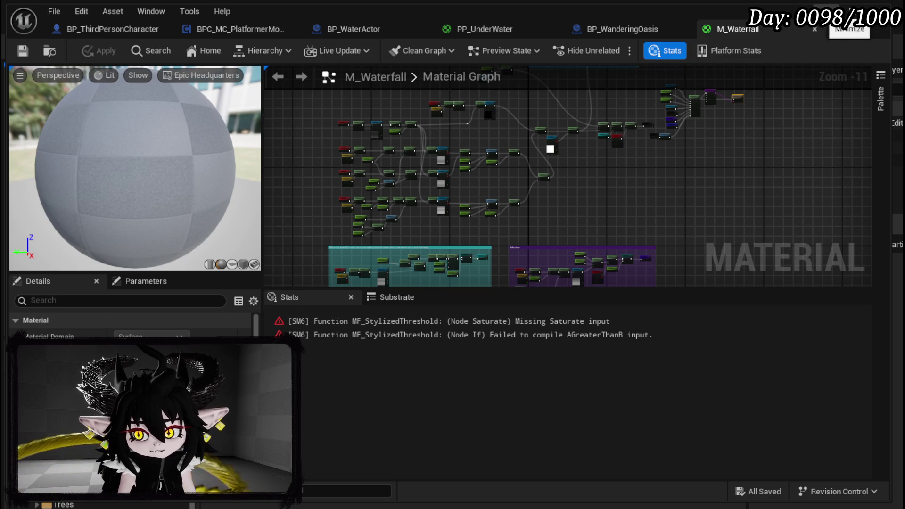
left_click(842, 14)
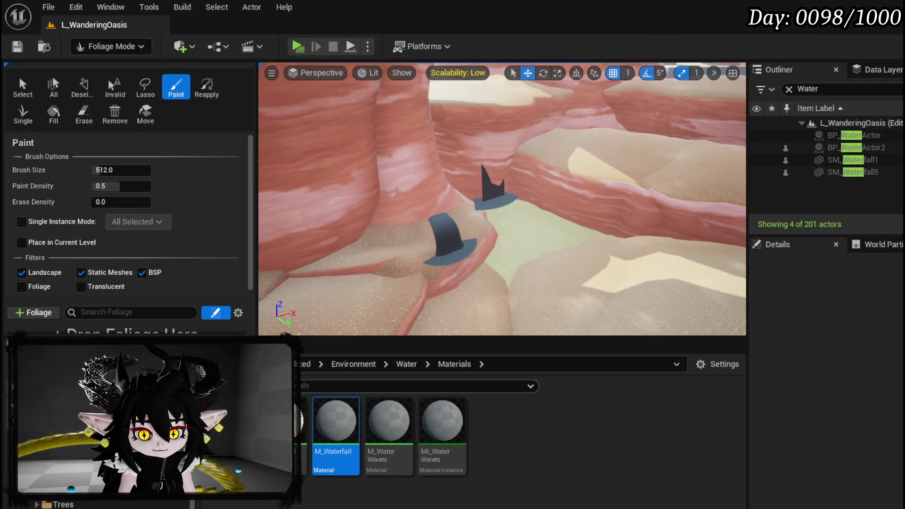
Step: Open the MF_StylizedThreshold material function from the water materials folder
left_click(295, 386)
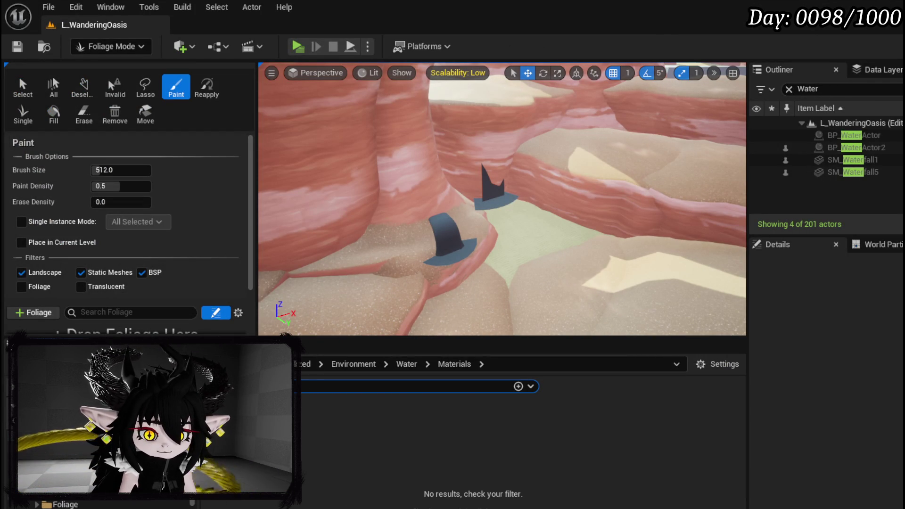
double_click(416, 455)
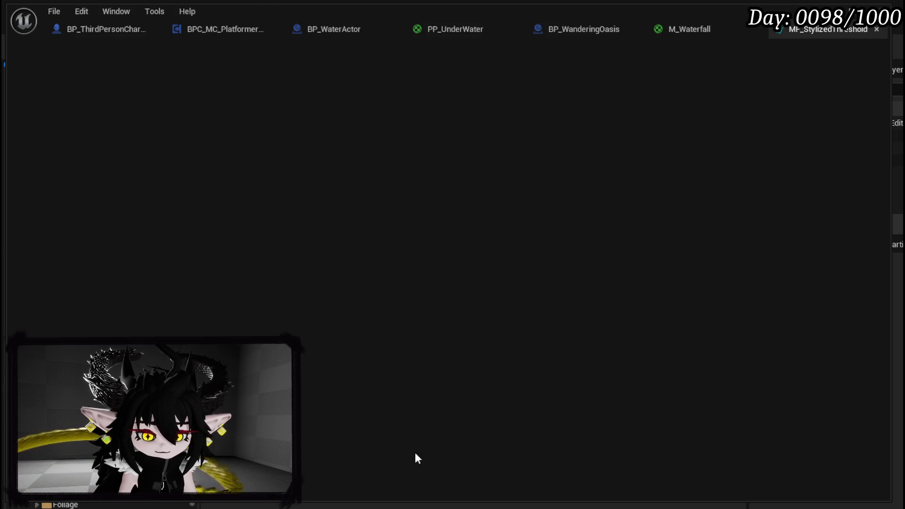
scroll(386, 251, "down", 3)
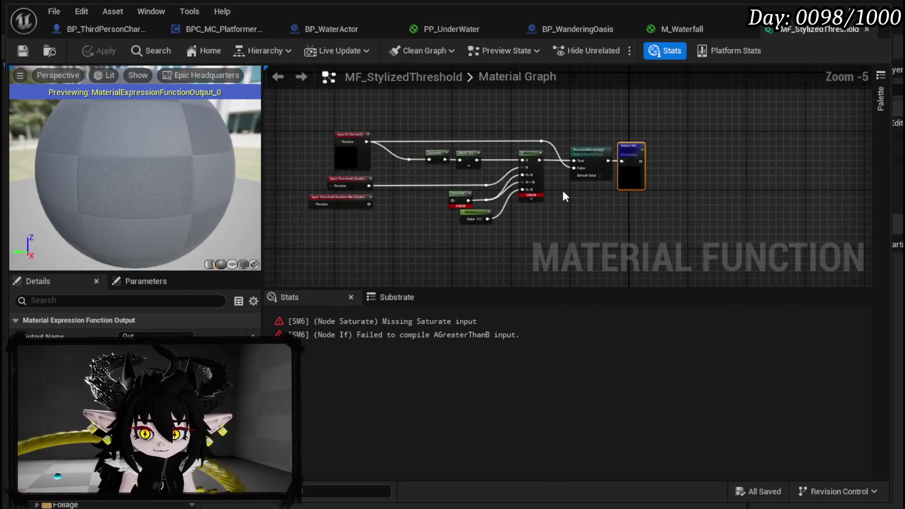
scroll(566, 195, "up", 4)
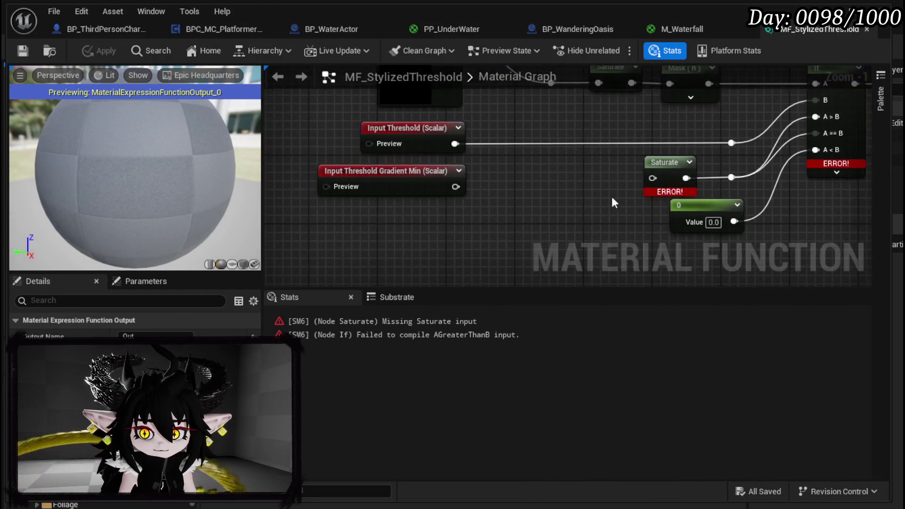
scroll(612, 202, "down", 3)
scroll(491, 201, "up", 3)
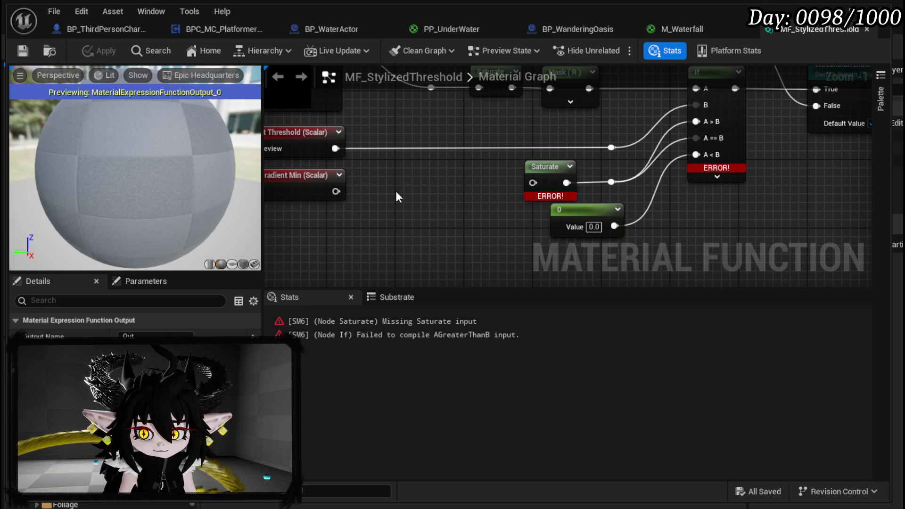
left_click_drag(397, 196, 470, 193)
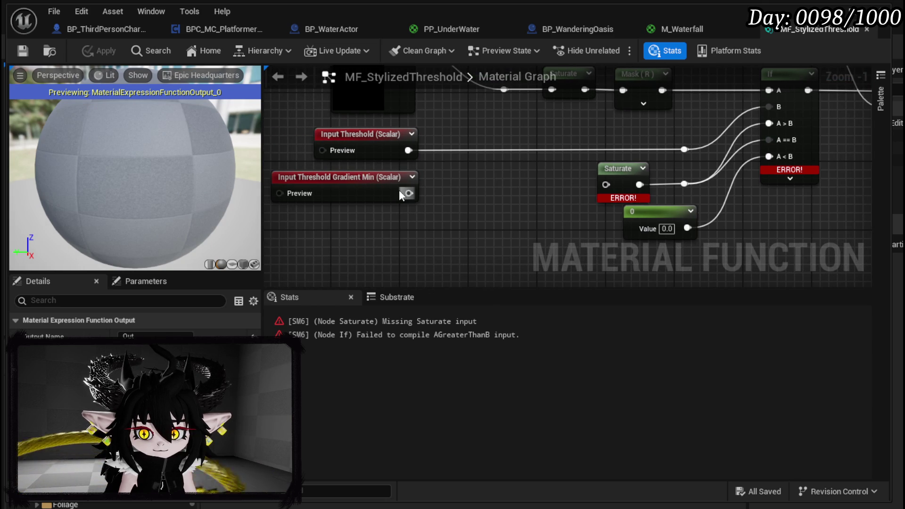
Step: Wire Threshold Gradient Min into Saturate, apply, and save MF_StylizedThreshold
mouse_move(401, 193)
left_mouse_down()
mouse_move(617, 183)
mouse_move(608, 184)
left_mouse_up()
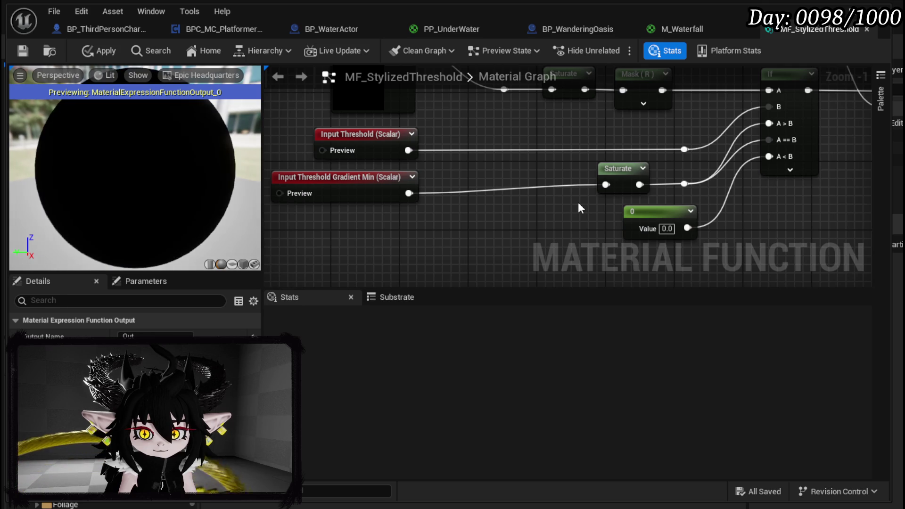
left_click(99, 50)
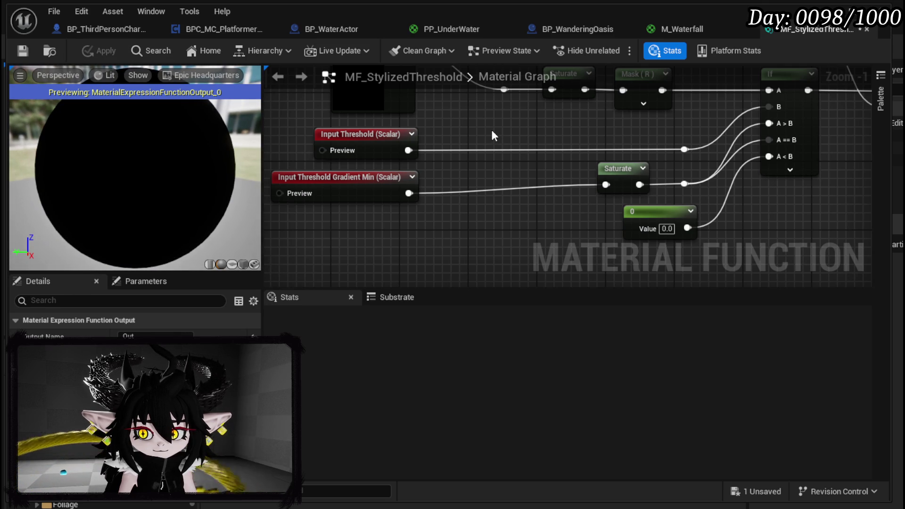
scroll(491, 129, "down", 4)
mouse_move(491, 129)
left_mouse_down()
mouse_move(479, 188)
mouse_move(471, 142)
left_mouse_up()
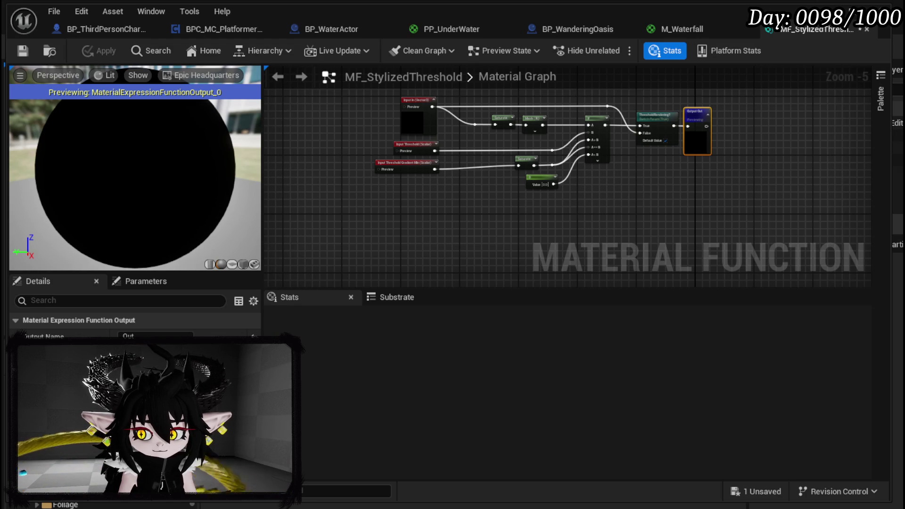
key("ctrl+shift+s")
left_click(690, 462)
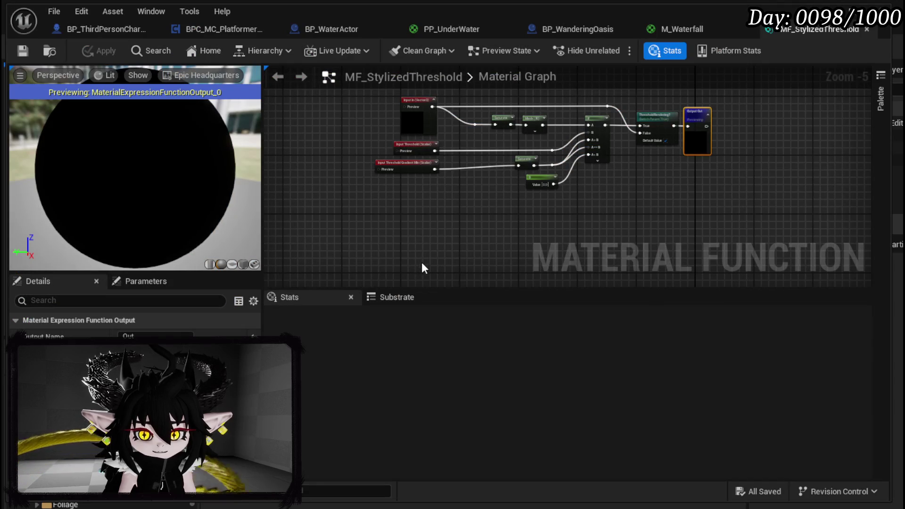
Step: Rearrange the Saturate, 0 and reroute nodes beside the Input Threshold nodes
scroll(423, 265, "up", 3)
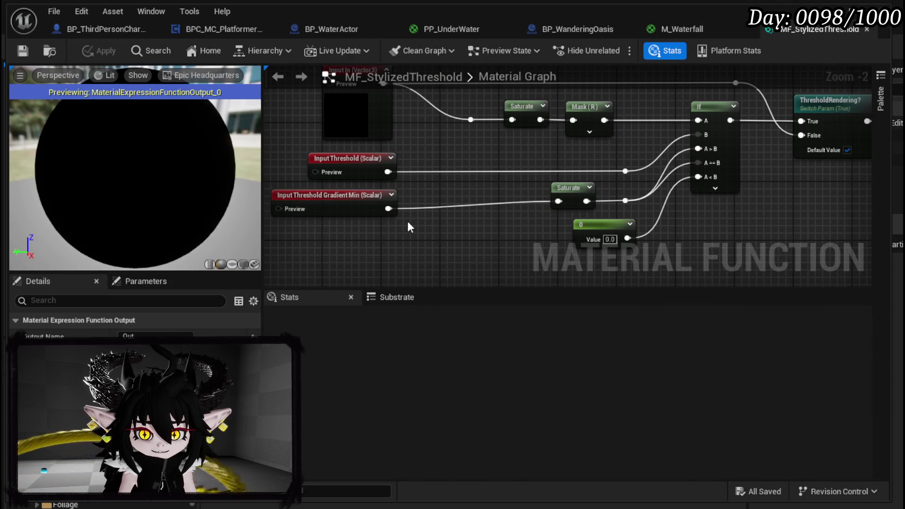
left_click(353, 190)
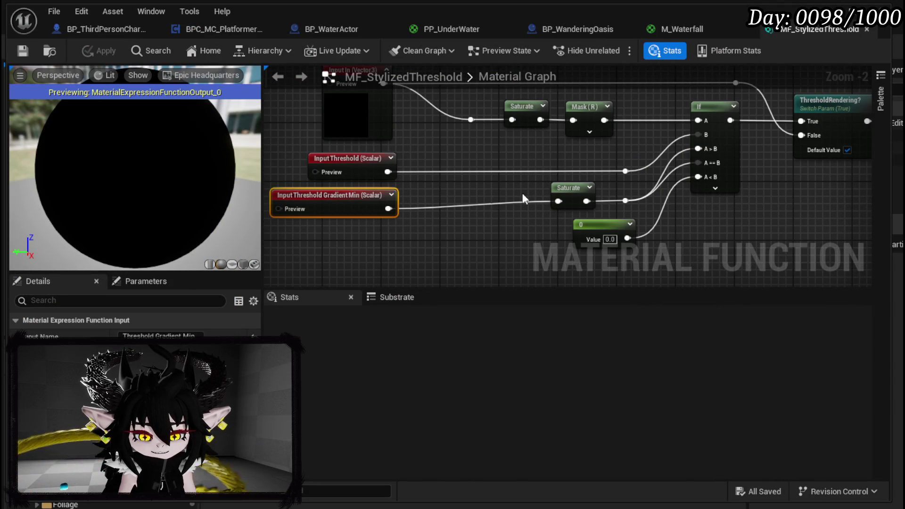
left_click(562, 188)
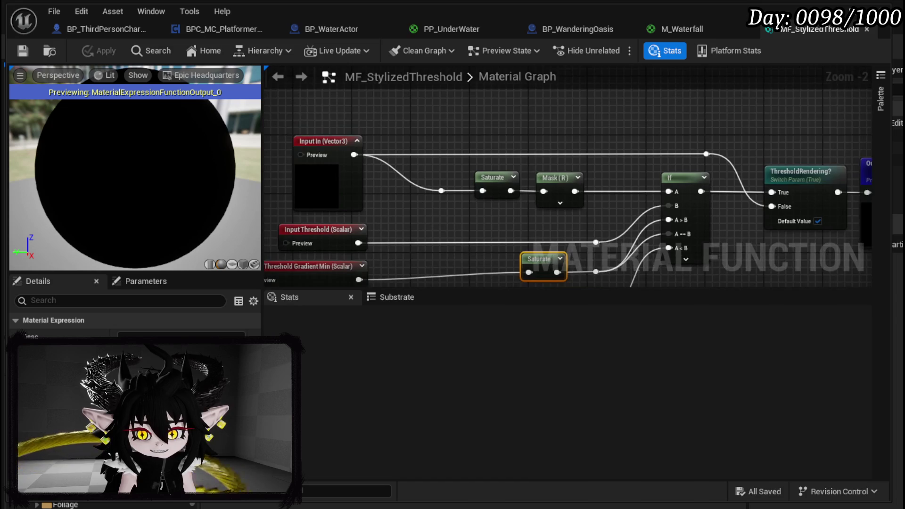
left_click_drag(562, 224, 560, 193)
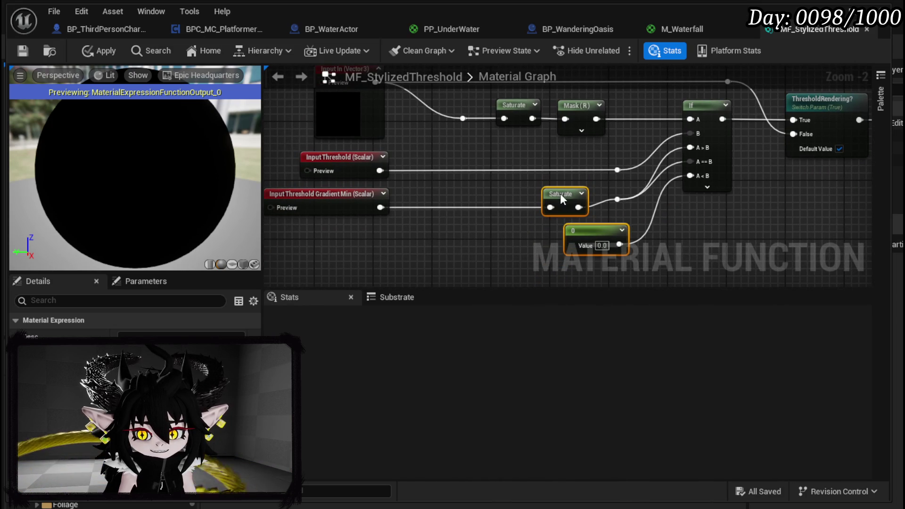
left_click_drag(617, 198, 617, 207)
mouse_move(420, 211)
left_mouse_down()
mouse_move(463, 216)
mouse_move(530, 182)
left_mouse_up()
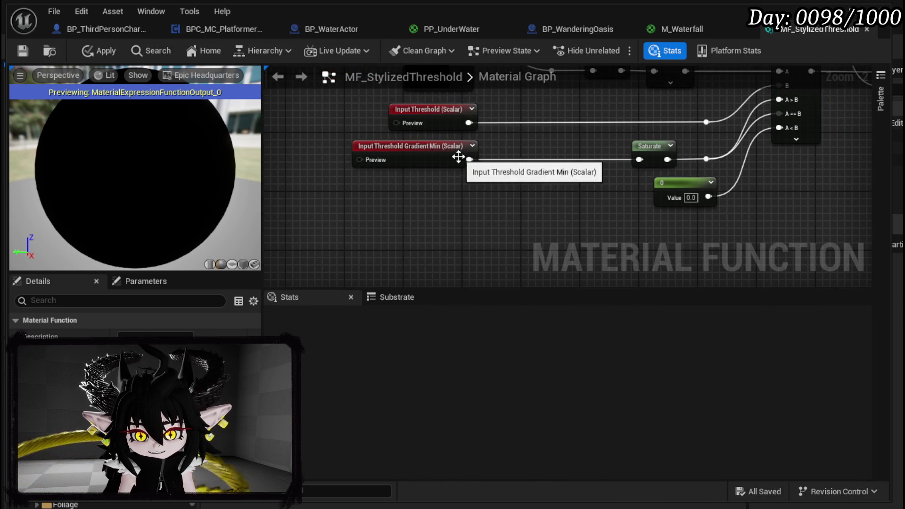
Step: Insert a Clamp node between Gradient Min and Saturate, apply, and save
left_click_drag(469, 160, 501, 204)
type("clamp")
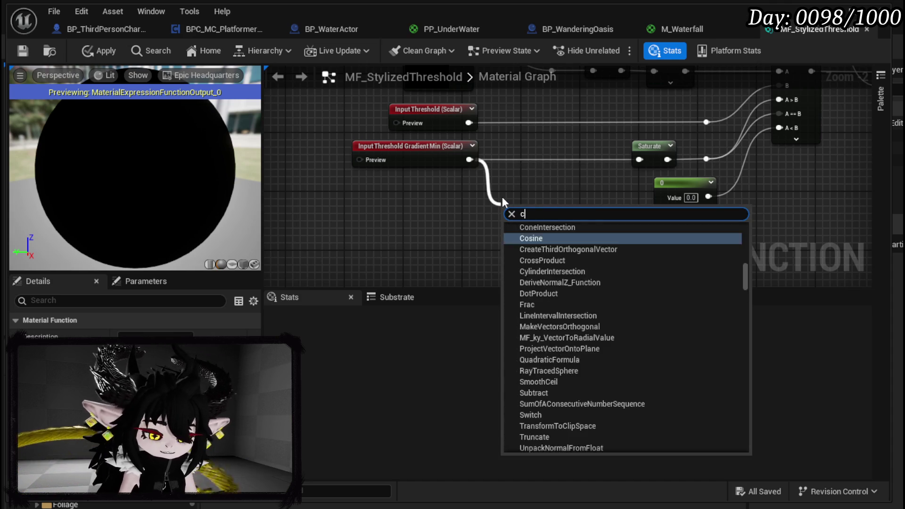
key("Return")
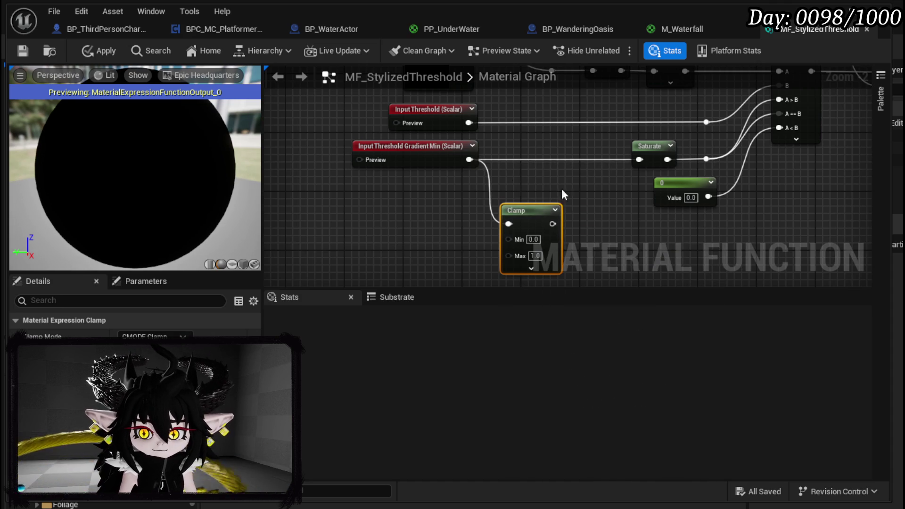
left_click_drag(552, 224, 645, 157)
key("q")
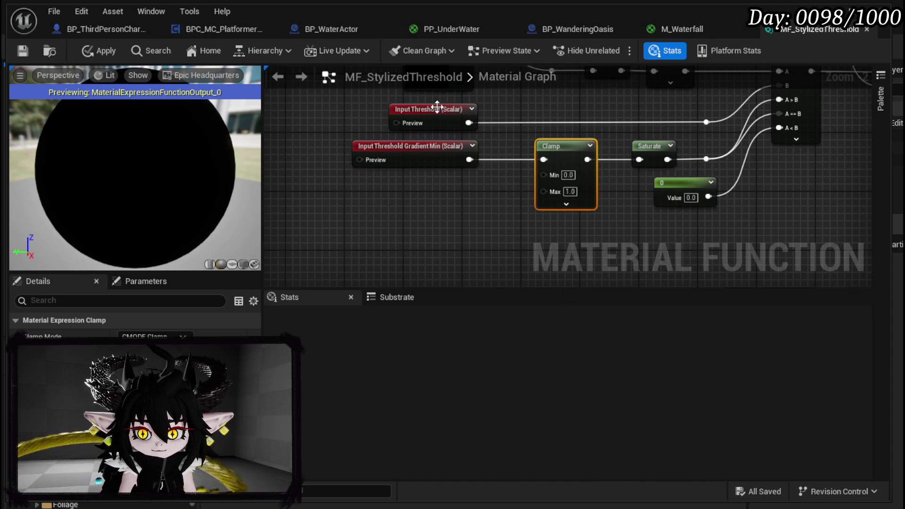
left_click(96, 51)
left_click(21, 52)
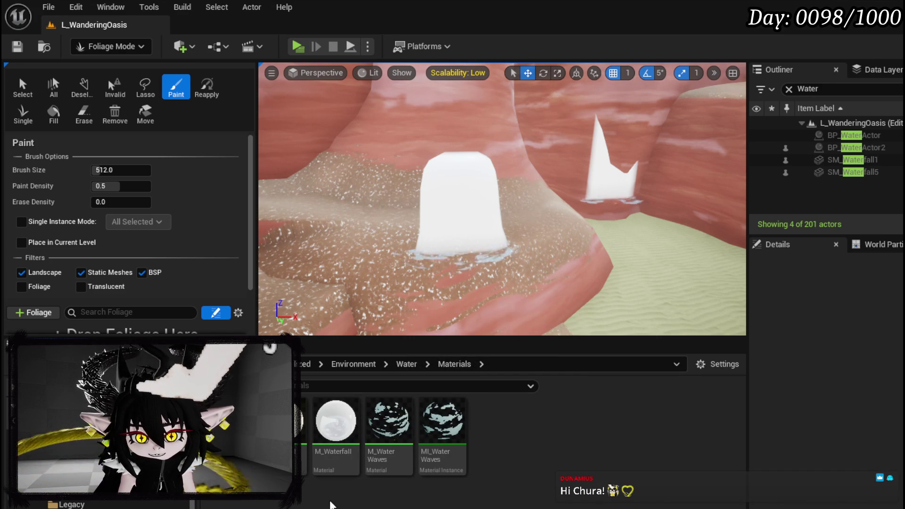
left_click(332, 446)
double_click(332, 446)
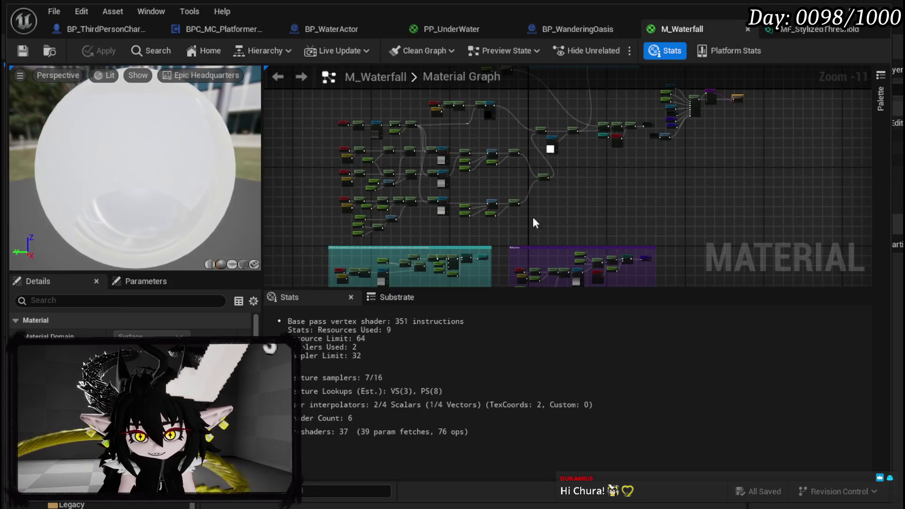
mouse_move(445, 222)
left_mouse_down()
mouse_move(524, 162)
mouse_move(394, 97)
mouse_move(414, 154)
mouse_move(796, 80)
left_mouse_up()
scroll(613, 122, "up", 1)
scroll(528, 163, "up", 2)
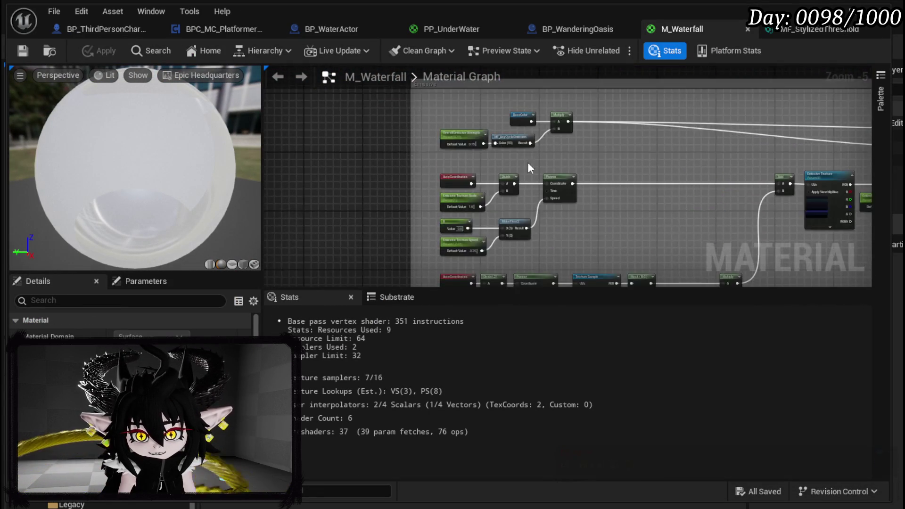
scroll(429, 180, "up", 3)
scroll(429, 180, "down", 2)
left_click_drag(429, 180, 435, 113)
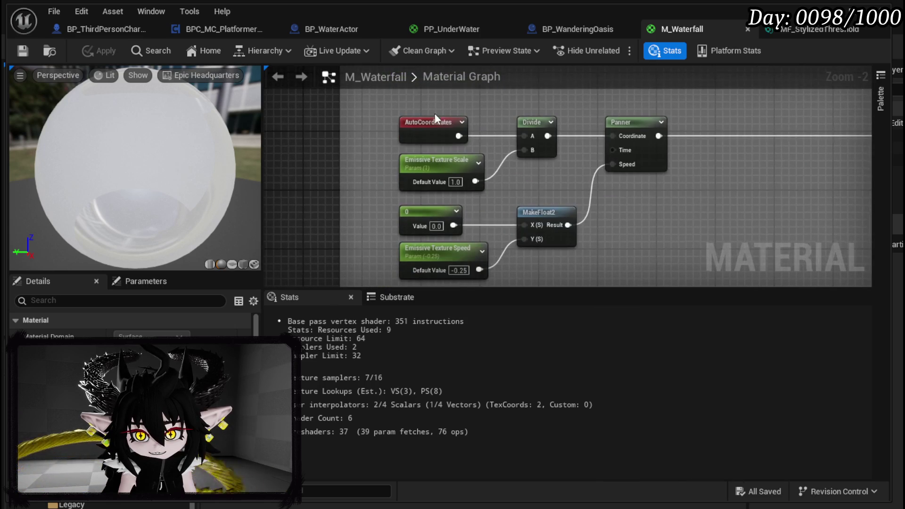
mouse_move(547, 265)
left_mouse_down()
mouse_move(457, 107)
mouse_move(264, 150)
left_mouse_up()
scroll(415, 168, "down", 6)
left_click_drag(415, 167, 424, 188)
scroll(555, 210, "up", 4)
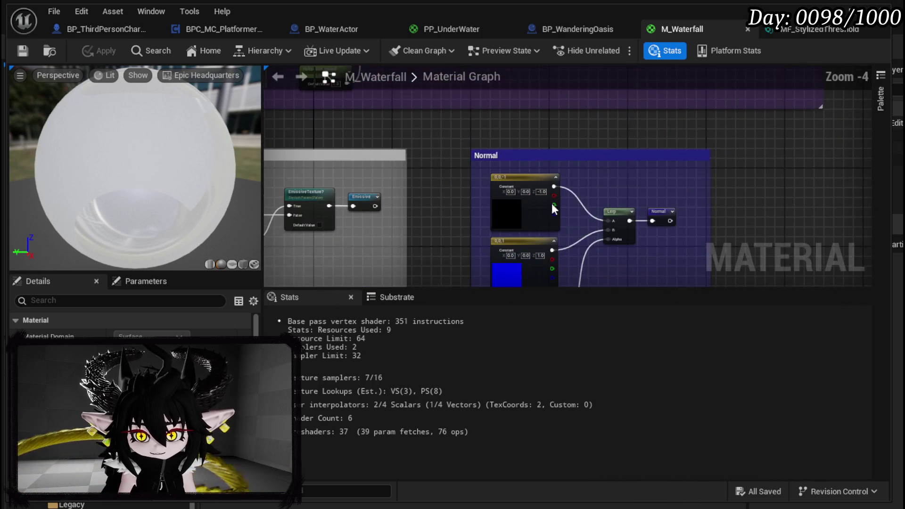
scroll(460, 156, "down", 4)
mouse_move(461, 156)
left_mouse_down()
mouse_move(485, 243)
mouse_move(550, 169)
mouse_move(410, 216)
left_mouse_up()
scroll(526, 175, "up", 4)
left_click_drag(527, 175, 265, 210)
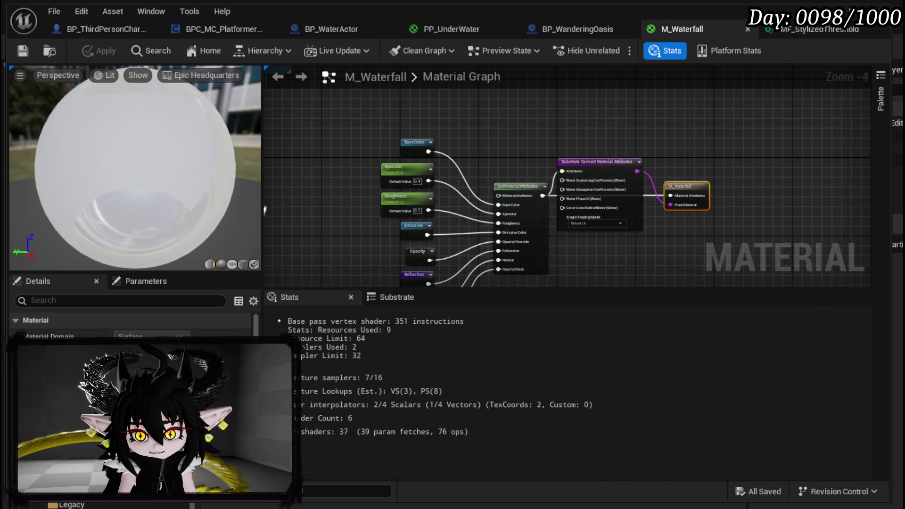
scroll(347, 213, "up", 3)
left_click_drag(347, 214, 361, 84)
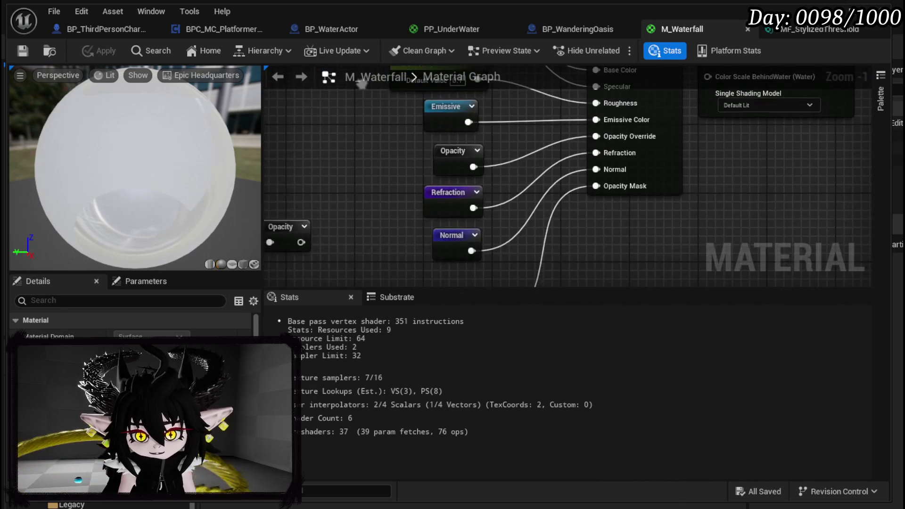
scroll(362, 84, "down", 2)
scroll(366, 192, "down", 2)
mouse_move(366, 192)
left_mouse_down()
mouse_move(571, 186)
mouse_move(550, 156)
left_mouse_up()
scroll(571, 187, "down", 1)
scroll(549, 179, "up", 1)
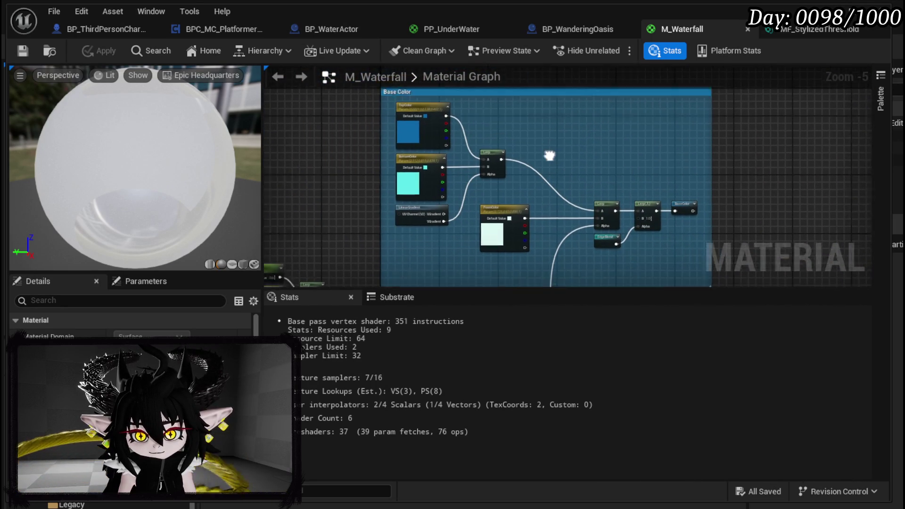
scroll(348, 136, "up", 5)
mouse_move(348, 137)
left_mouse_down()
mouse_move(306, 94)
mouse_move(364, 149)
left_mouse_up()
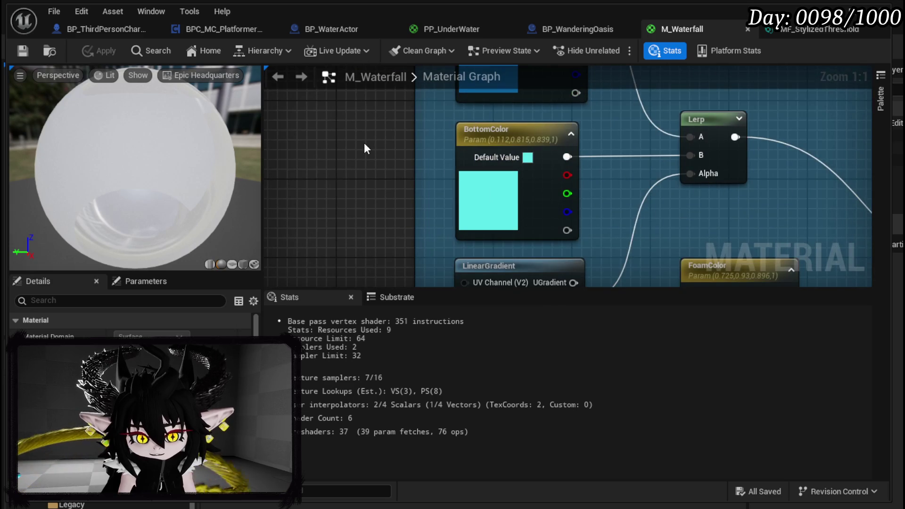
scroll(365, 149, "down", 5)
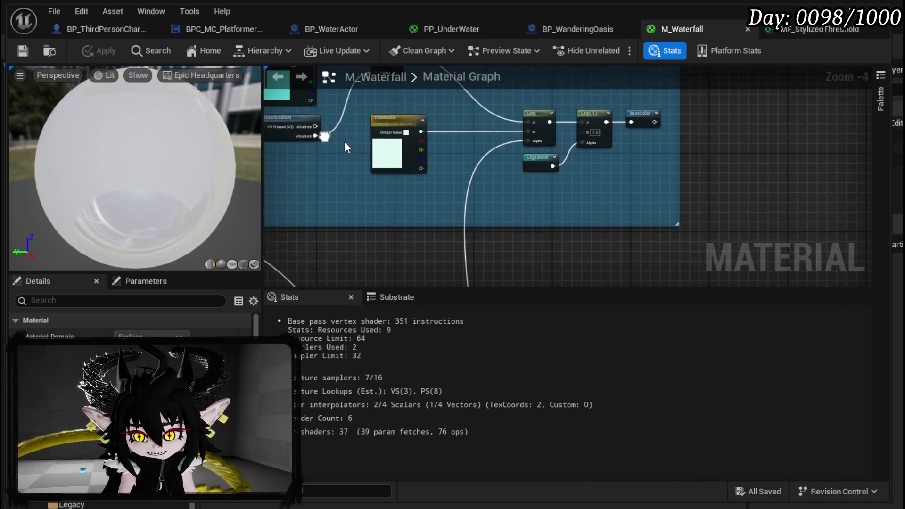
scroll(670, 118, "up", 2)
left_click_drag(641, 138, 670, 142)
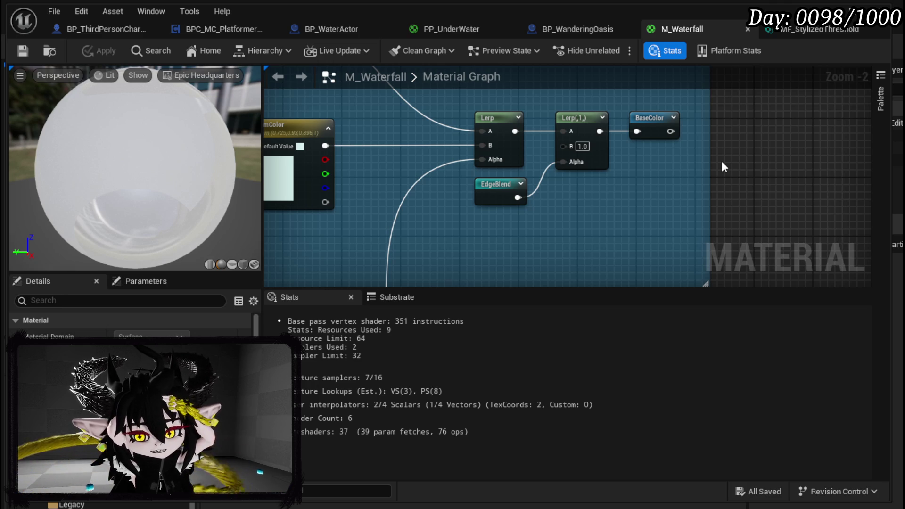
scroll(745, 107, "down", 3)
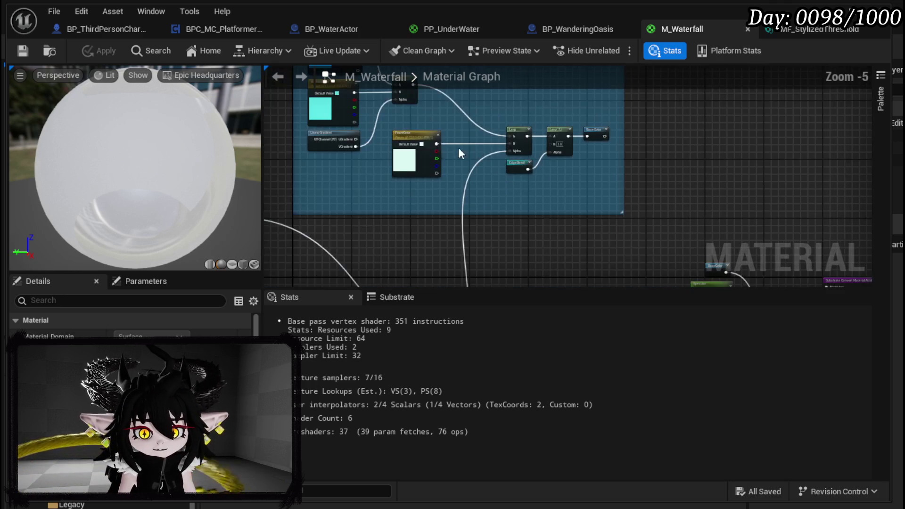
left_click_drag(458, 148, 708, 221)
scroll(521, 138, "up", 3)
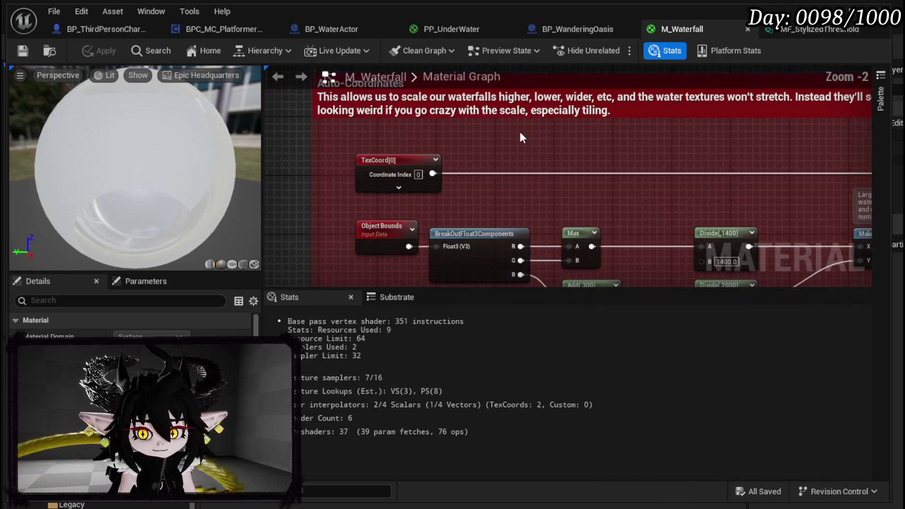
mouse_move(540, 177)
left_mouse_down()
mouse_move(389, 100)
mouse_move(363, 98)
mouse_move(432, 120)
mouse_move(471, 181)
left_mouse_up()
mouse_move(445, 219)
left_mouse_down()
mouse_move(556, 121)
mouse_move(489, 121)
left_mouse_up()
scroll(529, 186, "down", 3)
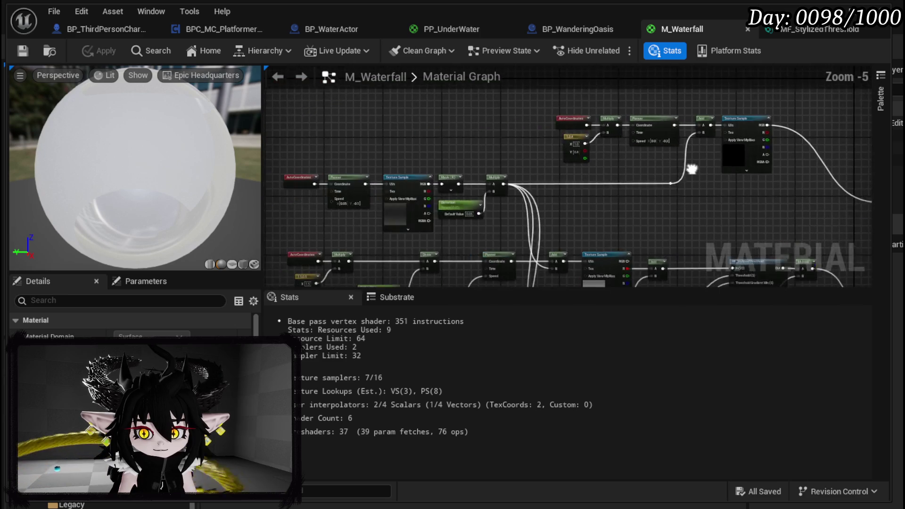
scroll(507, 203, "up", 3)
left_click_drag(494, 216, 454, 116)
scroll(491, 160, "down", 3)
scroll(612, 200, "up", 2)
mouse_move(613, 199)
left_mouse_down()
mouse_move(402, 253)
mouse_move(519, 218)
mouse_move(600, 209)
left_mouse_up()
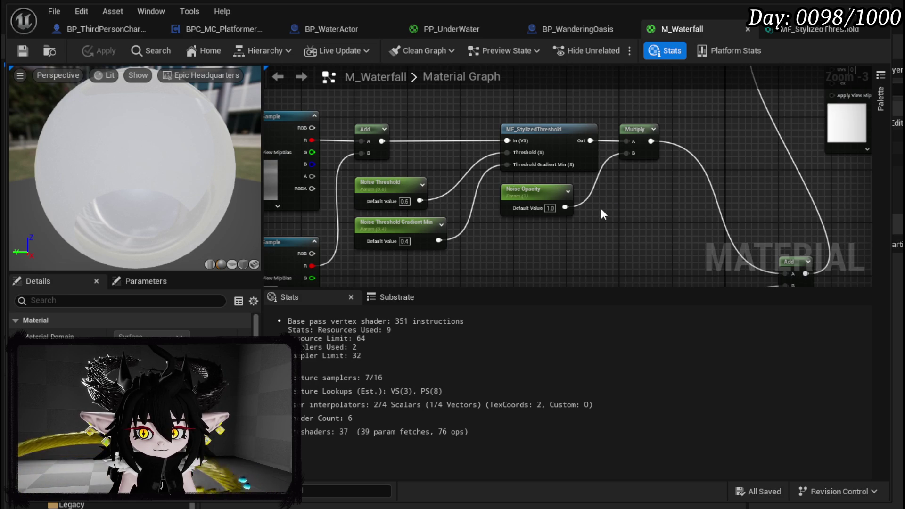
Step: Disconnect the Clamp output from Saturate in MF_StylizedThreshold and apply
double_click(555, 133)
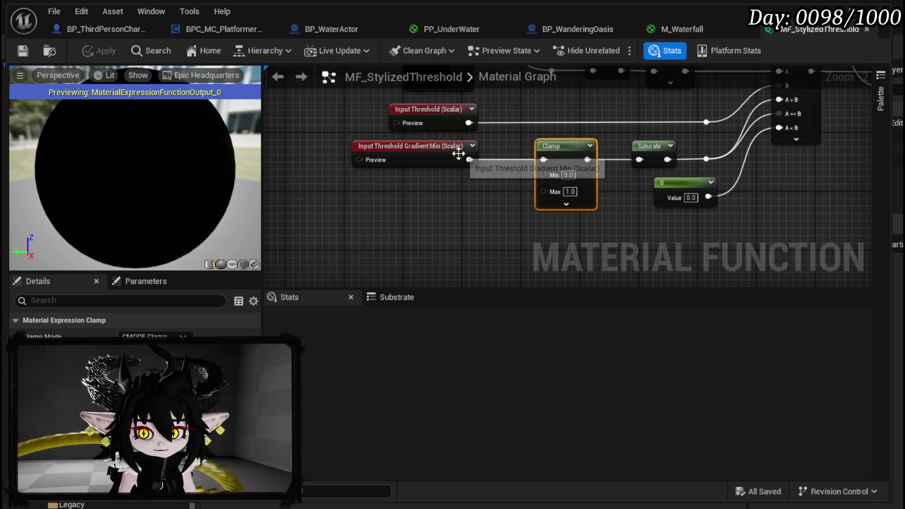
mouse_move(509, 132)
left_mouse_down()
mouse_move(518, 180)
mouse_move(409, 172)
mouse_move(412, 195)
left_mouse_up()
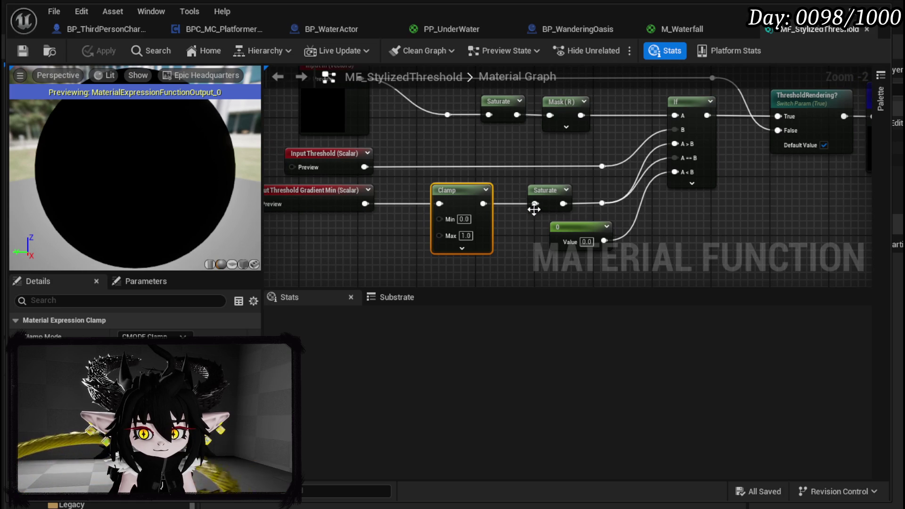
left_click_drag(508, 234, 504, 225)
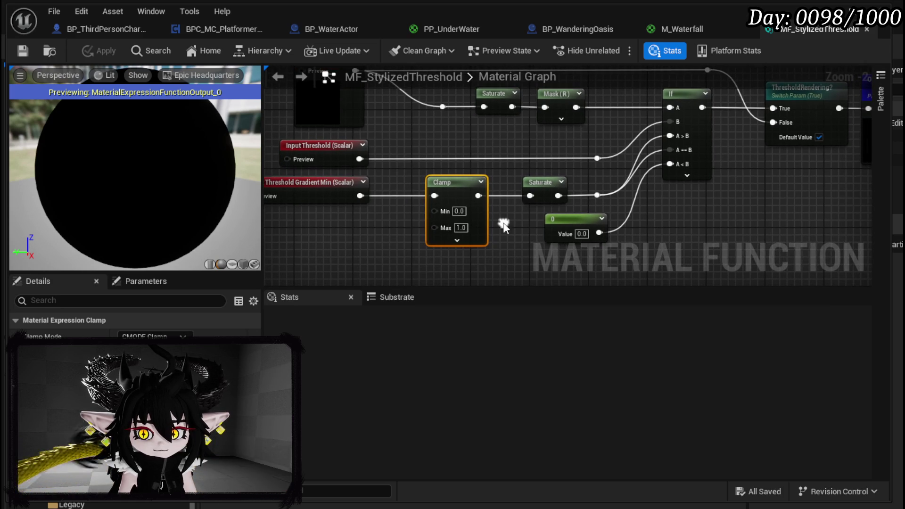
left_click(526, 195, "alt")
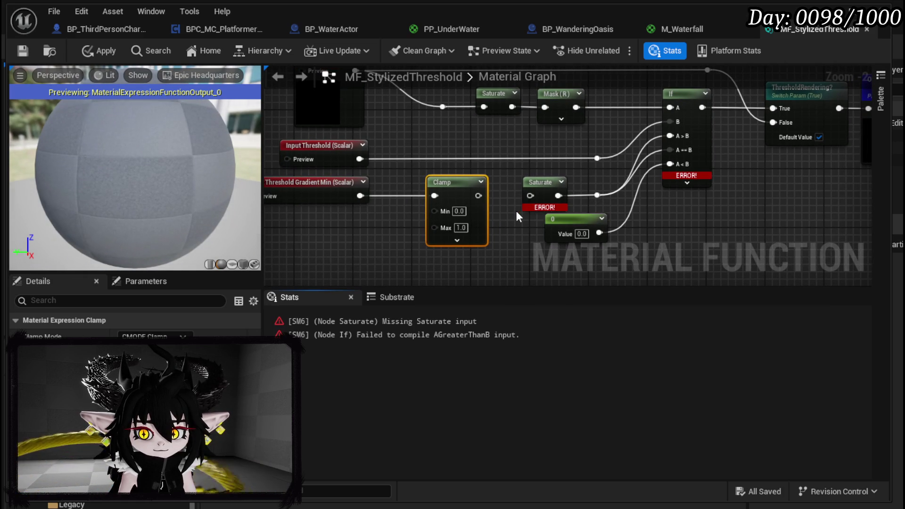
mouse_move(517, 213)
left_mouse_down()
mouse_move(551, 220)
mouse_move(555, 247)
mouse_move(566, 230)
left_mouse_up()
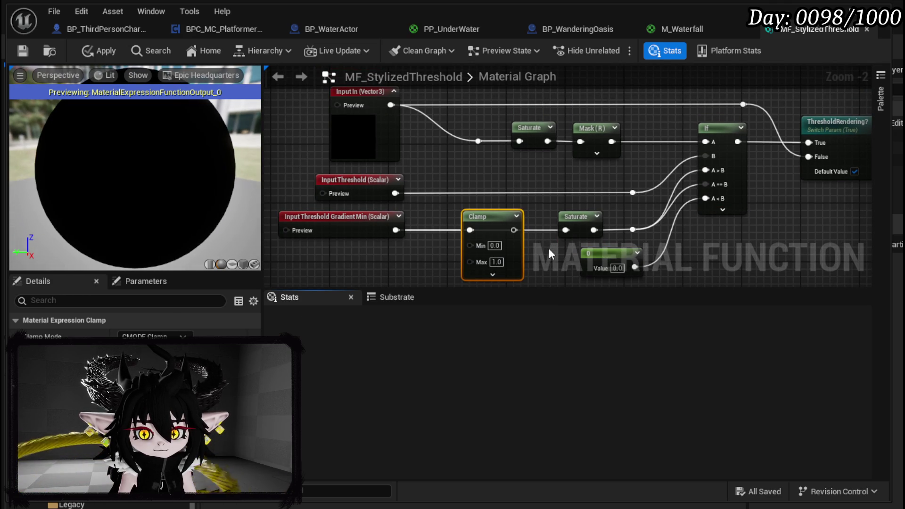
left_click(97, 51)
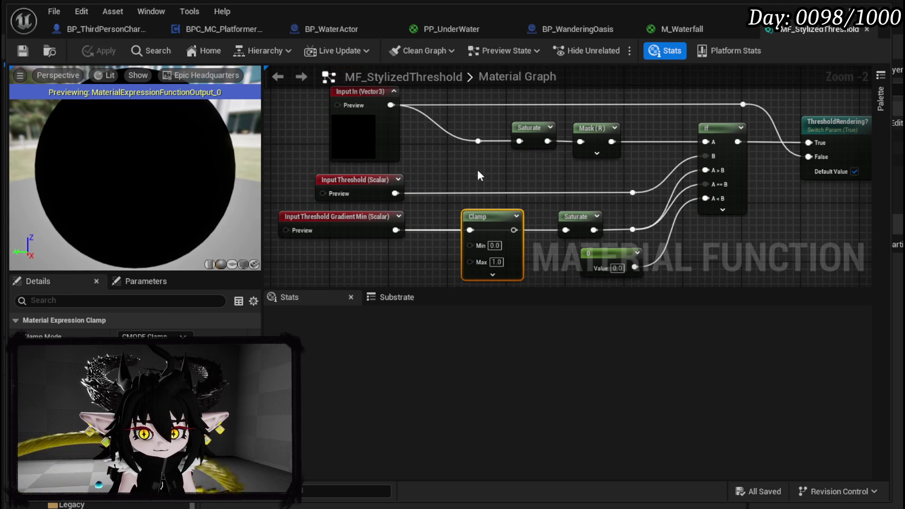
Step: Set the ThresholdRendering? switch default value to off and apply
scroll(477, 176, "down", 2)
scroll(546, 180, "up", 2)
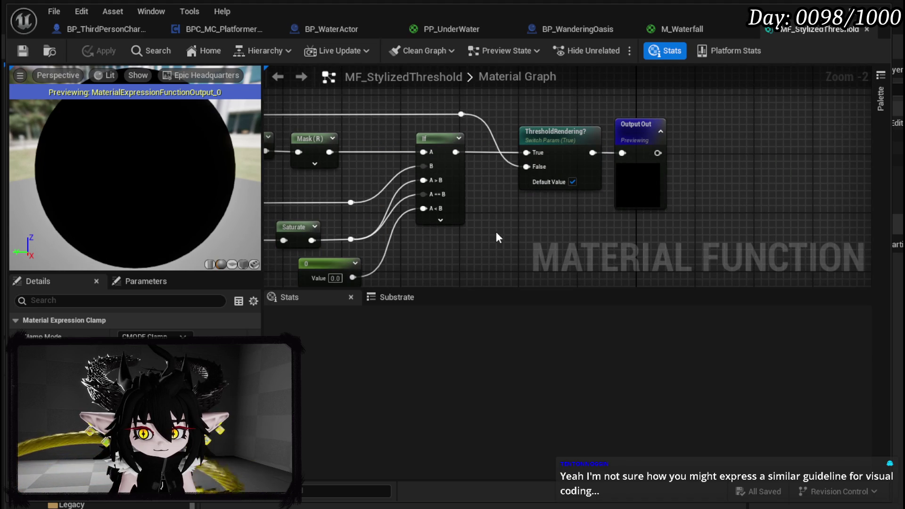
left_click_drag(502, 230, 649, 227)
left_click(720, 178)
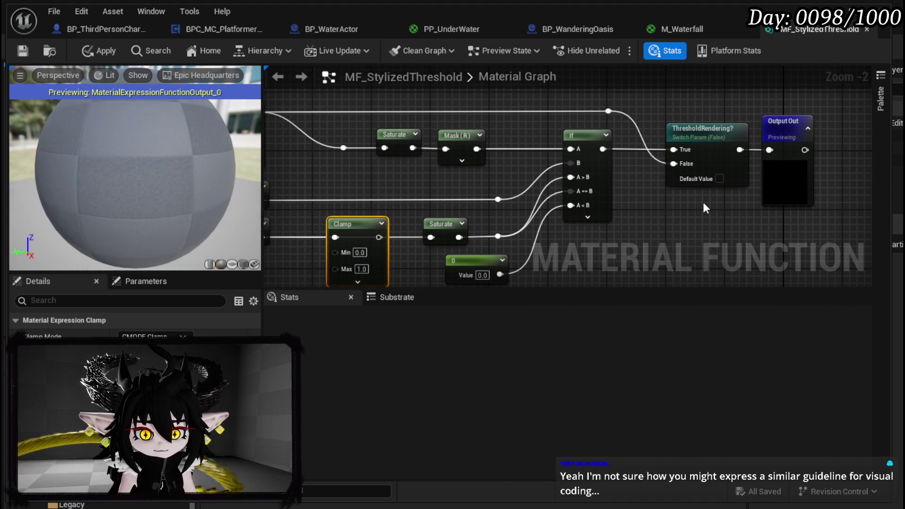
left_click(86, 51)
Step: Check the M_Waterfall preview sphere and save the waterfall material
left_click(677, 29)
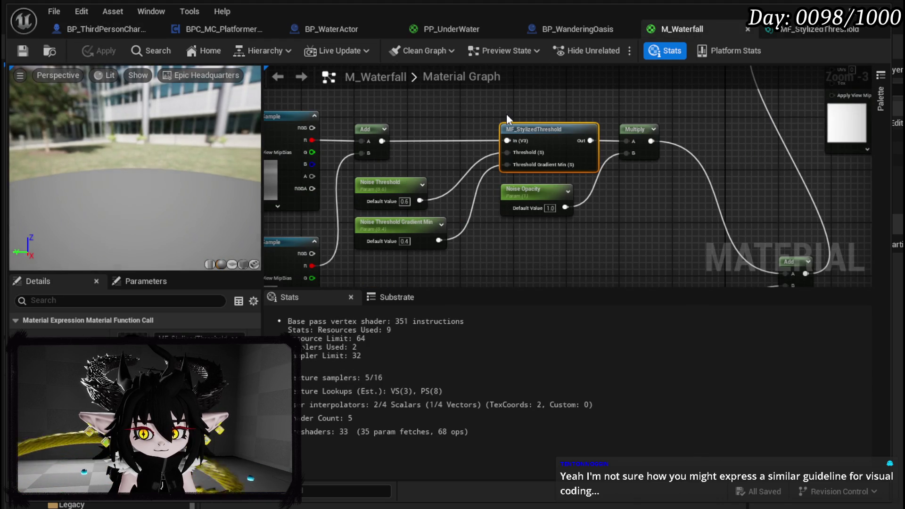
left_click_drag(77, 137, 160, 144)
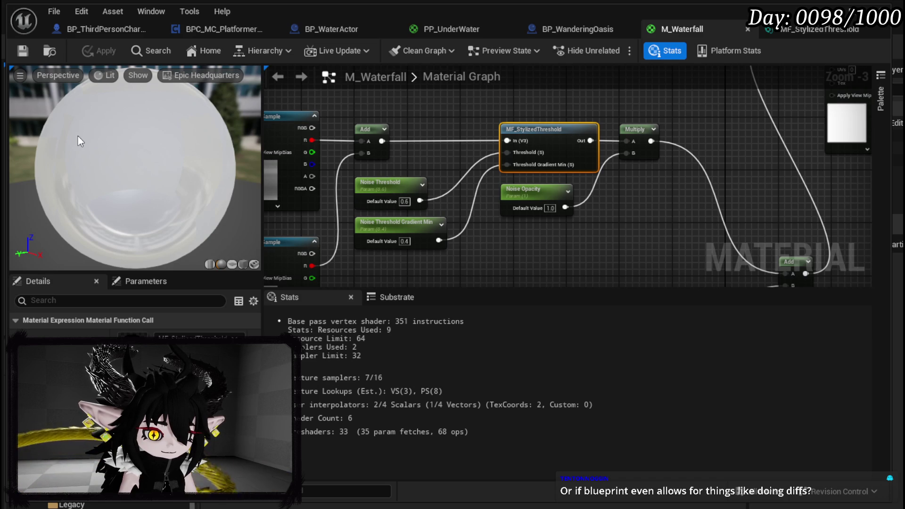
left_click(20, 53)
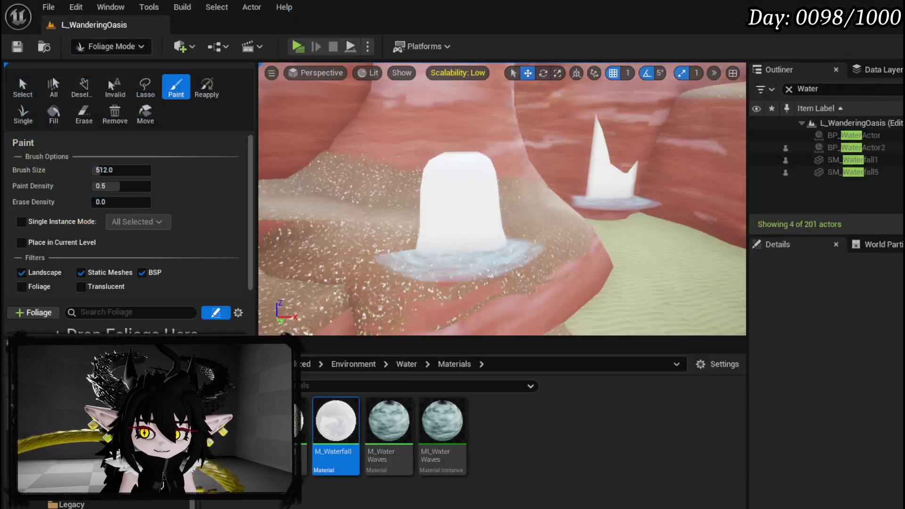
Step: Return to the level and clear the Outliner's Water filter to list all actors
key("alt+Tab")
scroll(539, 129, "up", 2)
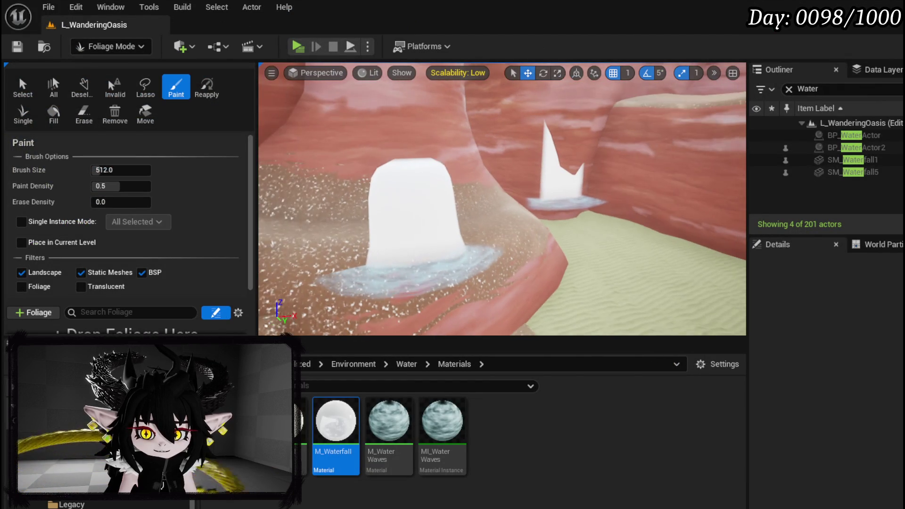
left_click_drag(453, 139, 423, 139)
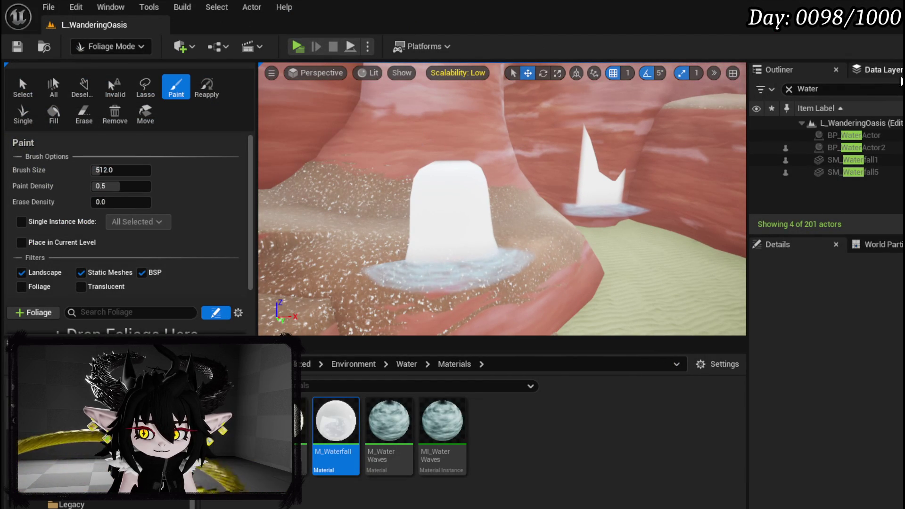
left_click(847, 124)
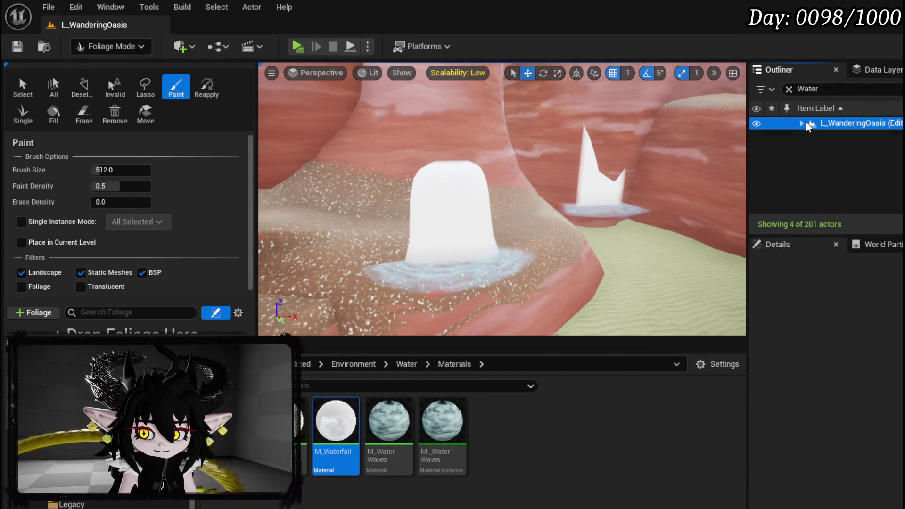
left_click(789, 89)
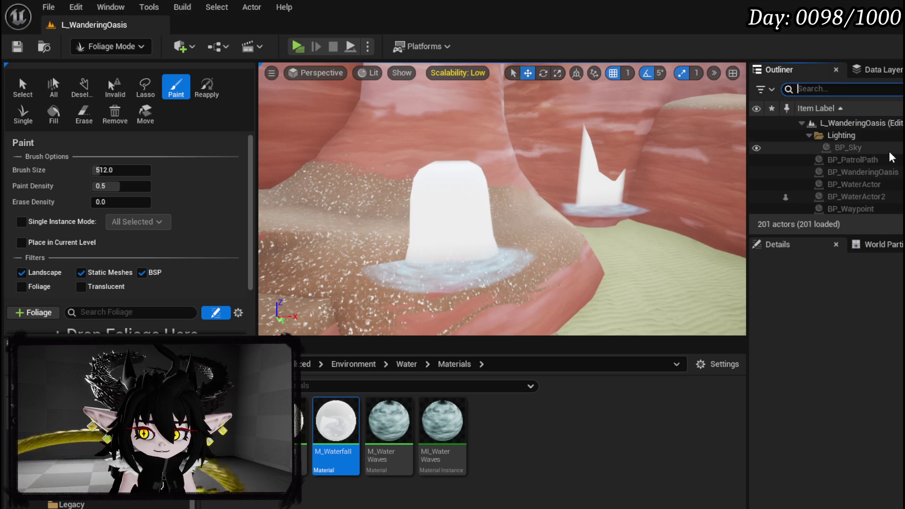
scroll(886, 161, "down", 3)
scroll(892, 157, "down", 4)
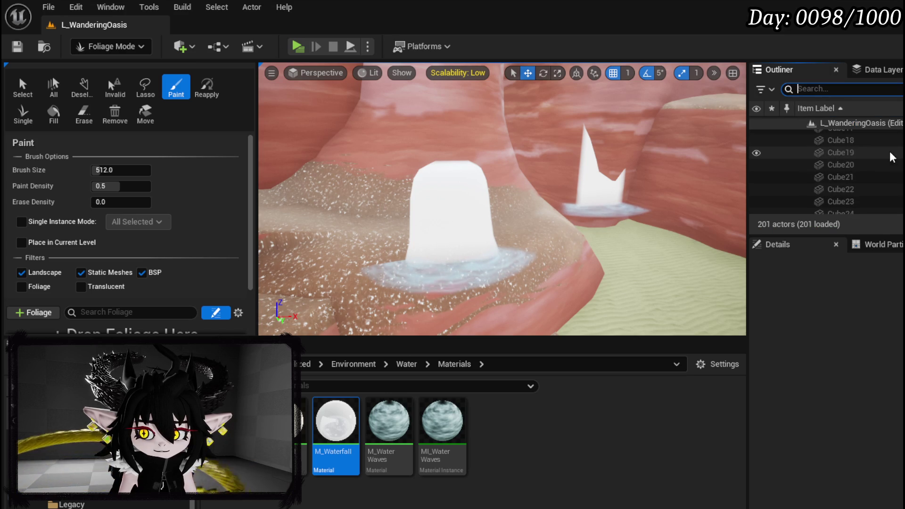
Step: Switch to Selection Mode and focus the viewport on SM_Waterfall1
left_click(141, 47)
left_click(112, 66)
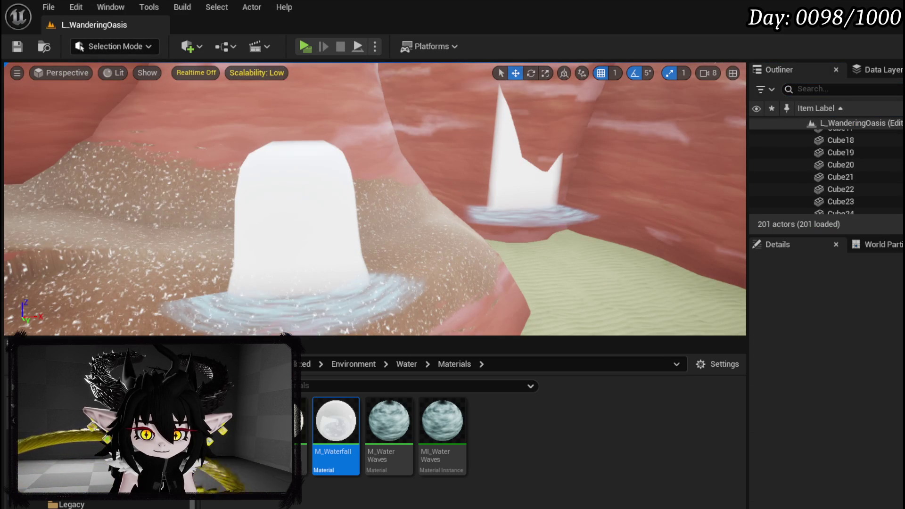
left_click(342, 187)
key("f")
Step: Delete SM_Waterfall5 and refocus the camera on SM_Waterfall1
scroll(233, 268, "down", 5)
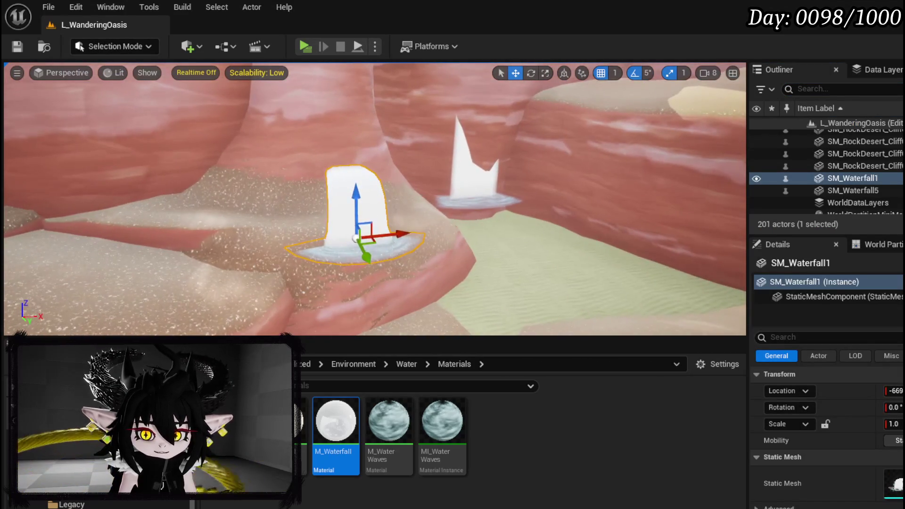
left_click(467, 173)
key("Delete")
left_click(377, 196)
key("f")
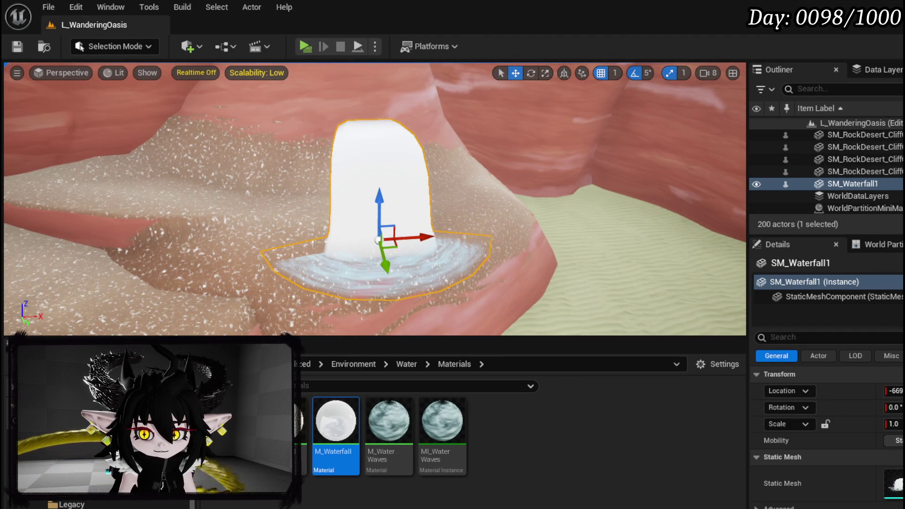
left_click_drag(378, 199, 392, 198)
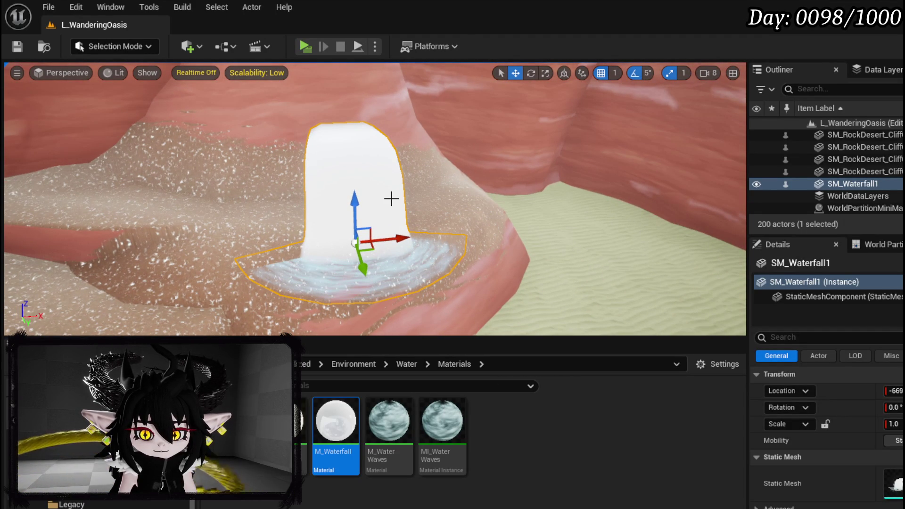
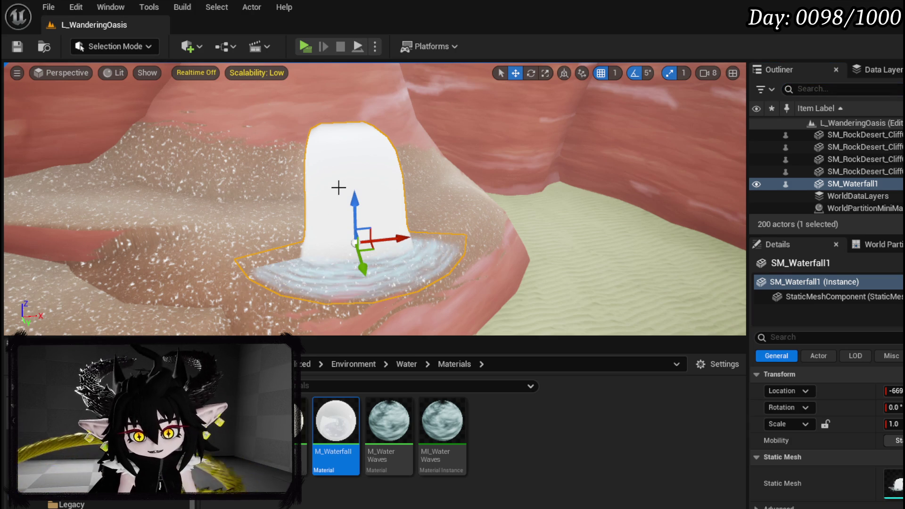
Step: Delete the selected SM_Waterfall1 actor from the L_WanderingOasis level
key("Delete")
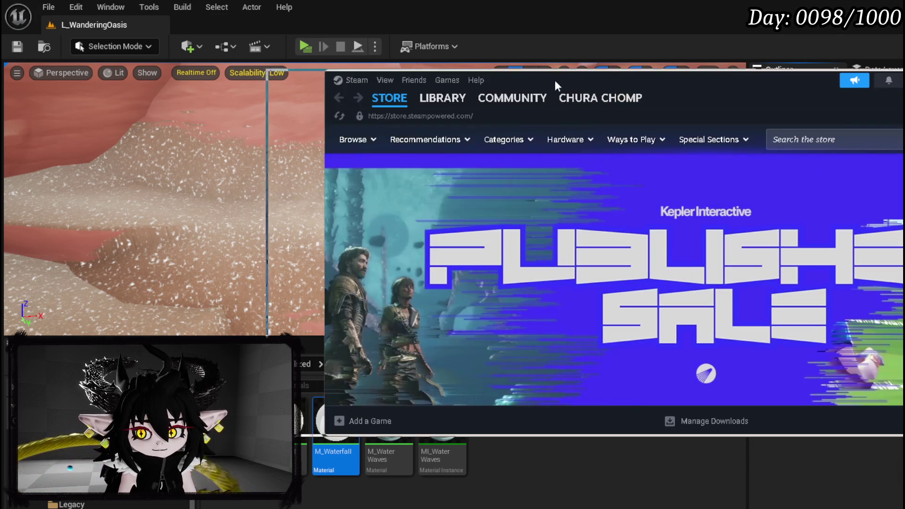
Step: Leave the Steam store window and return to the Unreal Editor
key("alt+Tab")
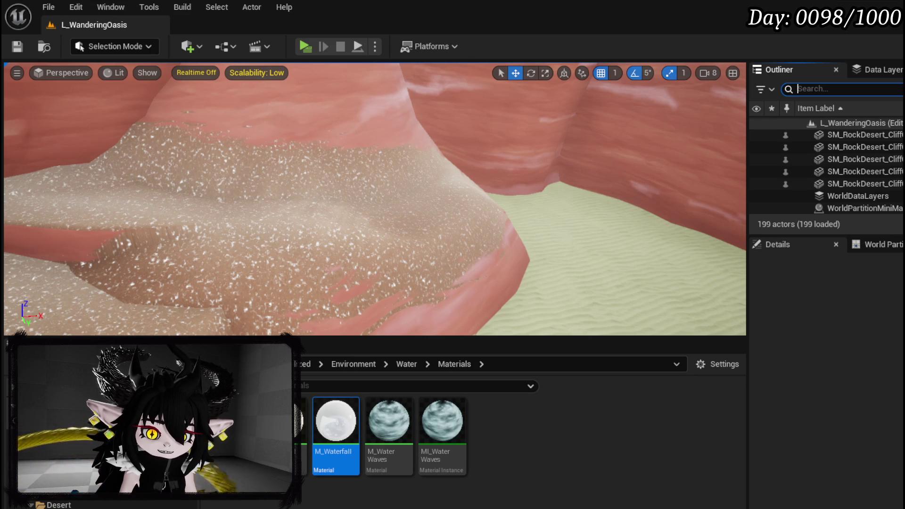
Step: Open M_Sandfall, move its Substrate Convert node lower, then switch to the M_Waterfall graph
left_click(453, 507)
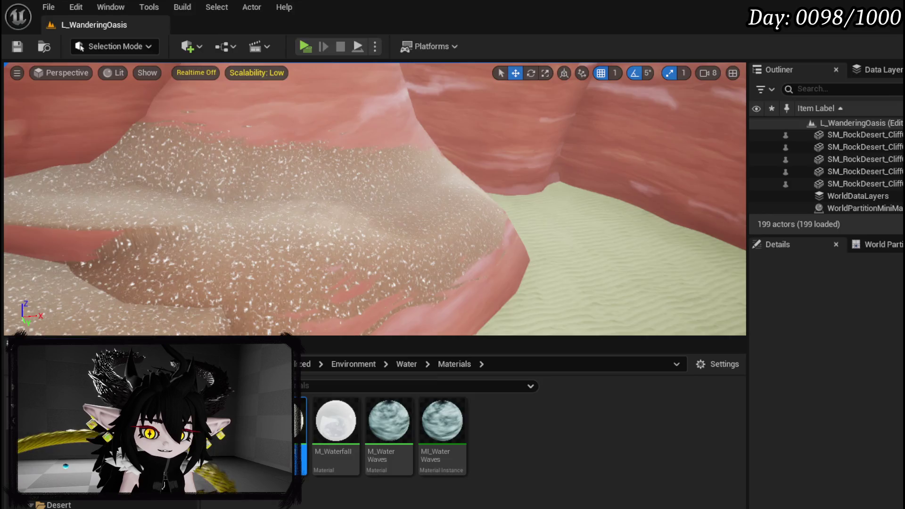
double_click(297, 425)
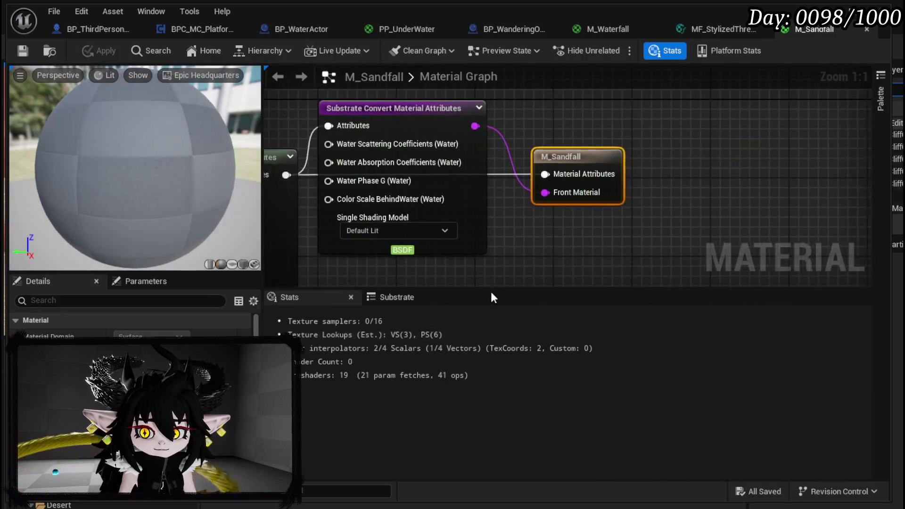
left_click_drag(415, 113, 434, 222)
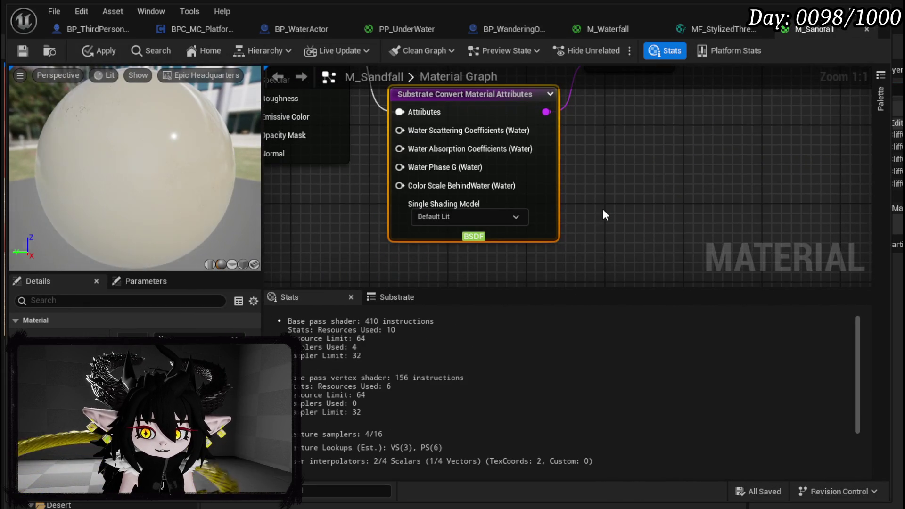
scroll(604, 211, "down", 3)
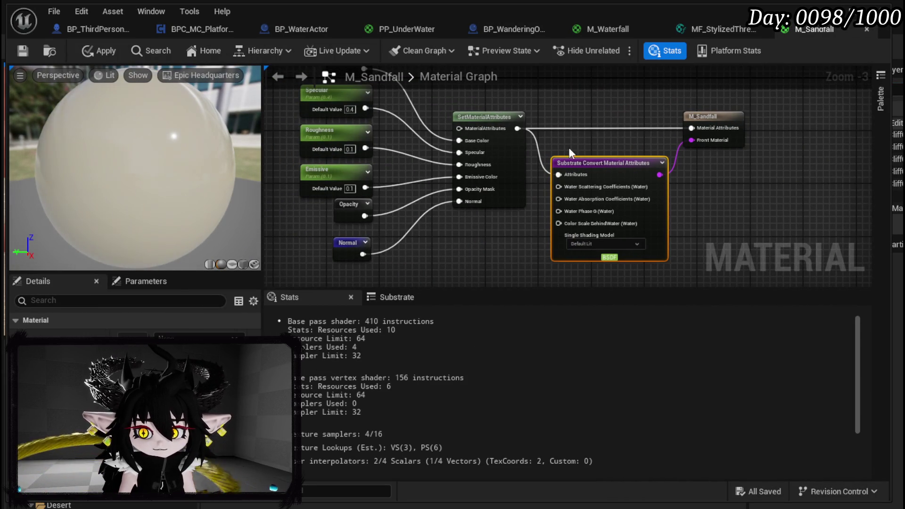
left_click(567, 133)
mouse_move(546, 138)
left_mouse_down()
mouse_move(675, 245)
mouse_move(686, 269)
mouse_move(659, 264)
mouse_move(683, 283)
mouse_move(545, 123)
mouse_move(534, 137)
left_mouse_up()
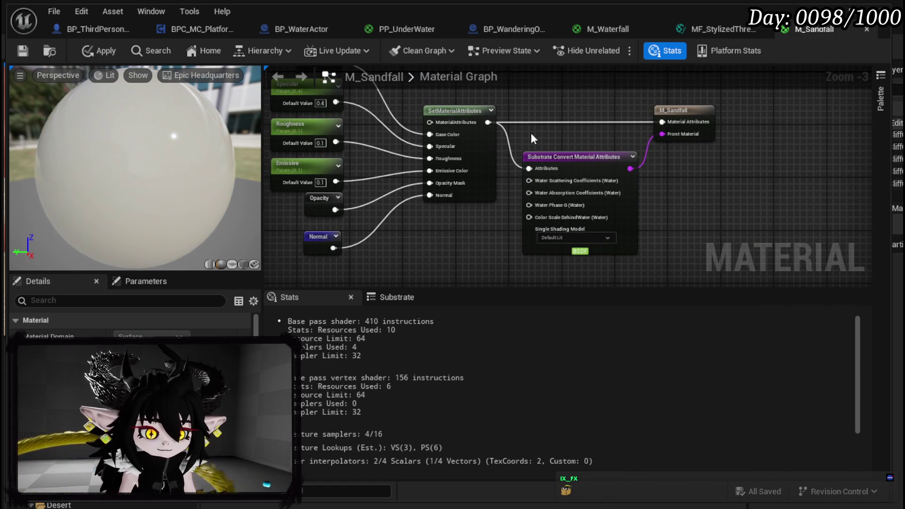
scroll(531, 130, "down", 1)
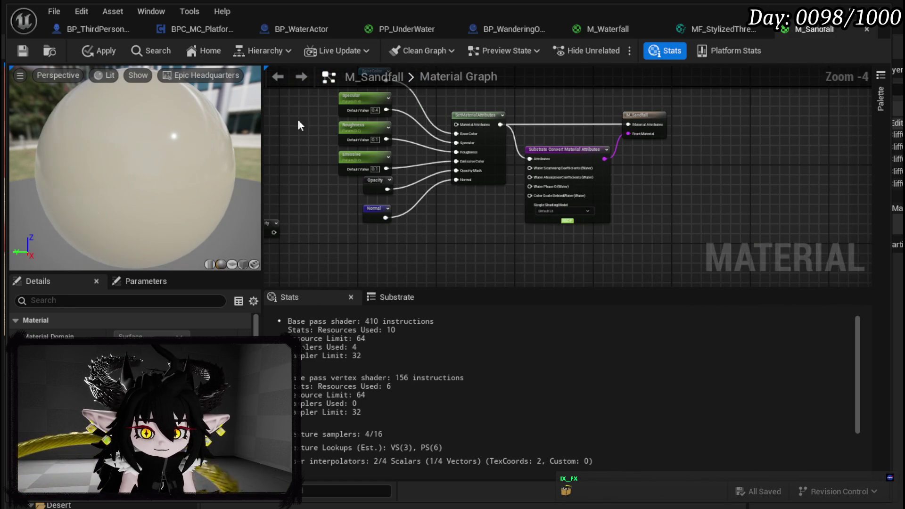
mouse_move(595, 95)
left_mouse_down()
mouse_move(554, 105)
mouse_move(592, 127)
mouse_move(798, 114)
mouse_move(654, 125)
left_mouse_up()
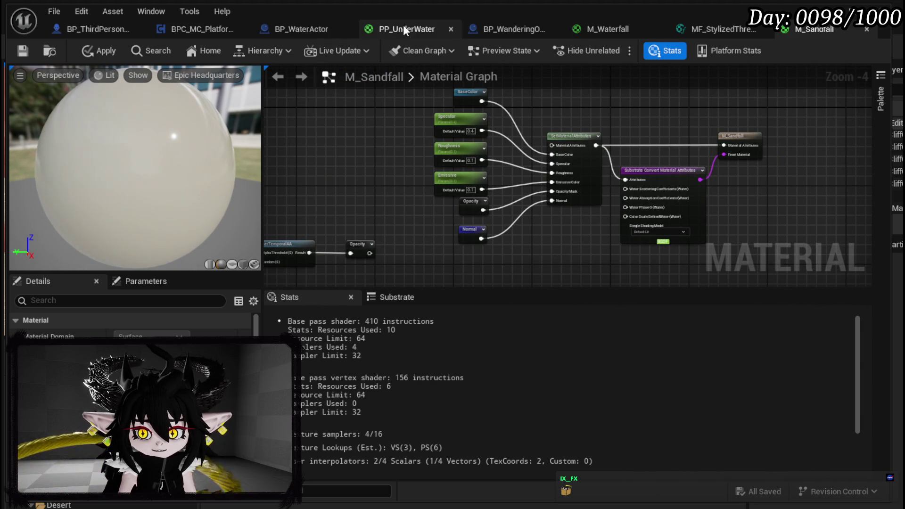
left_click(636, 29)
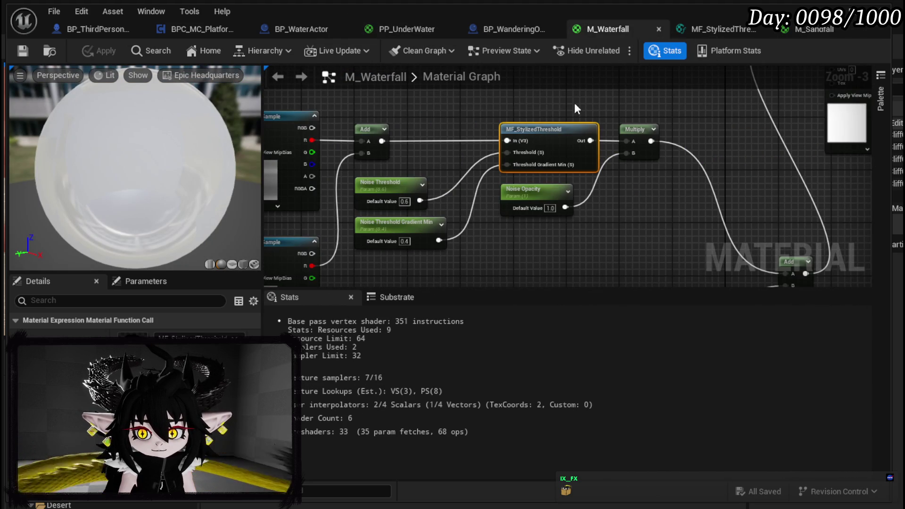
Step: Open MF_StylizedThreshold, pull the Clamp node out of its wiring, and apply
double_click(560, 126)
left_click_drag(488, 158, 461, 211)
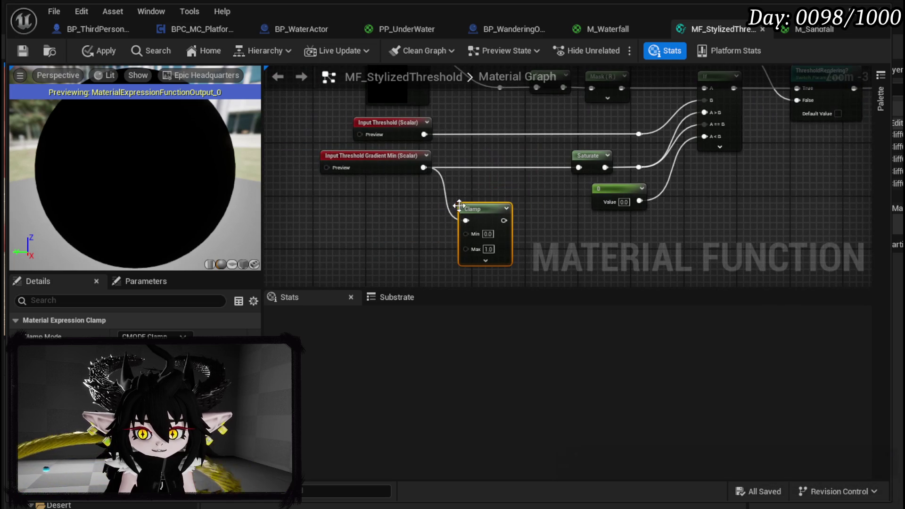
left_click(423, 168, "alt")
left_click(99, 50)
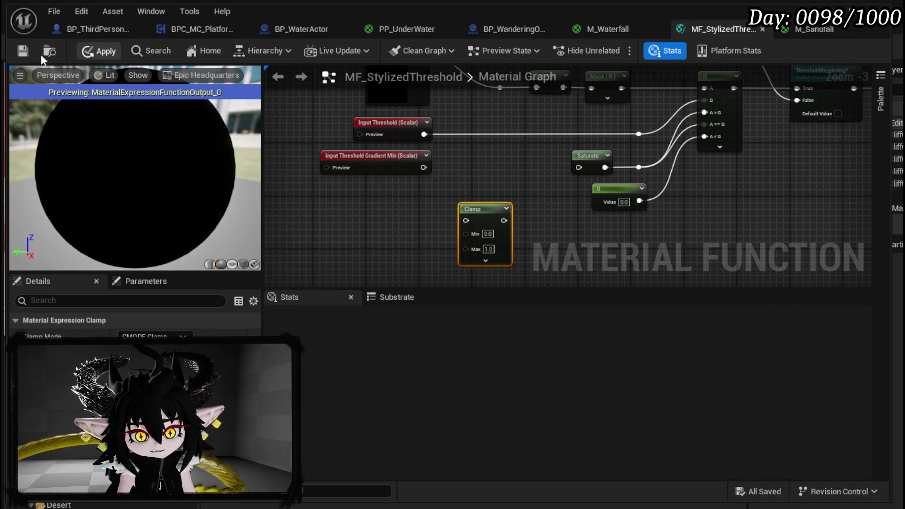
Step: Undo two Clamp edits, apply the function again, and close the material editor
left_click(544, 169)
left_click_drag(544, 166, 442, 195)
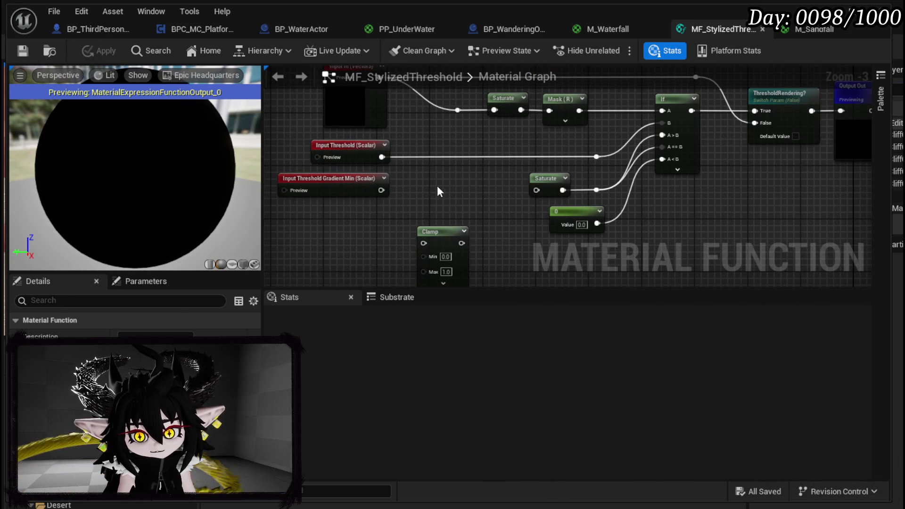
key("ctrl+z")
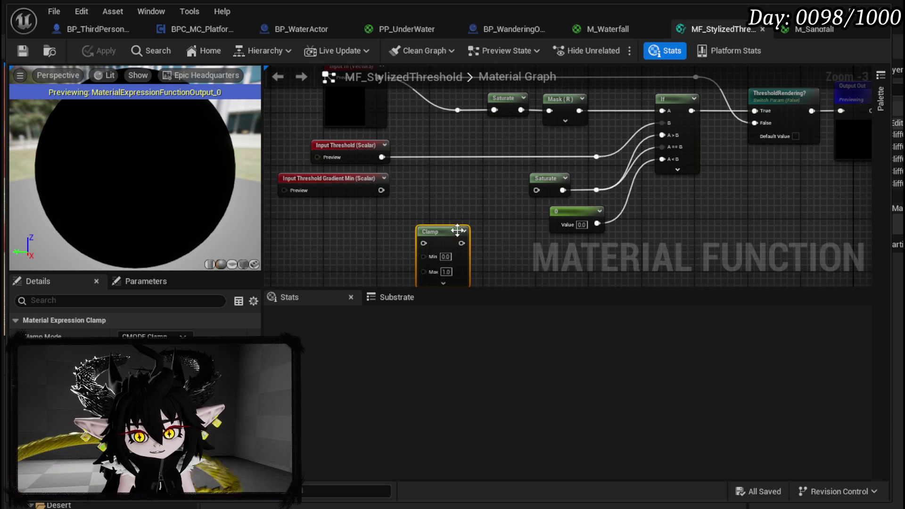
key("ctrl+z")
left_click(435, 191)
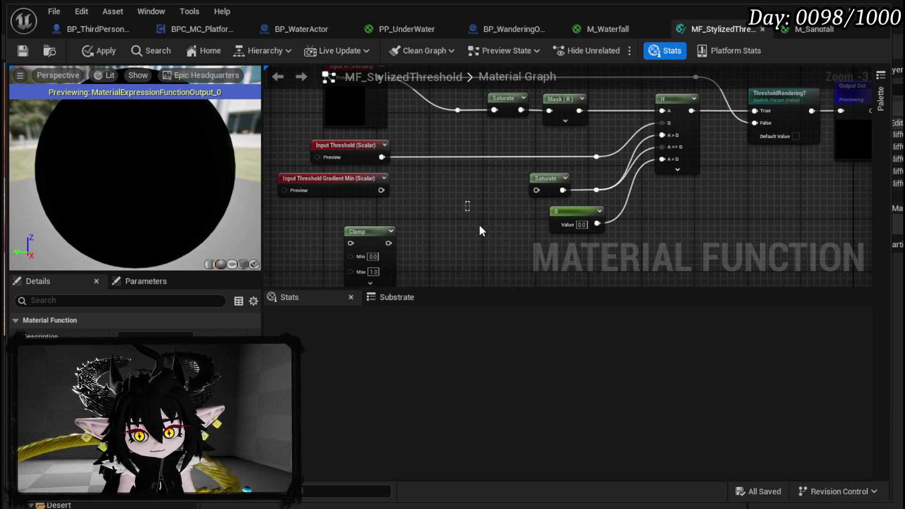
mouse_move(480, 226)
left_mouse_down()
mouse_move(485, 255)
mouse_move(429, 170)
left_mouse_up()
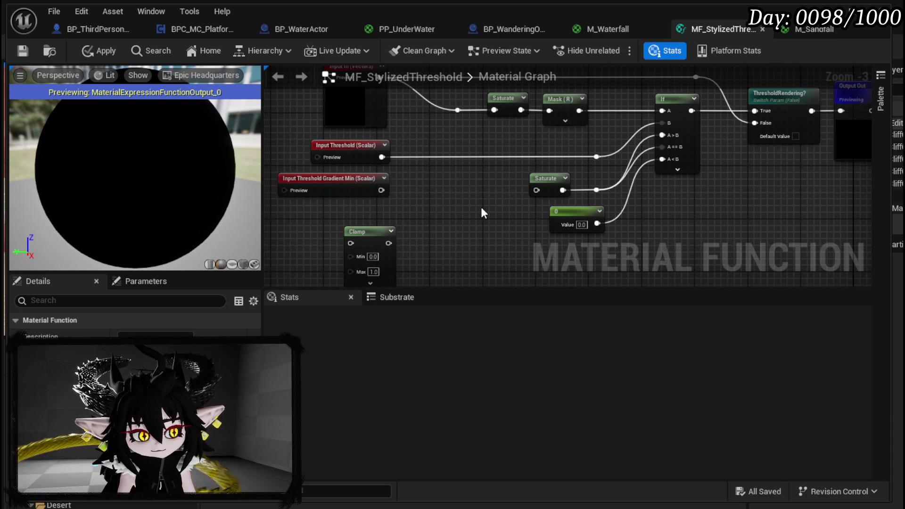
left_click(23, 50)
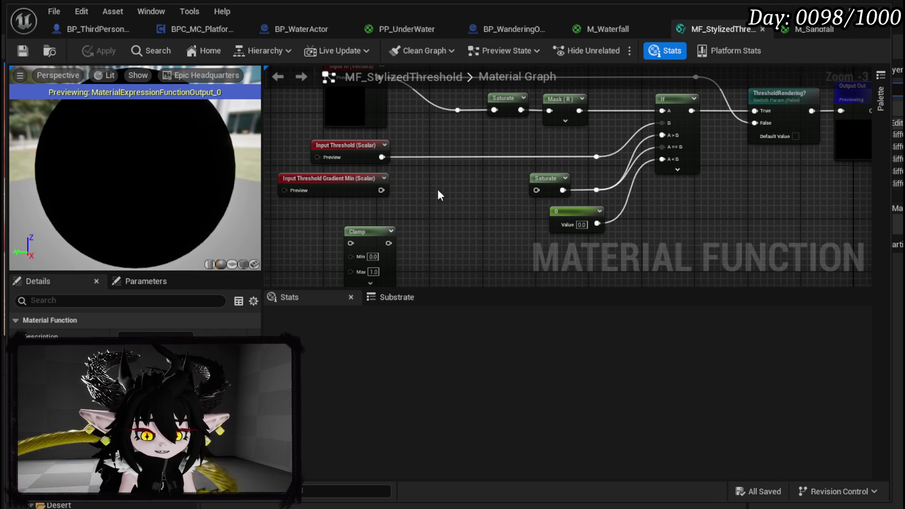
scroll(437, 195, "down", 2)
left_click_drag(320, 110, 732, 258)
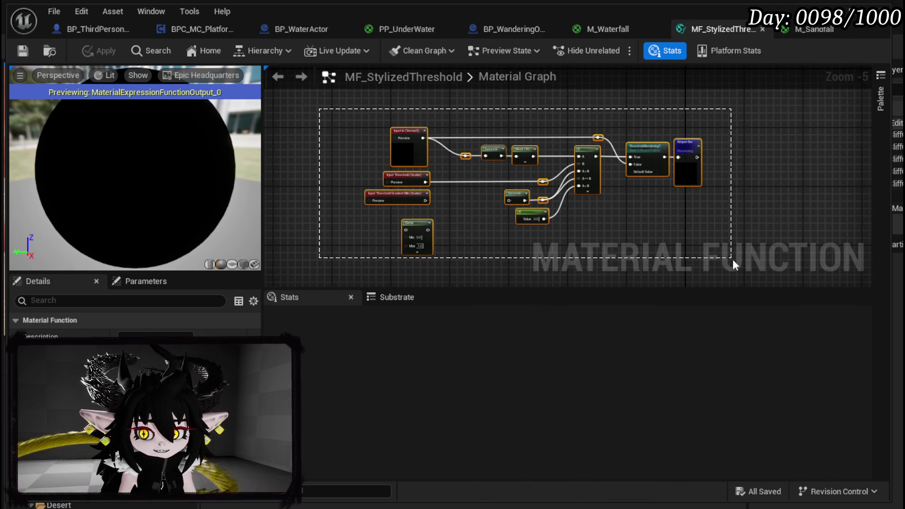
left_click_drag(320, 105, 723, 242)
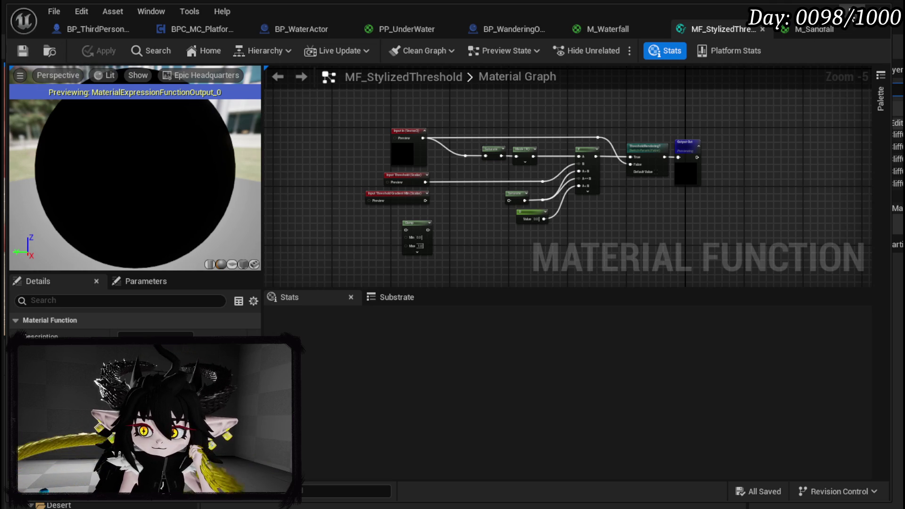
left_click(853, 19)
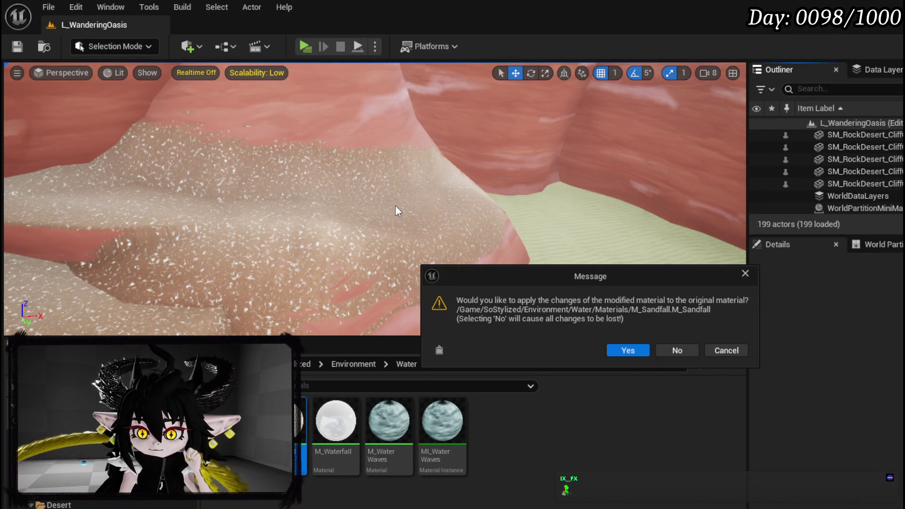
Step: Apply the edits to the original M_Sandfall material and save it with Save Selected
left_click(619, 347)
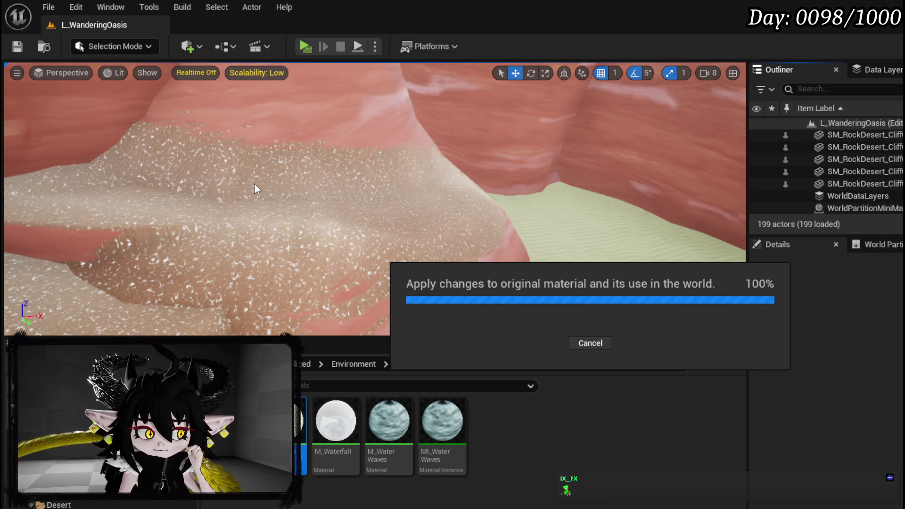
key("ctrl+shift+s")
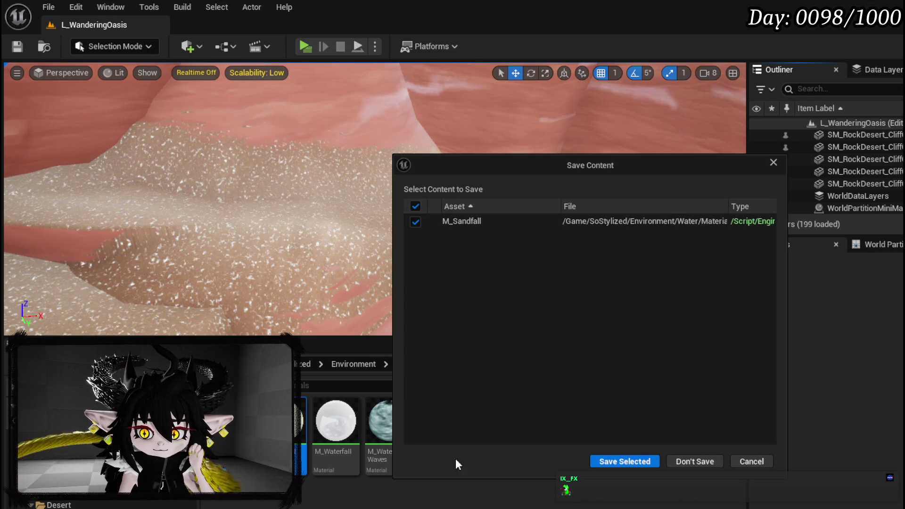
left_click(621, 460)
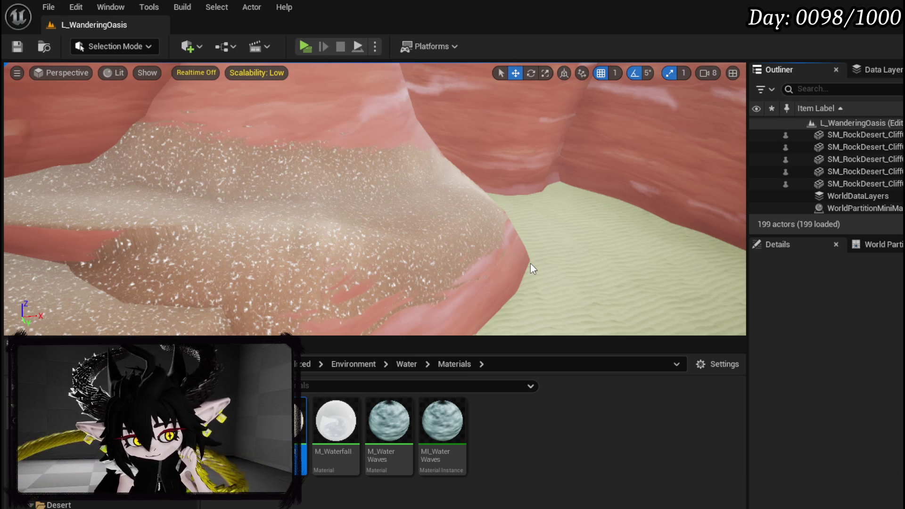
key("alt+Tab")
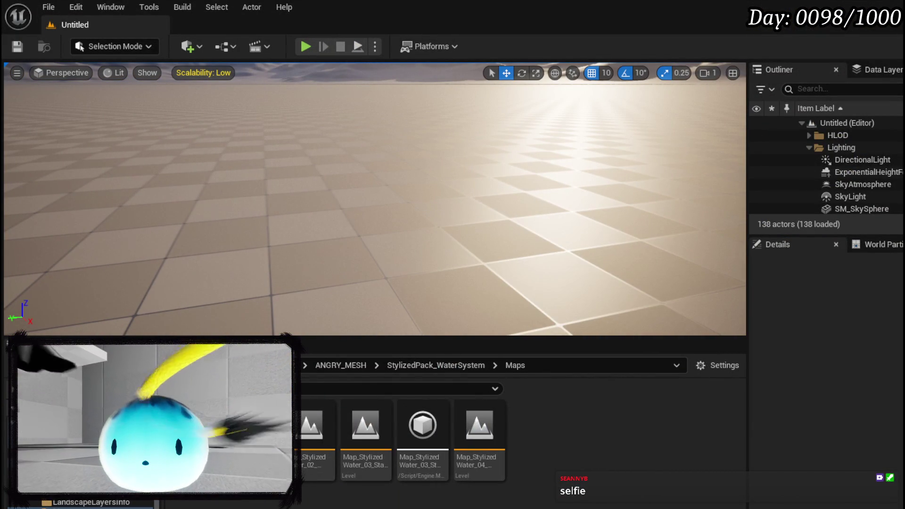
Step: Go from StylizedPack_WaterSystem to the Migrate > SoStylized > Materials folder in the Content Browser
left_click(57, 463)
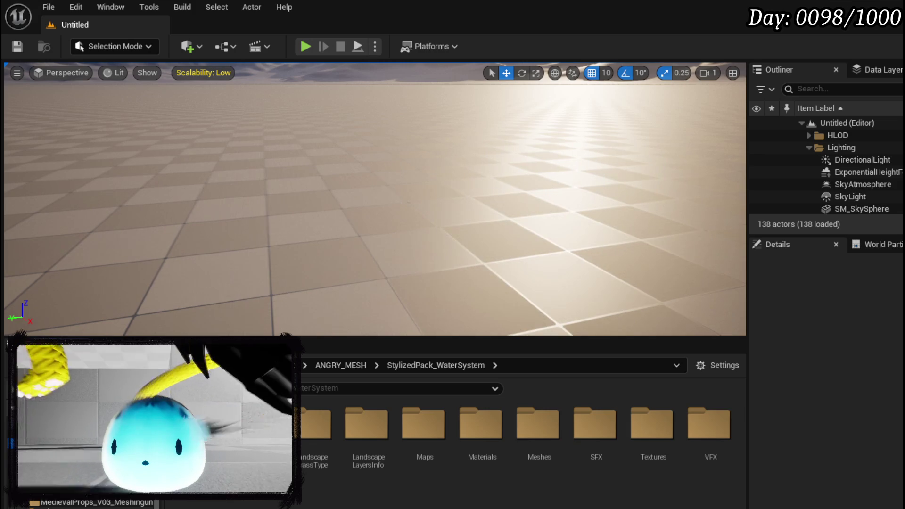
scroll(85, 472, "down", 2)
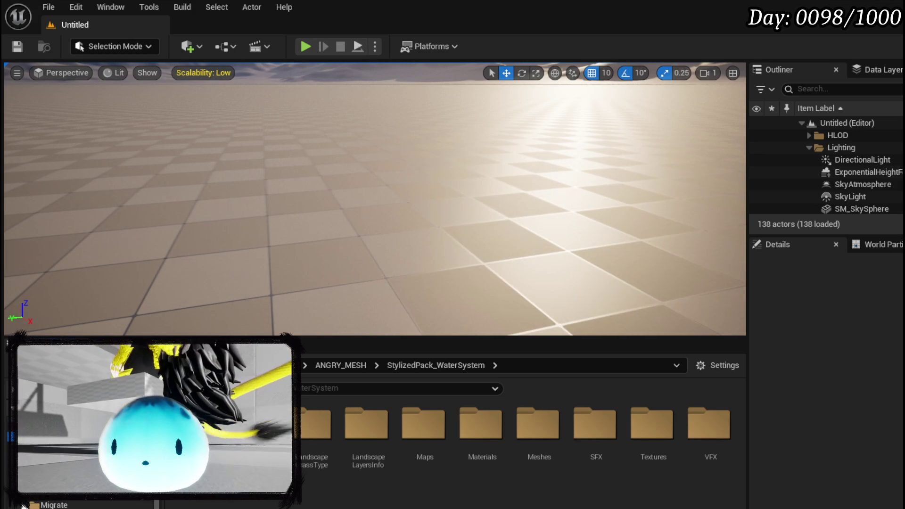
scroll(85, 471, "down", 2)
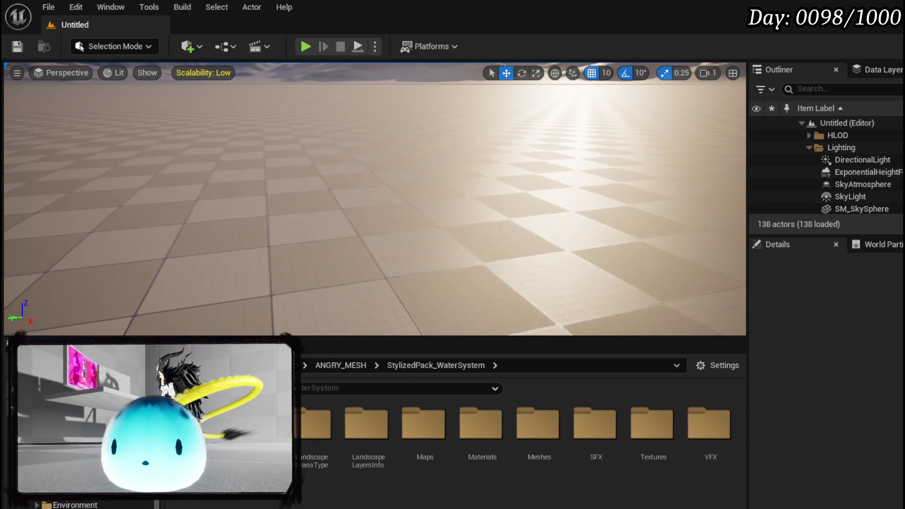
left_click(75, 425)
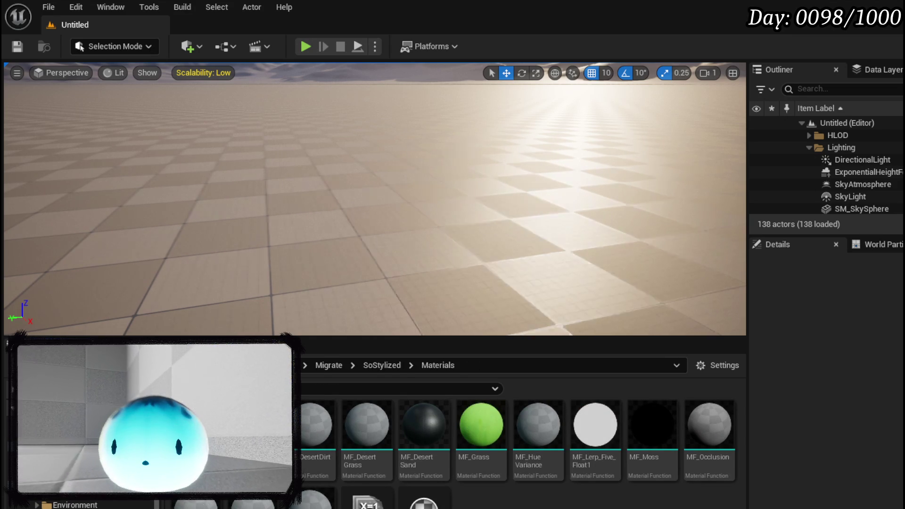
Step: Open MF_StylizedThreshold and search the node list for 'MaterialX' without adding a node
left_click(316, 499)
double_click(316, 499)
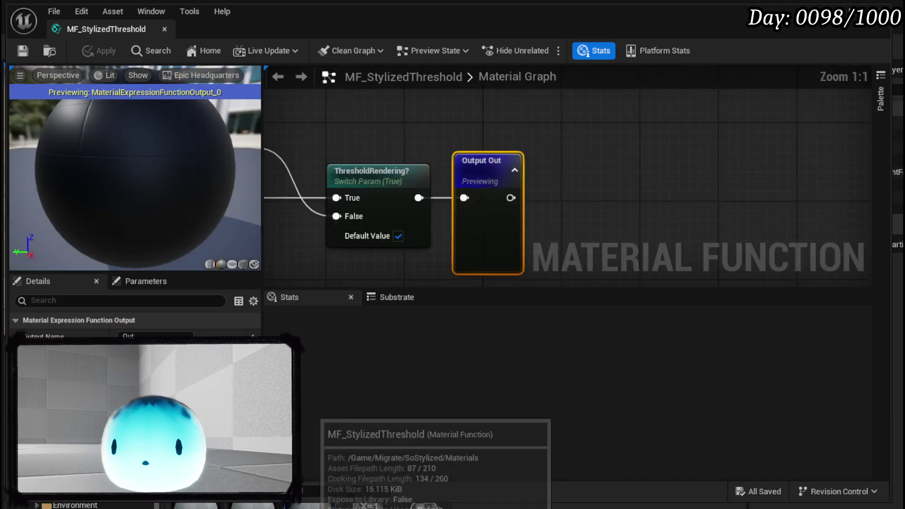
scroll(561, 227, "up", 3)
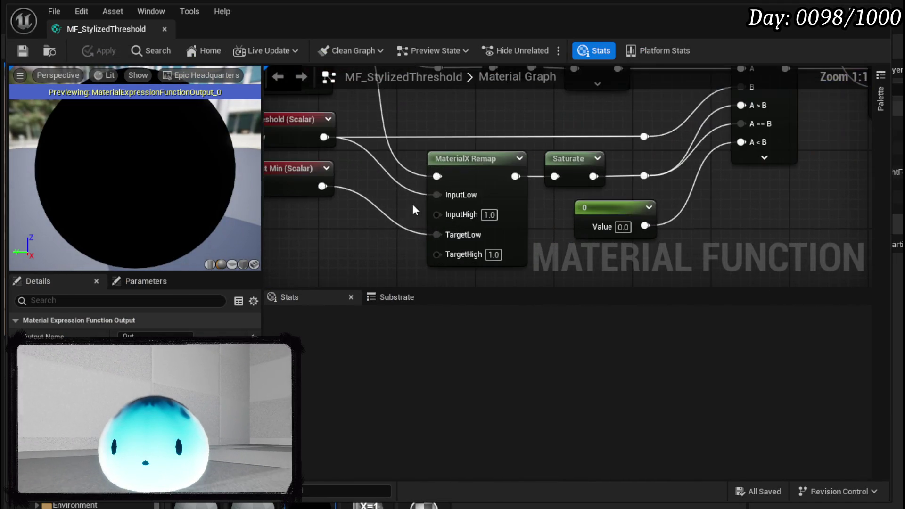
mouse_move(427, 157)
left_mouse_down()
mouse_move(410, 121)
mouse_move(436, 89)
mouse_move(451, 167)
left_mouse_up()
right_click(400, 230)
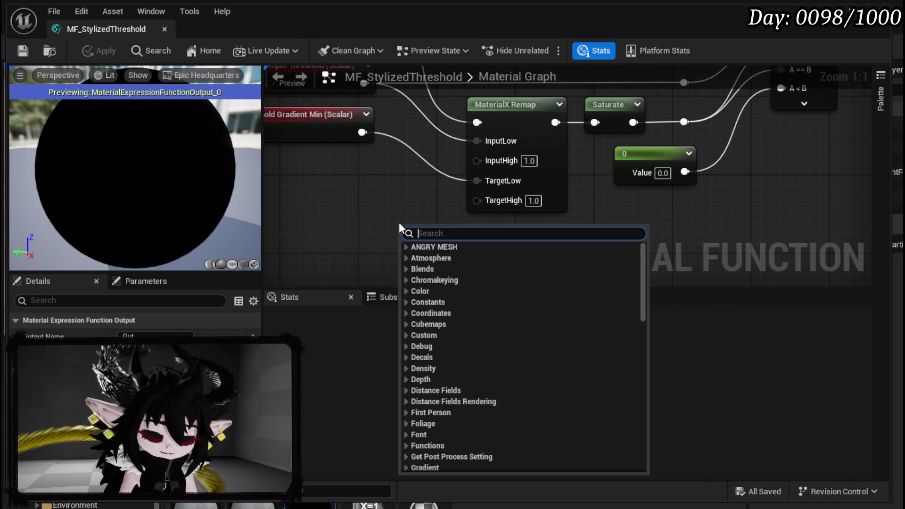
type("Material")
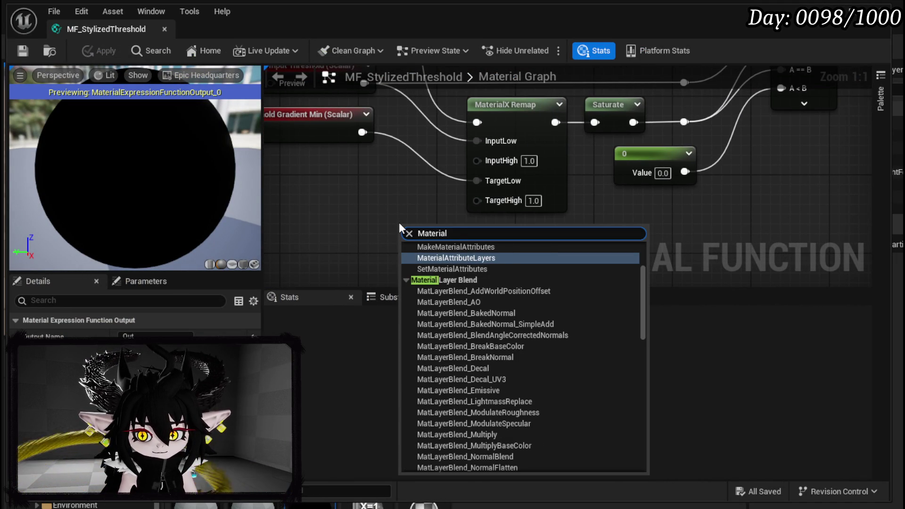
type("X")
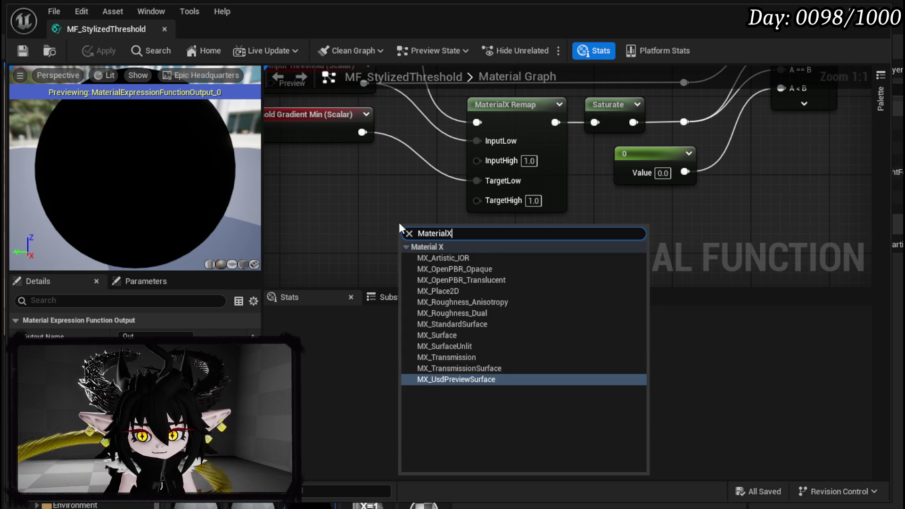
key("BackSpace")
type("X")
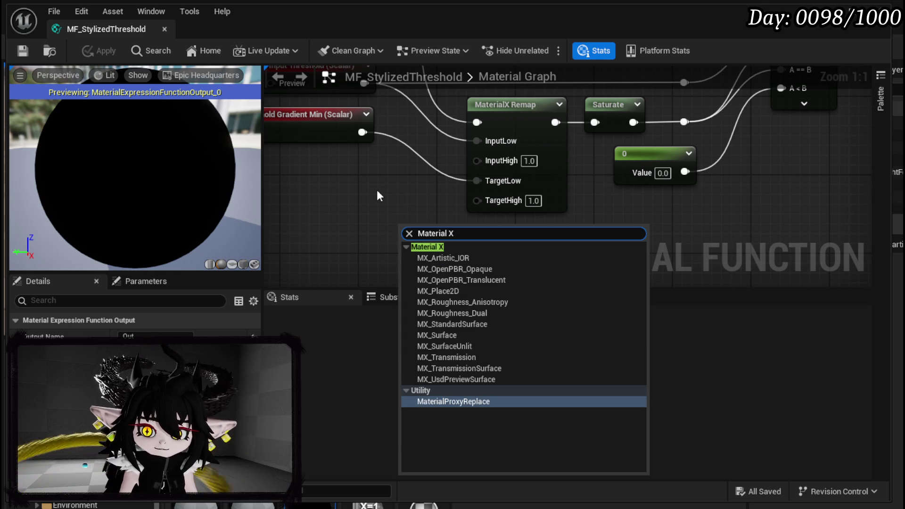
left_click(377, 190)
Step: Duplicate the MaterialX Remap node, then delete the duplicate
left_click(478, 113)
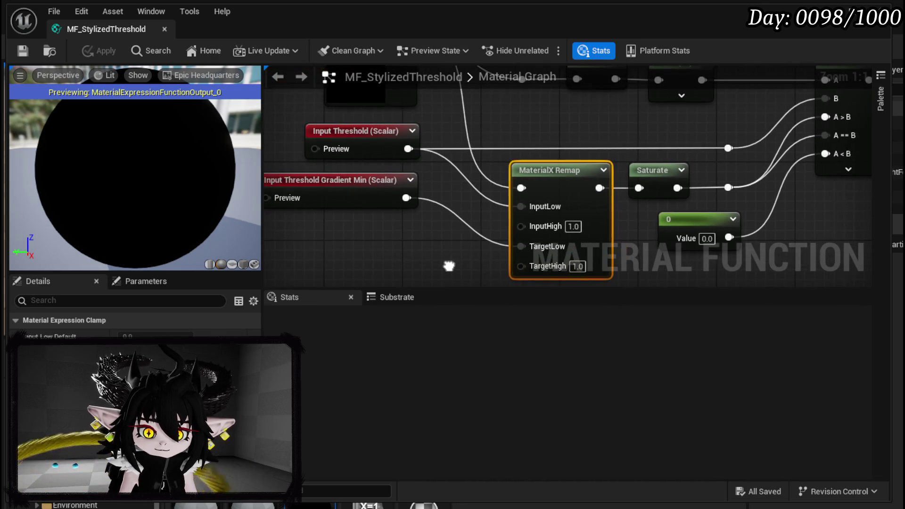
left_click_drag(462, 236, 467, 215)
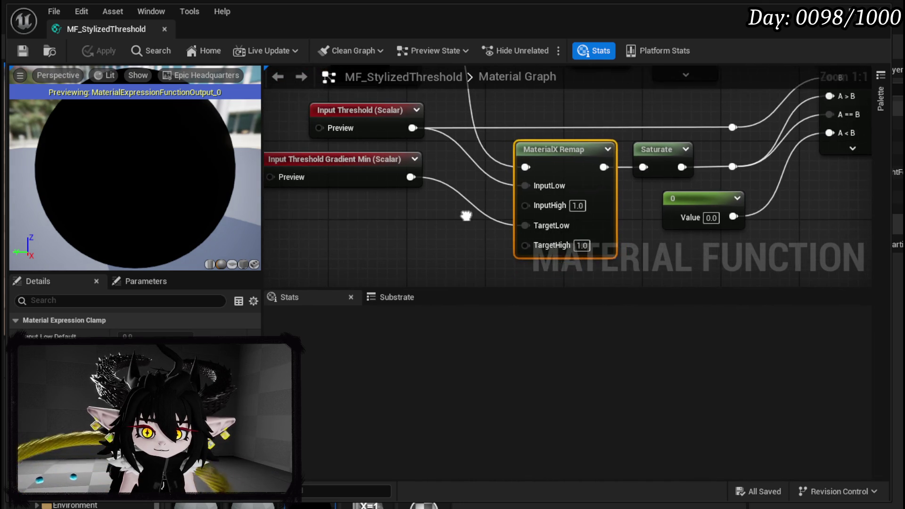
mouse_move(454, 248)
left_mouse_down()
mouse_move(487, 213)
mouse_move(350, 190)
left_mouse_up()
key("ctrl+d")
left_click_drag(425, 217, 512, 163)
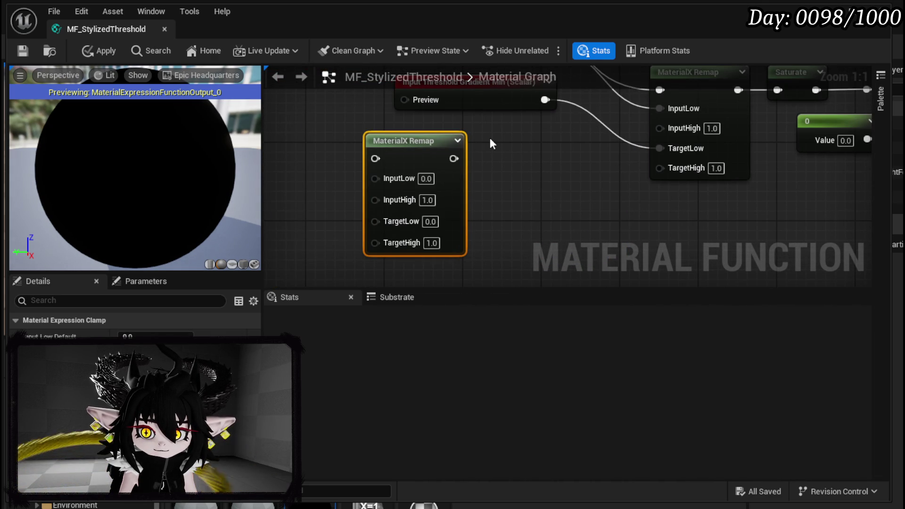
key("Delete")
Step: Add and then delete RemapDistribution and UVRemap_0-1_ToRange nodes from 'Remap' searches
right_click(426, 186)
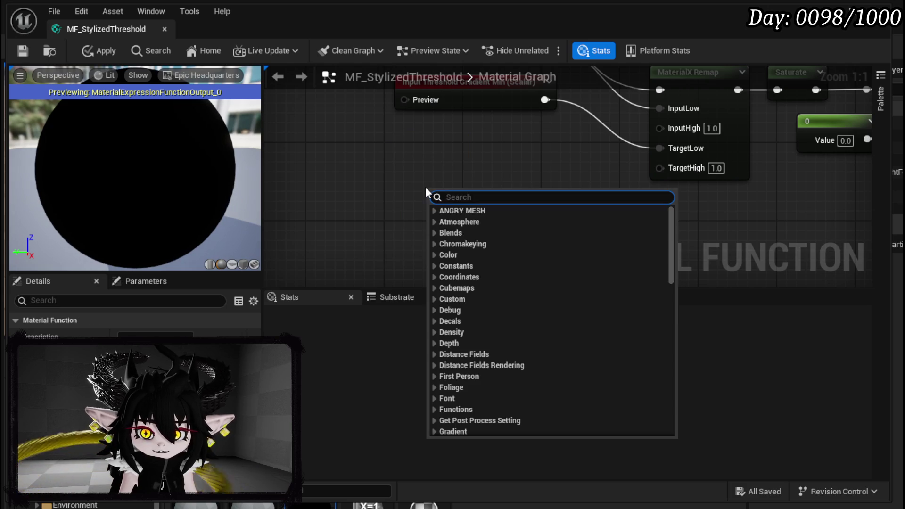
type("Remap")
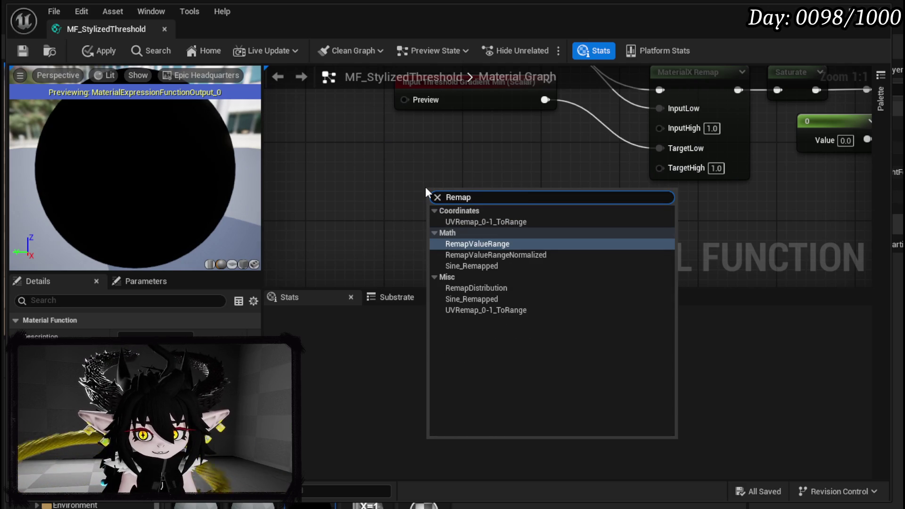
left_click(471, 289)
left_click_drag(488, 199, 436, 183)
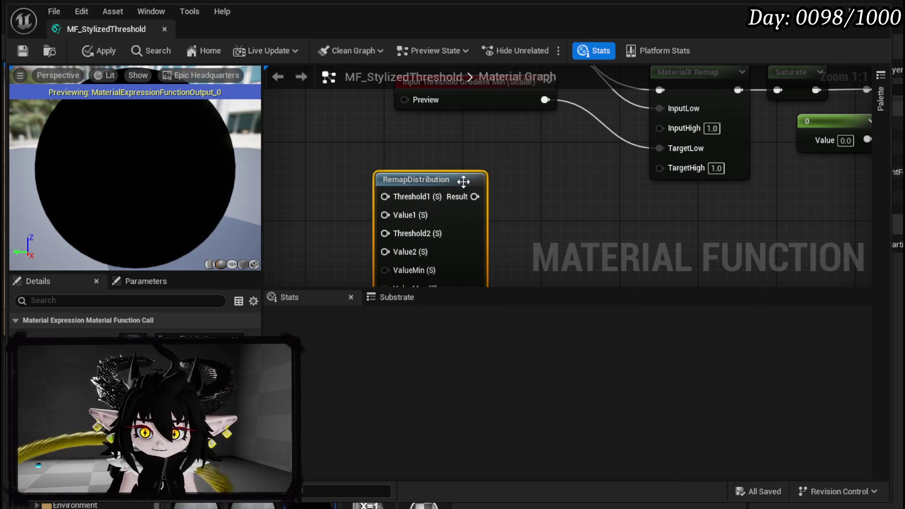
key("Delete")
right_click(434, 174)
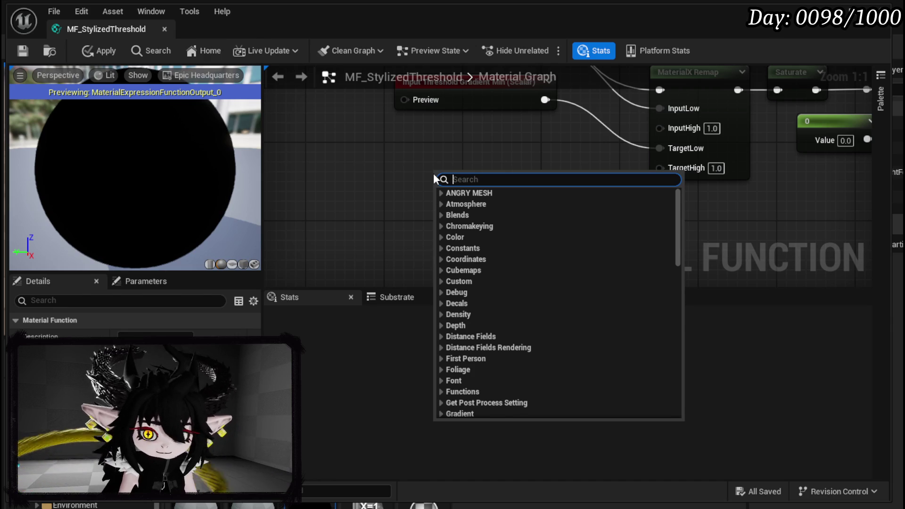
type("Remap")
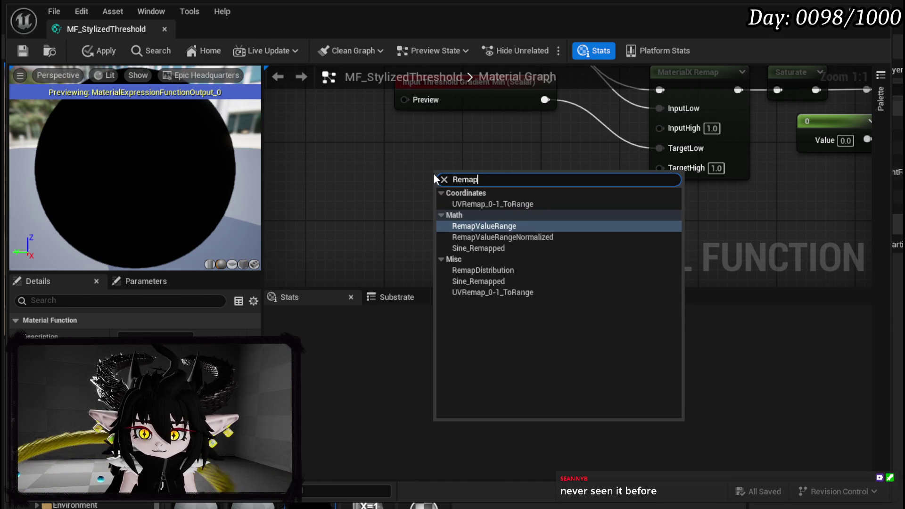
left_click(518, 206)
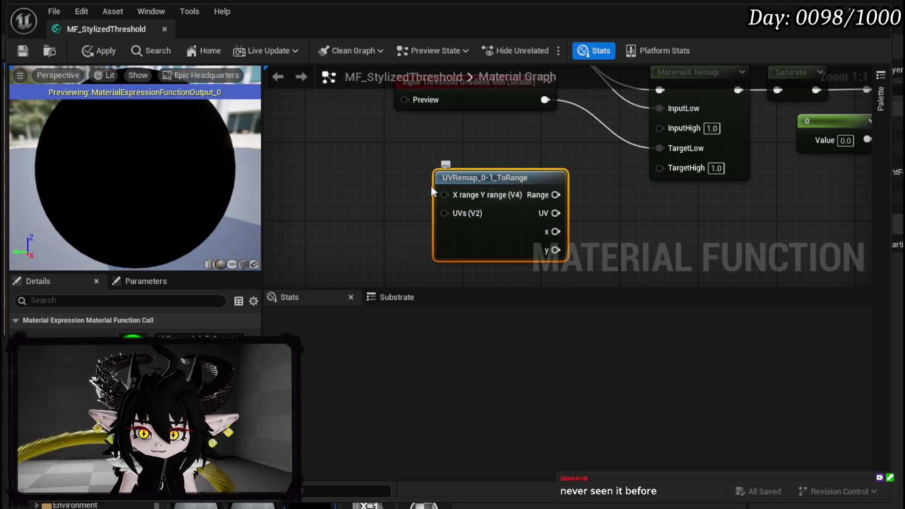
scroll(428, 137, "down", 1)
key("Delete")
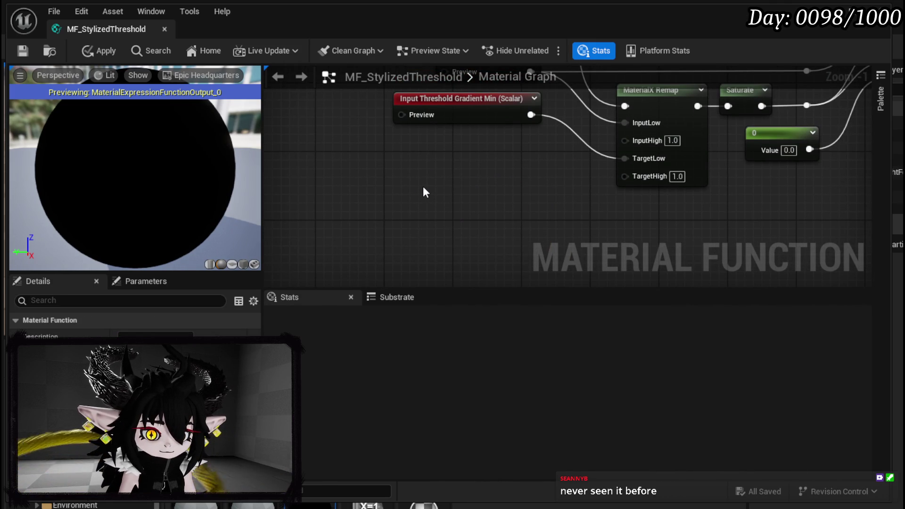
Step: Add a RemapValueRange node by searching 'Value range'
right_click(386, 190)
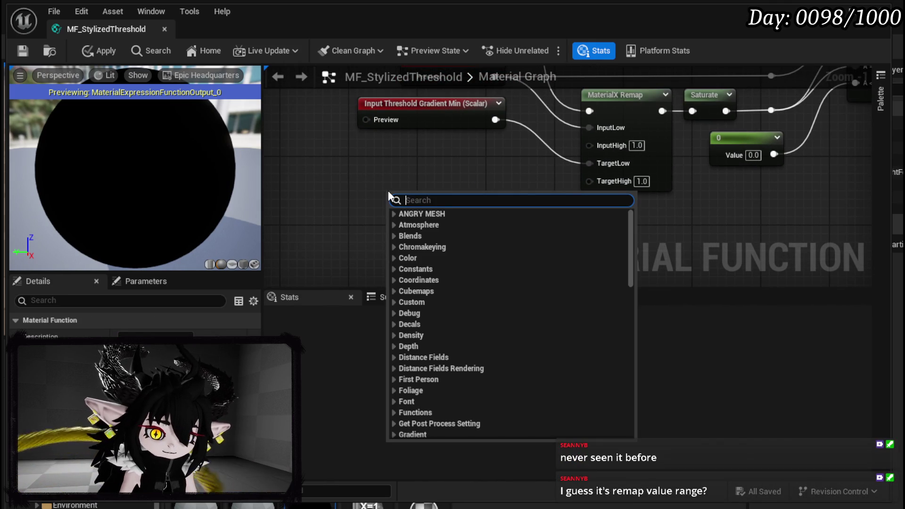
type("Valu")
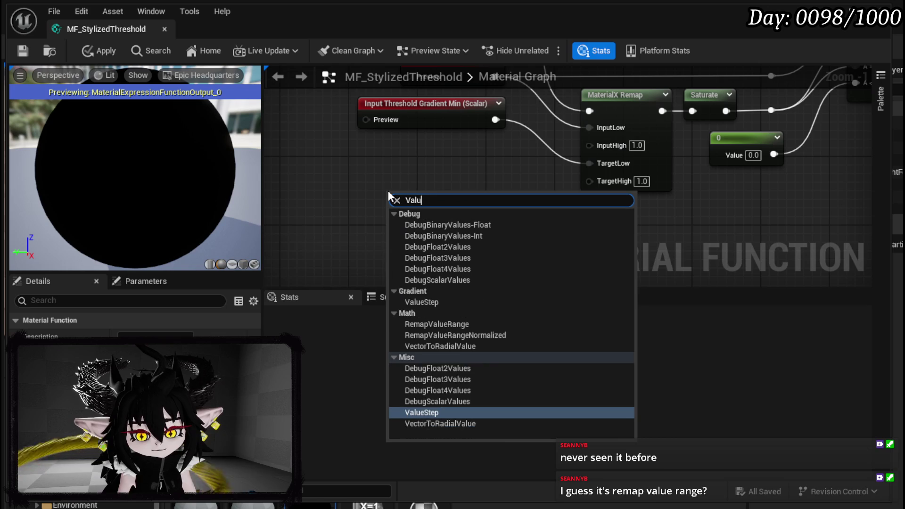
type("e range")
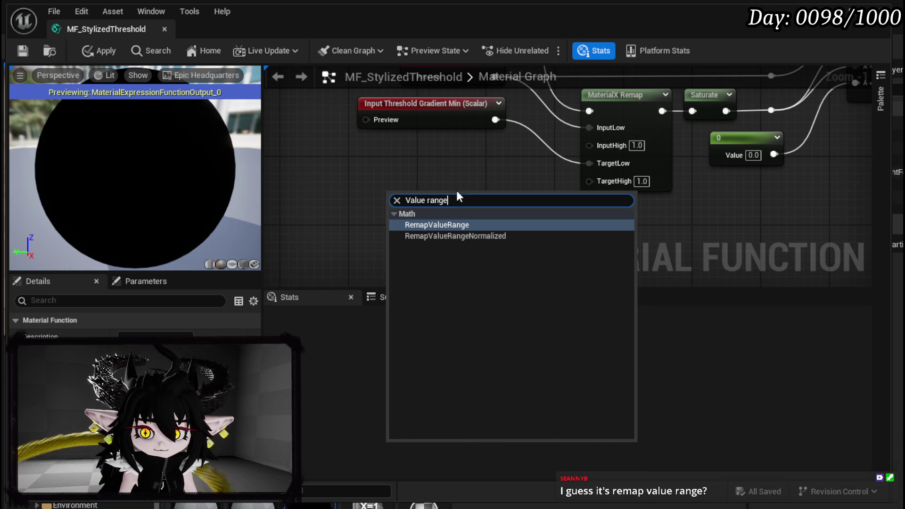
left_click(453, 224)
mouse_move(394, 150)
left_mouse_down()
mouse_move(371, 187)
mouse_move(374, 161)
left_mouse_up()
left_click_drag(450, 198, 460, 182)
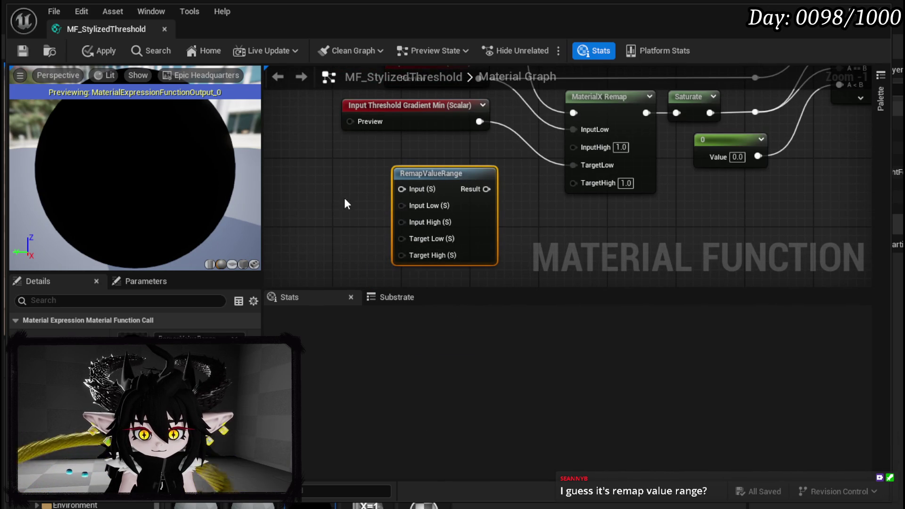
left_click_drag(344, 196, 366, 210)
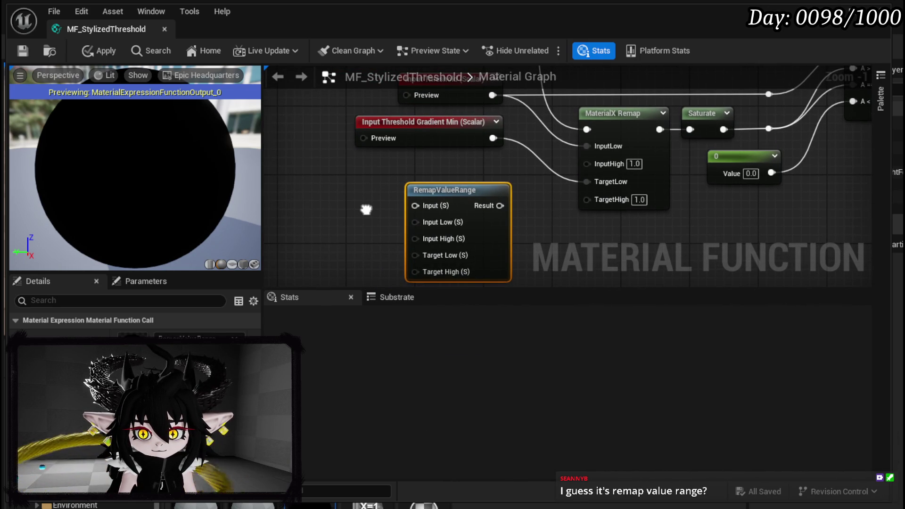
mouse_move(367, 209)
left_mouse_down()
mouse_move(372, 169)
mouse_move(388, 167)
mouse_move(380, 202)
left_mouse_up()
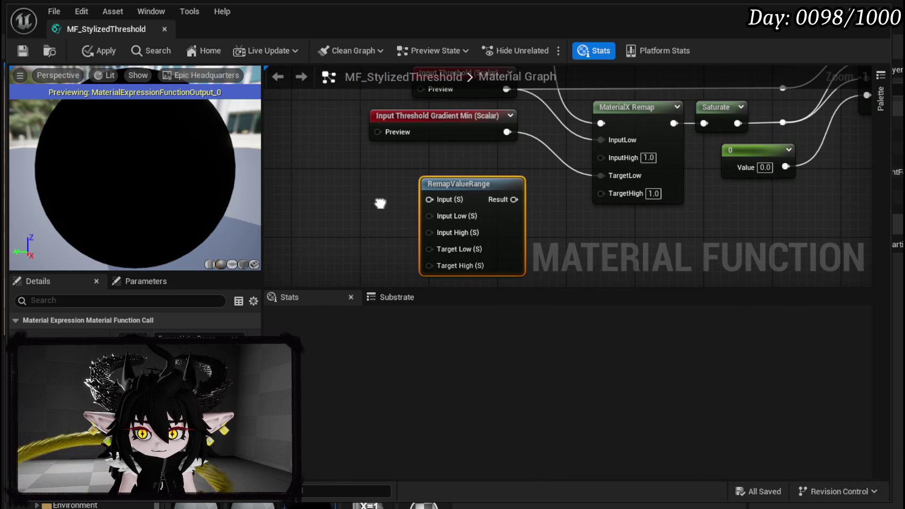
Step: Shift the RemapValueRange node slightly left beside the MaterialX Remap node
left_click(643, 108)
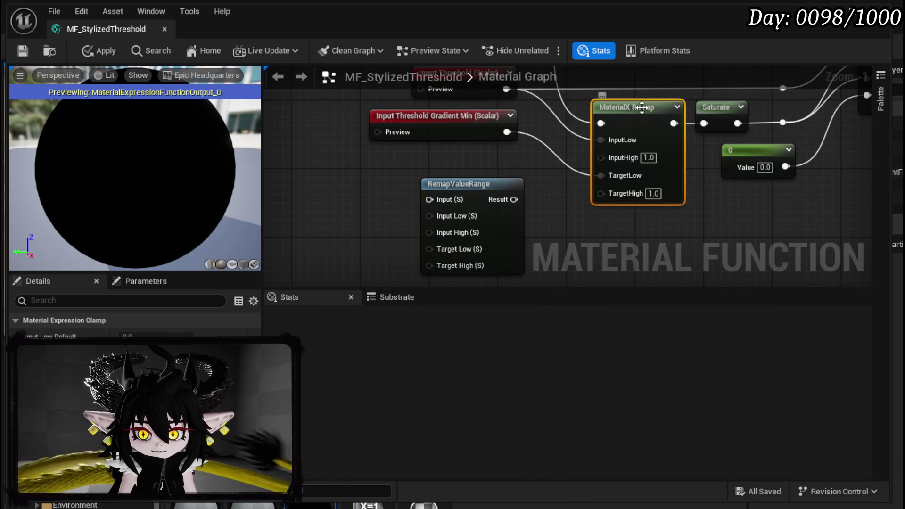
left_click(474, 183)
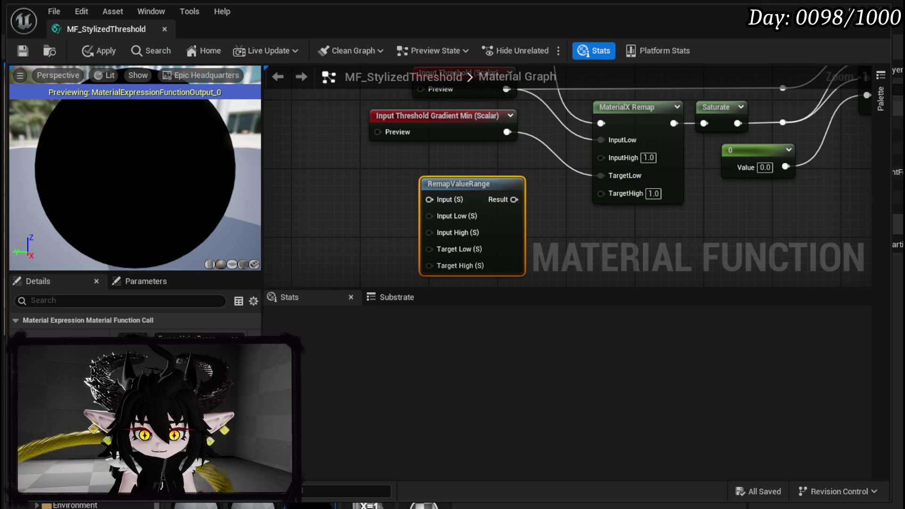
scroll(384, 200, "down", 2)
mouse_move(363, 199)
left_mouse_down()
mouse_move(376, 210)
mouse_move(354, 242)
mouse_move(373, 212)
left_mouse_up()
mouse_move(496, 186)
left_mouse_down()
mouse_move(462, 185)
mouse_move(440, 200)
mouse_move(471, 188)
left_mouse_up()
scroll(486, 185, "up", 3)
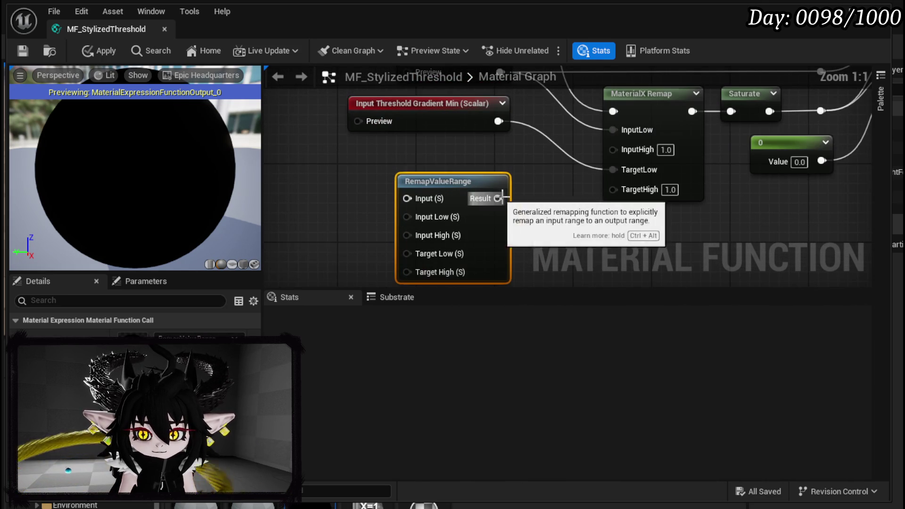
left_click_drag(542, 186, 541, 154)
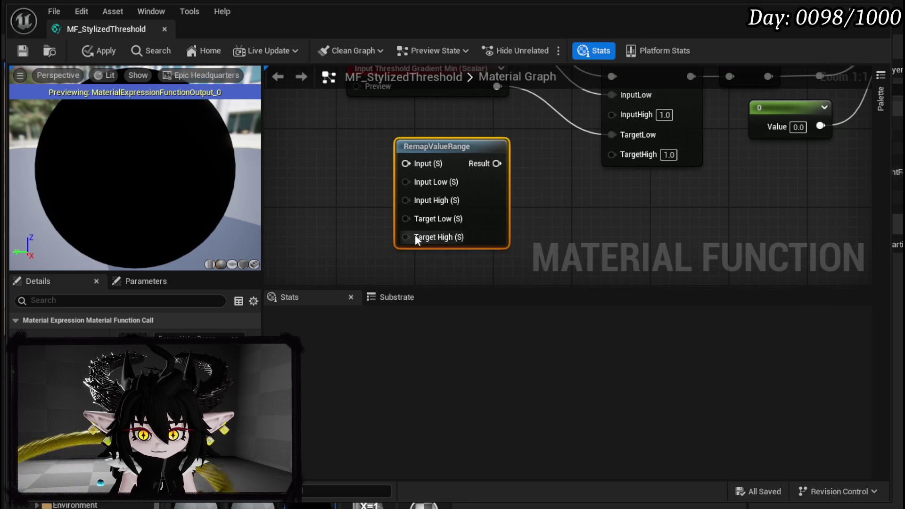
Step: Move RemapValueRange to the right, then undo that move
mouse_move(416, 237)
mouse_move(414, 218)
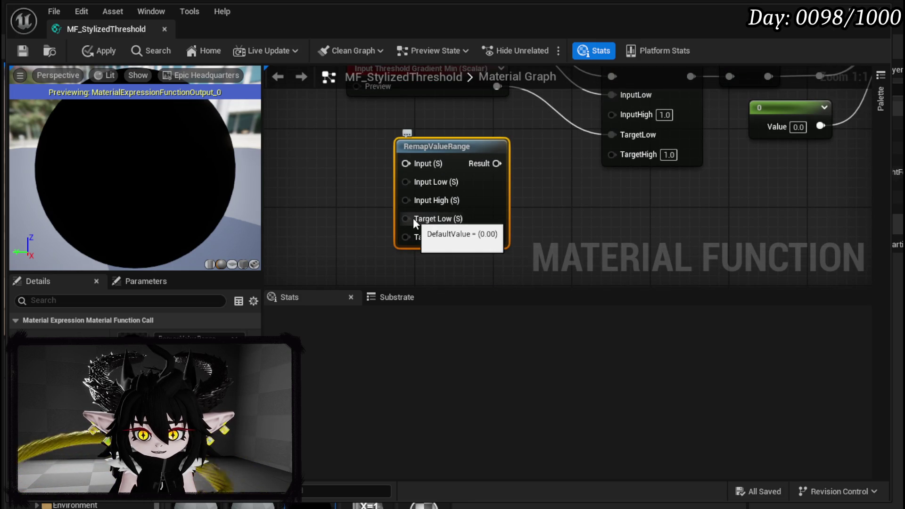
mouse_move(413, 218)
left_mouse_down()
mouse_move(372, 236)
mouse_move(365, 257)
mouse_move(360, 248)
left_mouse_up()
scroll(366, 212, "down", 5)
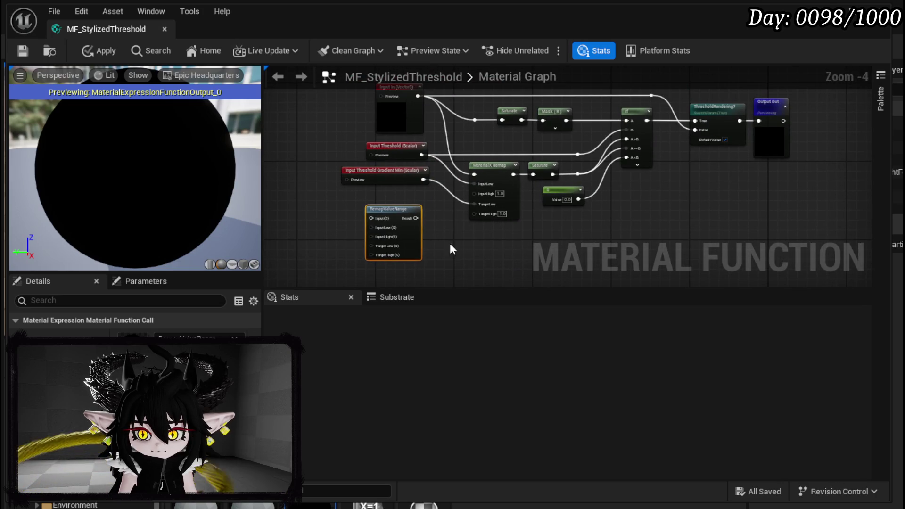
mouse_move(450, 243)
left_mouse_down()
mouse_move(510, 151)
mouse_move(530, 230)
mouse_move(511, 239)
mouse_move(405, 240)
mouse_move(457, 148)
mouse_move(462, 157)
mouse_move(471, 148)
mouse_move(432, 171)
left_mouse_up()
left_click(435, 141)
left_click(497, 244)
scroll(519, 211, "up", 1)
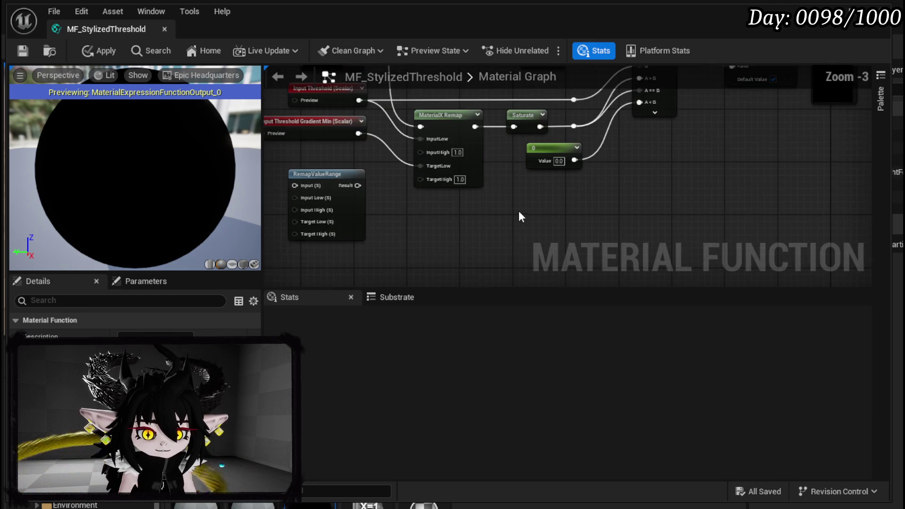
left_click_drag(356, 174, 393, 171)
left_click(530, 206)
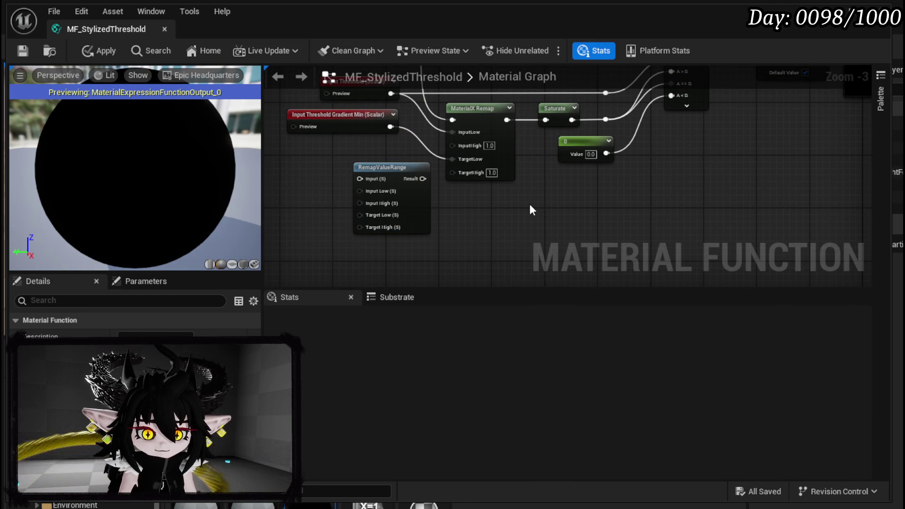
key("ctrl+z")
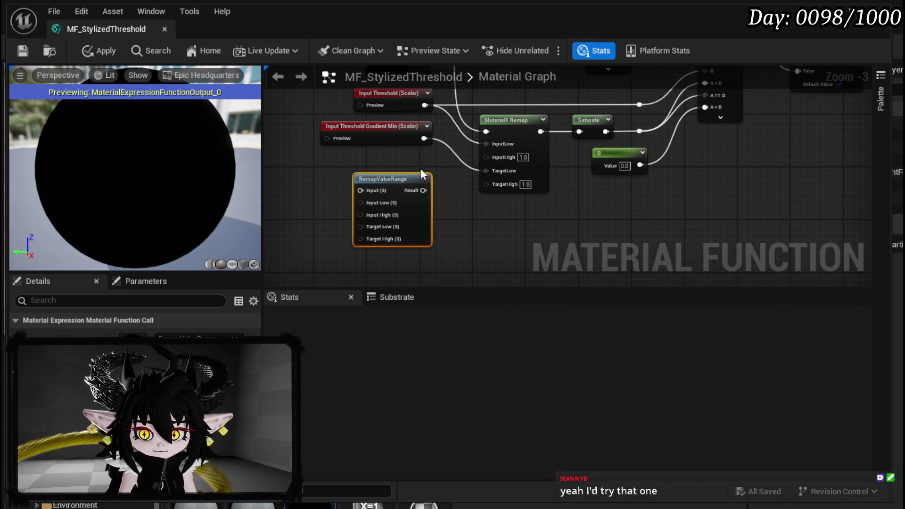
scroll(420, 170, "down", 2)
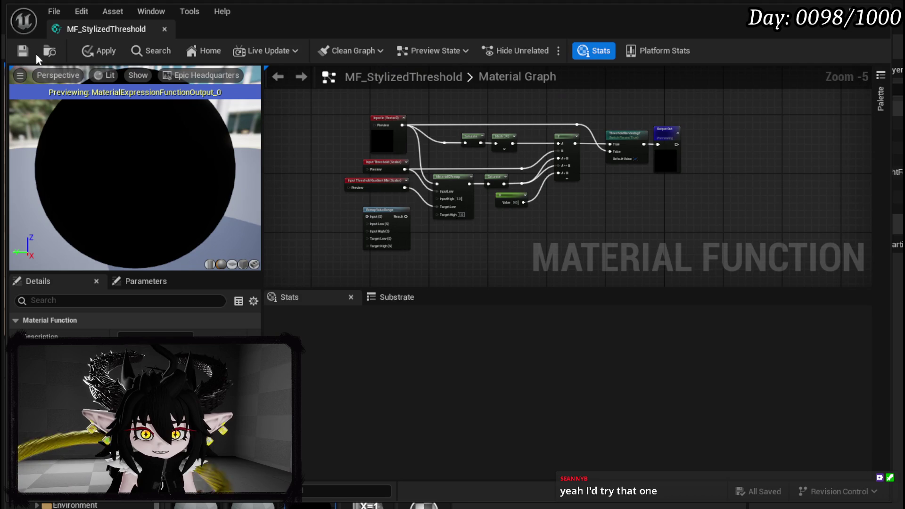
Step: Apply the function changes and centre the view on the remap nodes
left_click(99, 50)
left_click_drag(405, 193, 455, 162)
scroll(455, 162, "up", 3)
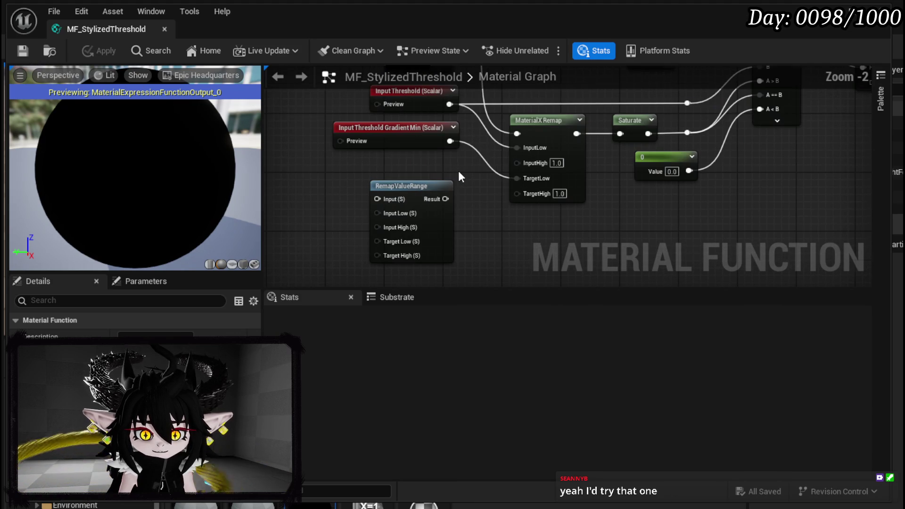
mouse_move(538, 123)
left_mouse_down()
mouse_move(554, 124)
mouse_move(530, 120)
mouse_move(537, 120)
left_mouse_up()
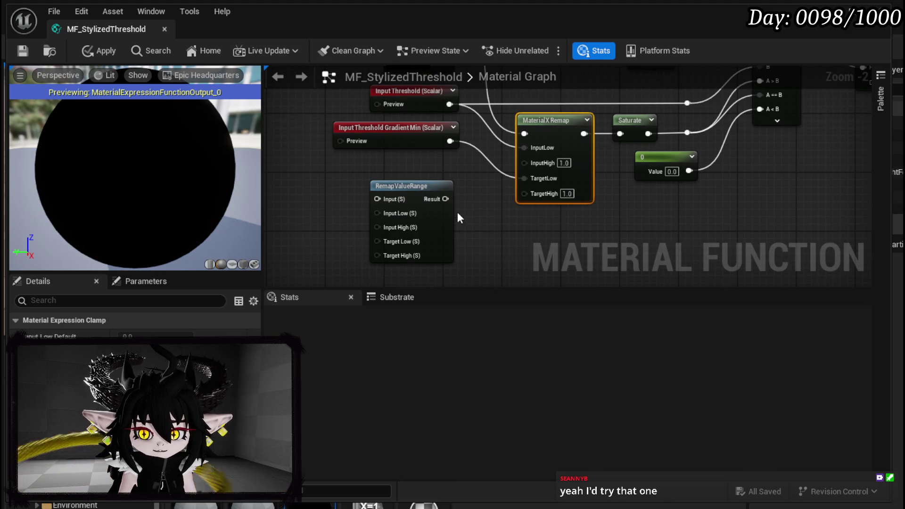
left_click_drag(458, 218, 498, 209)
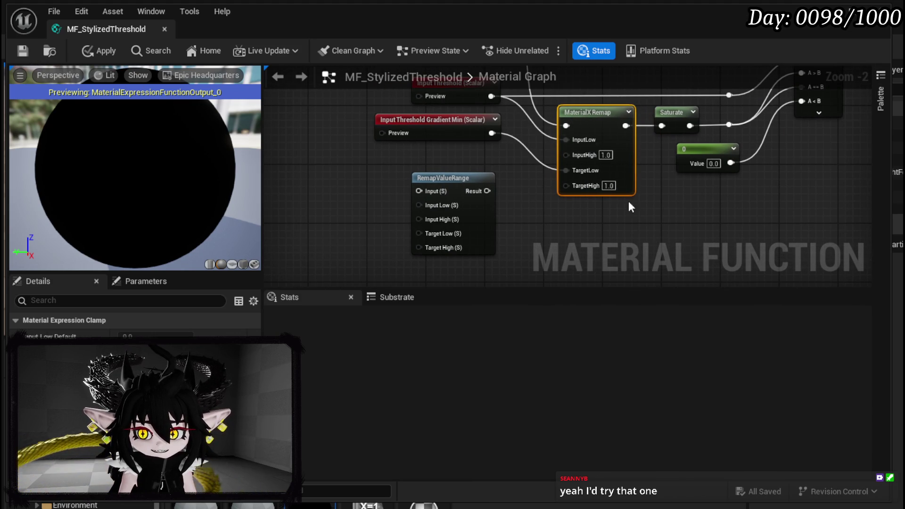
left_click(644, 218)
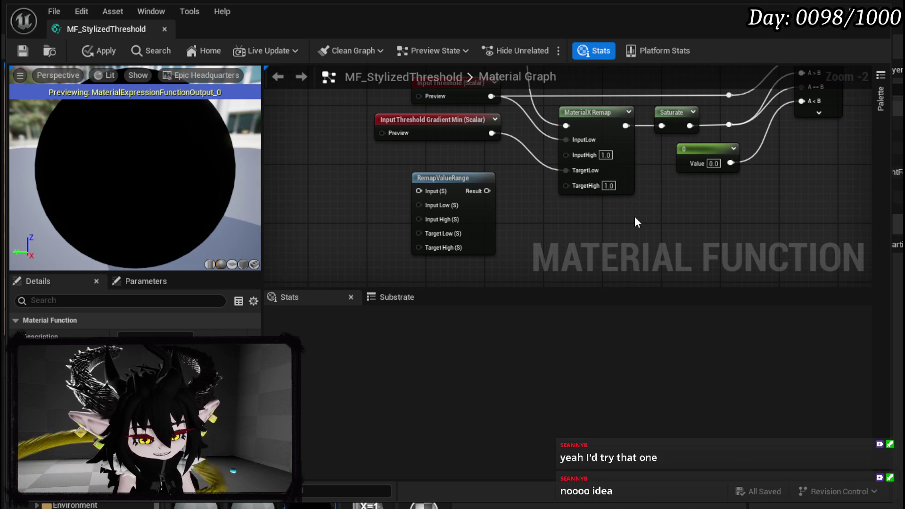
left_click(826, 7)
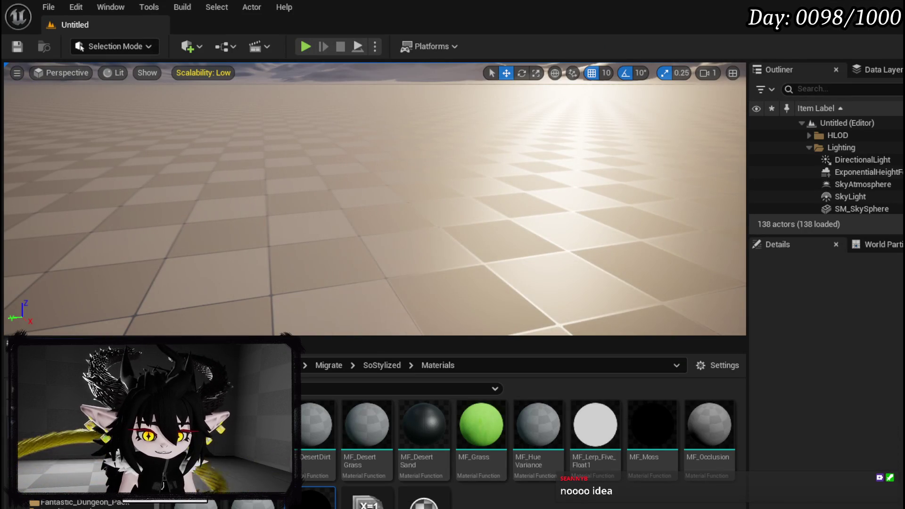
left_click(94, 424)
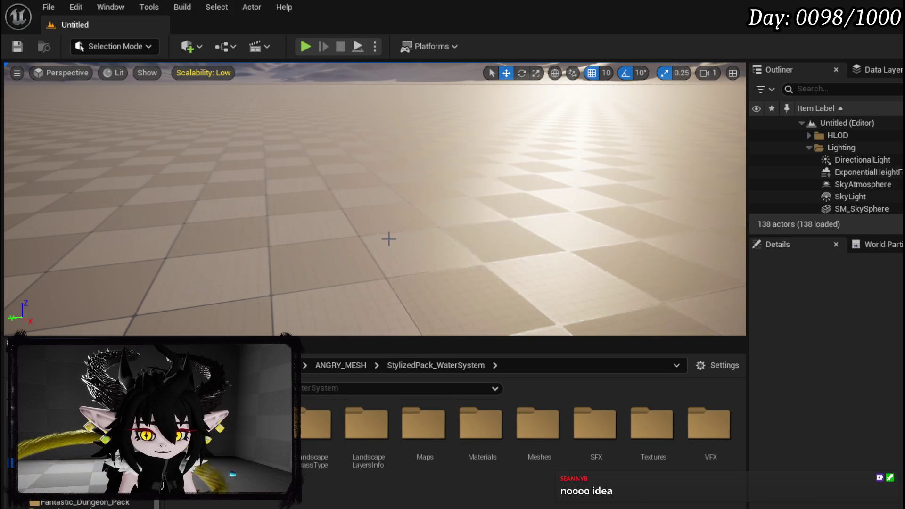
left_click_drag(388, 239, 388, 189)
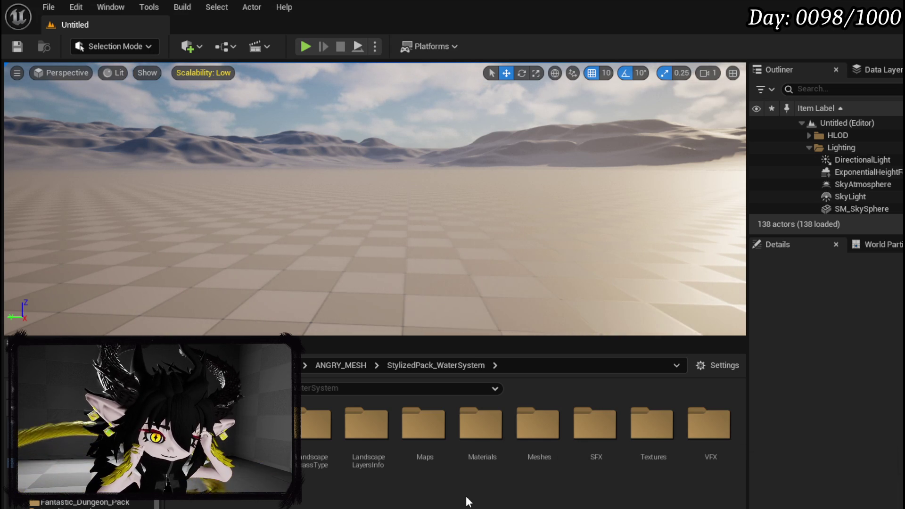
left_click_drag(401, 213, 401, 213)
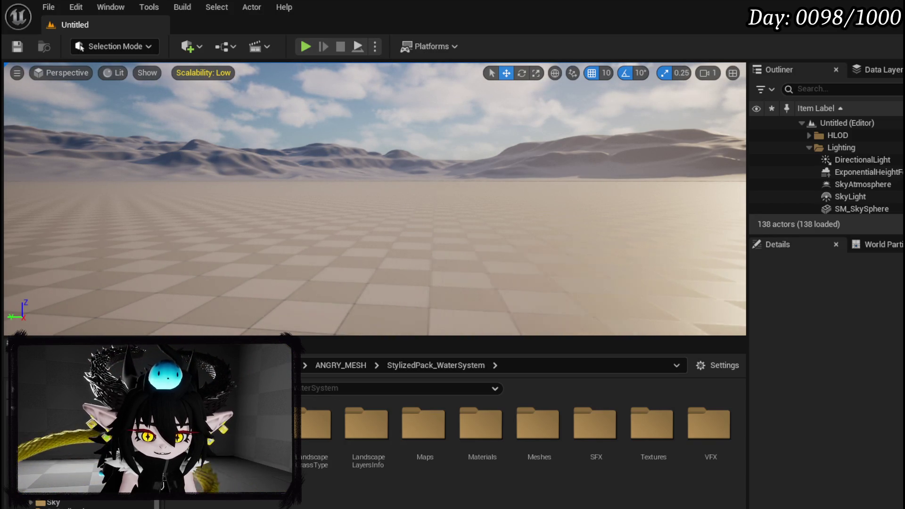
left_click(94, 471)
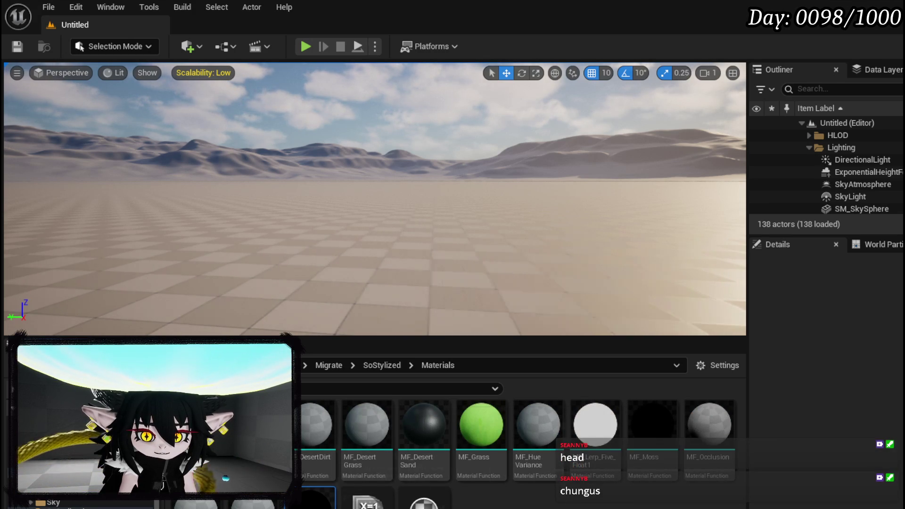
double_click(423, 502)
left_click_drag(383, 235, 477, 167)
left_click_drag(397, 164, 480, 258)
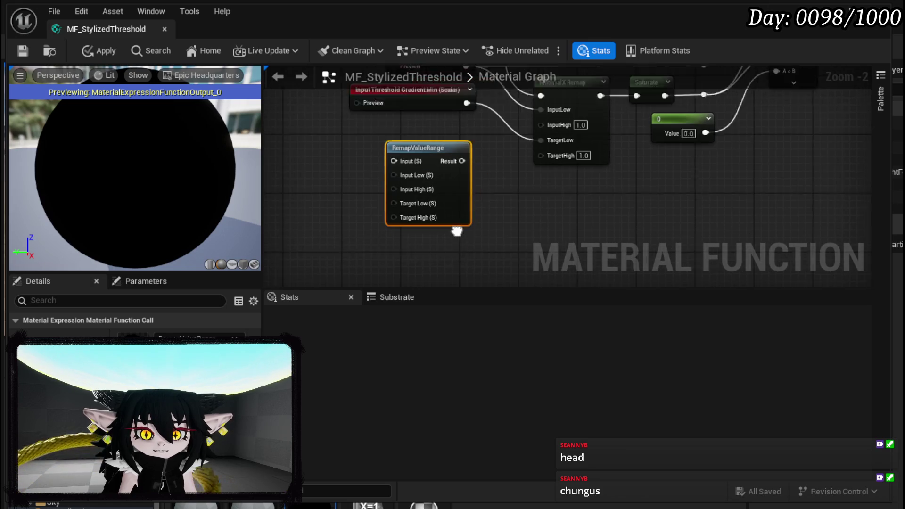
Step: Add and delete a stray Sine_Remapped node, then save MF_StylizedThreshold
right_click(461, 254)
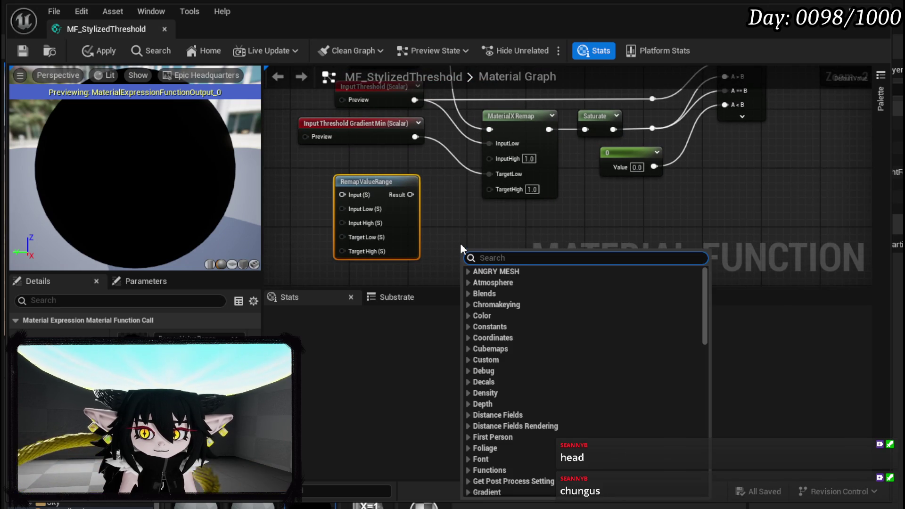
type("Remap")
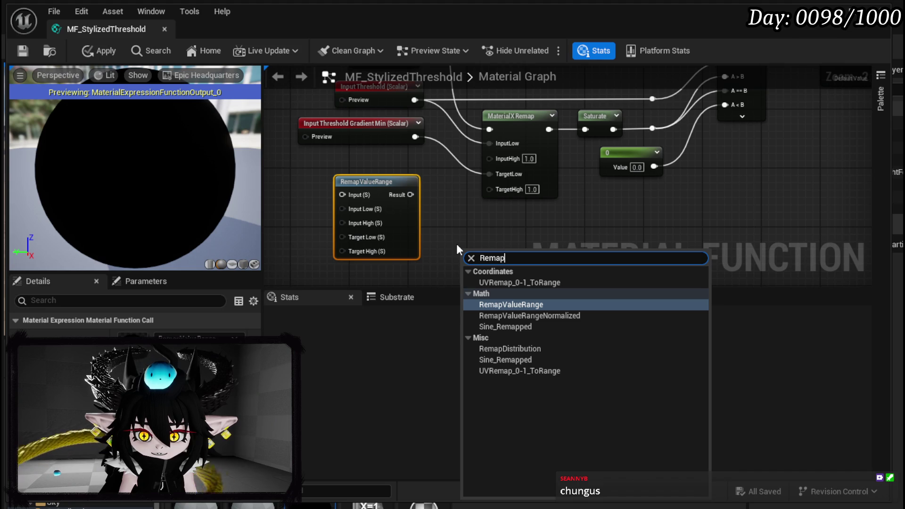
left_click(504, 327)
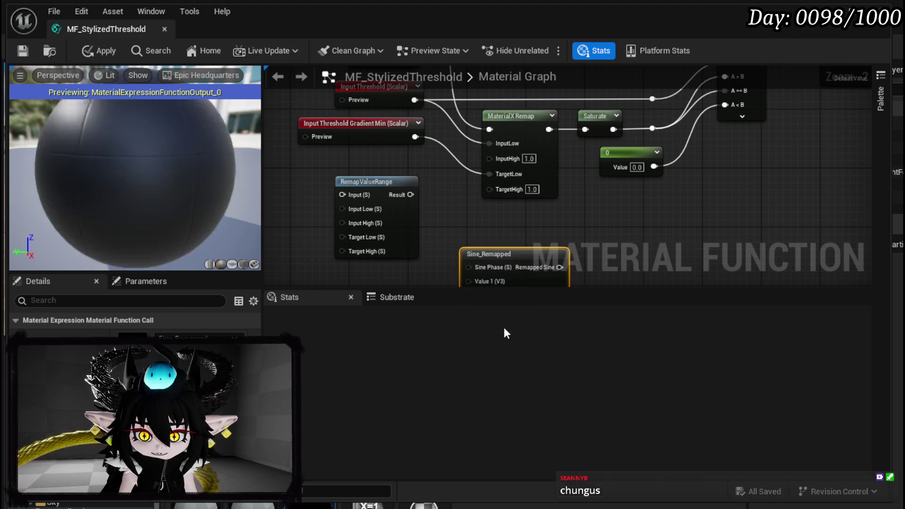
left_click_drag(518, 257, 502, 236)
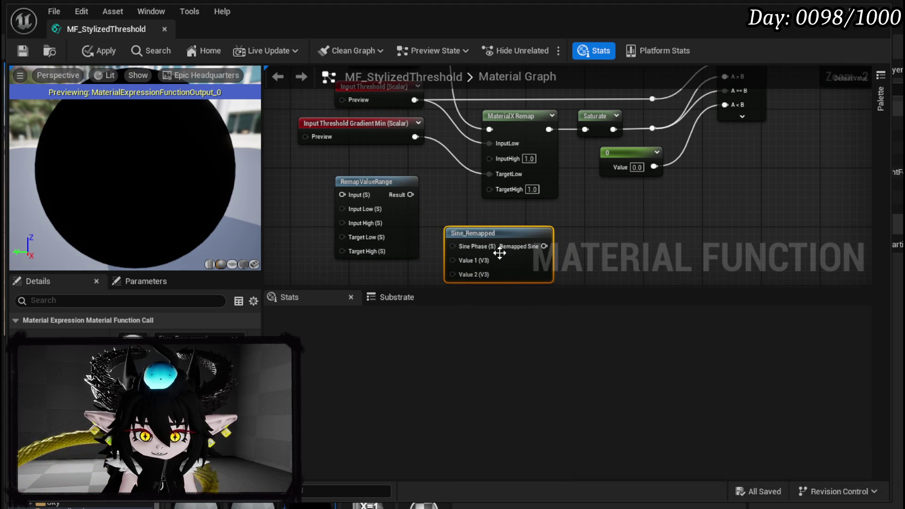
key("Delete")
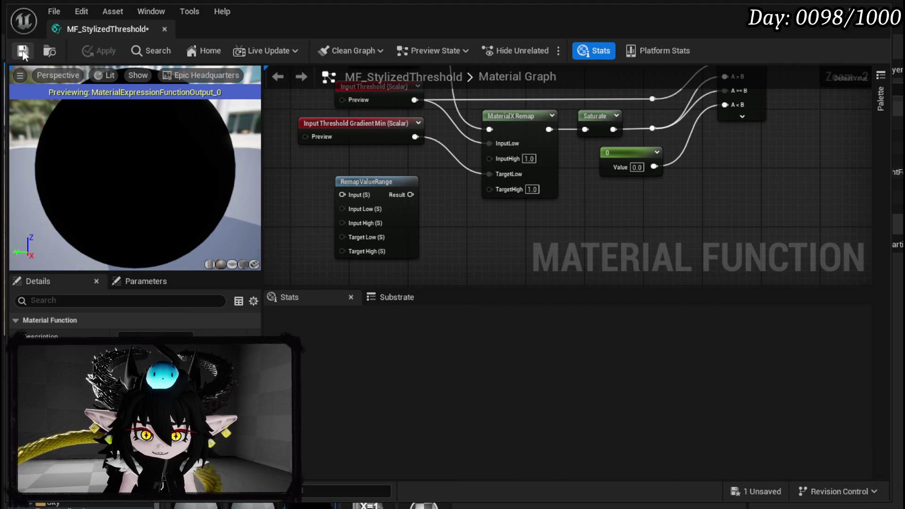
left_click(23, 52)
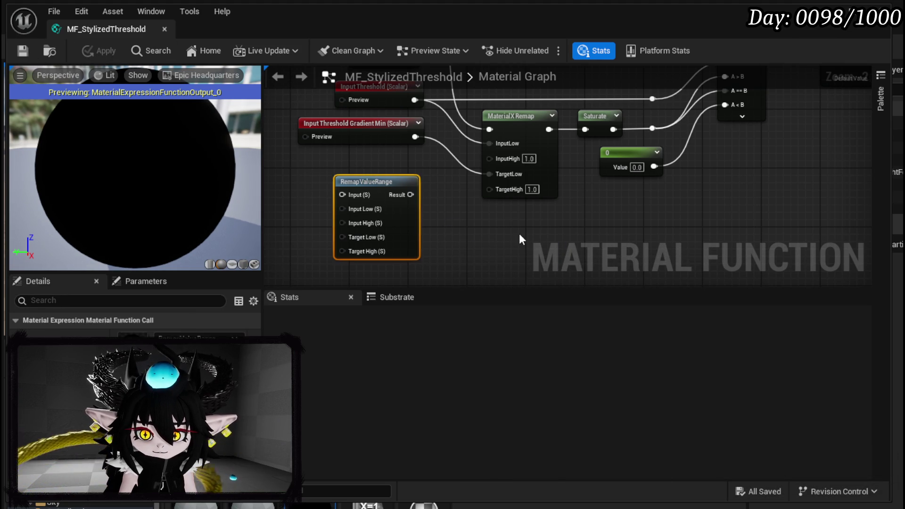
left_click(22, 50)
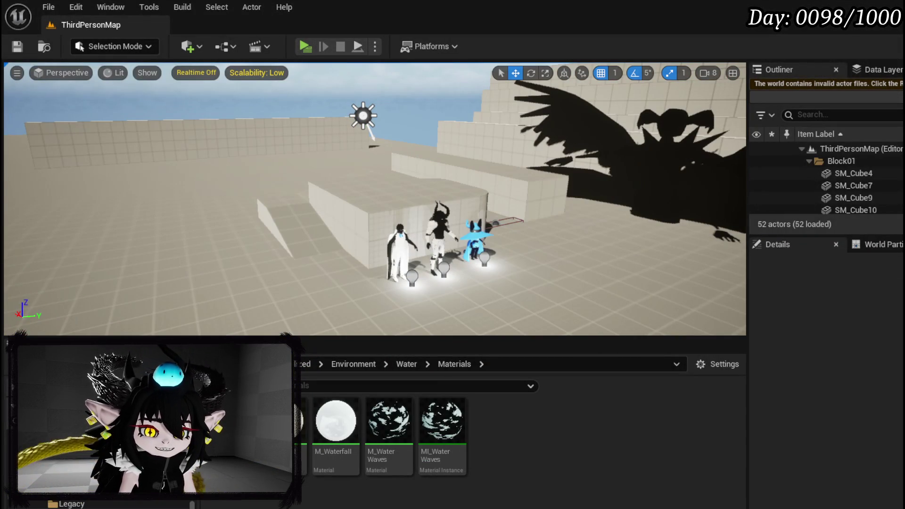
Step: Reopen L_WanderingOasis from Recent Levels and select M_Waterfall in the Materials folder
left_click(55, 7)
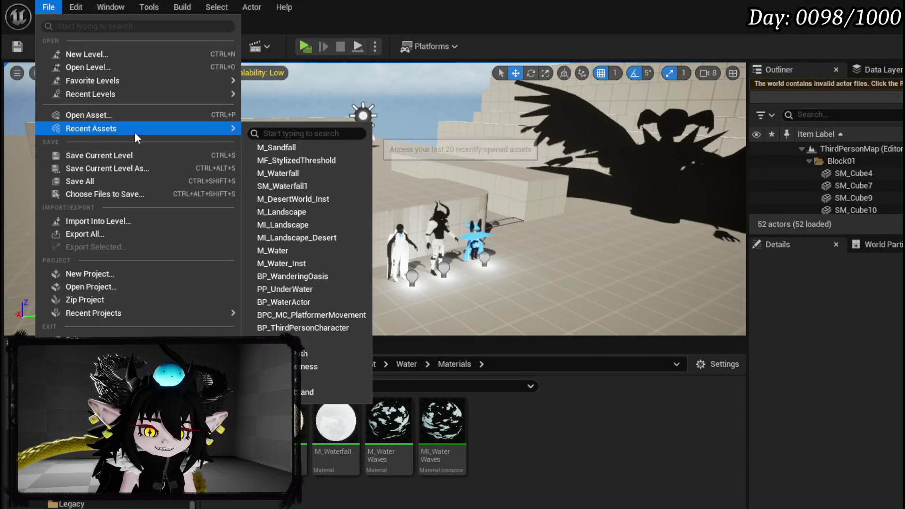
mouse_move(100, 96)
left_click(273, 114)
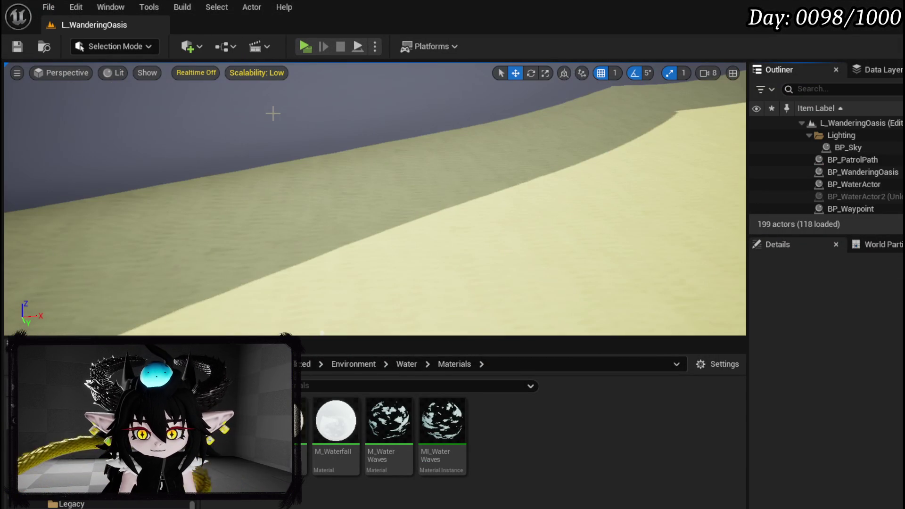
left_click_drag(360, 160, 360, 160)
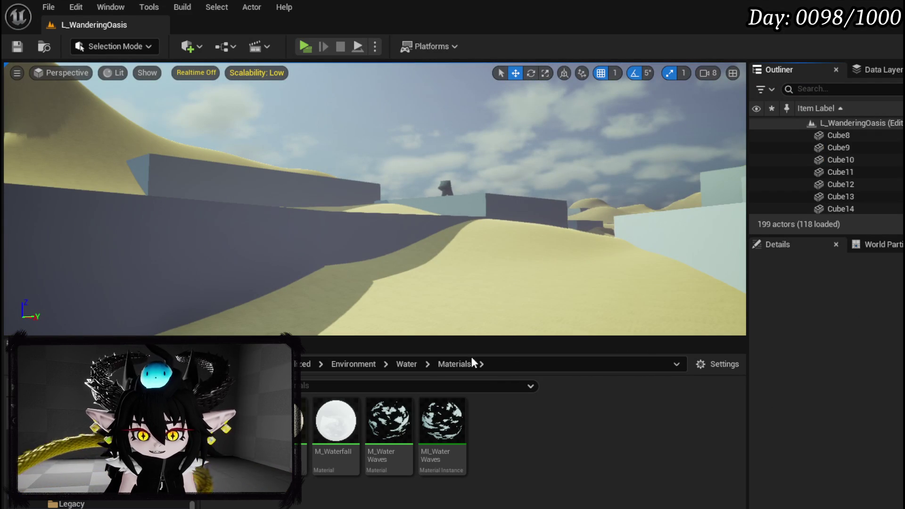
left_click(328, 436)
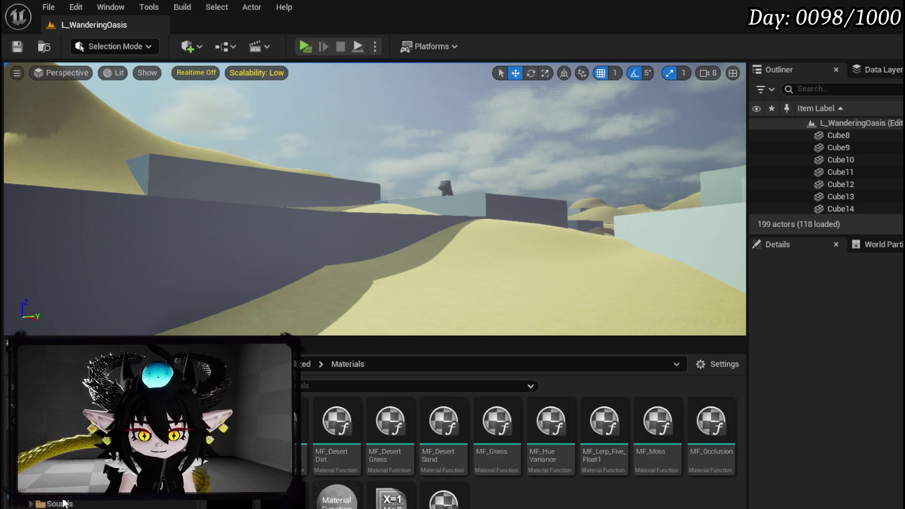
Step: Add a RemapValueRange node and wire its Result into Saturate
double_click(427, 492)
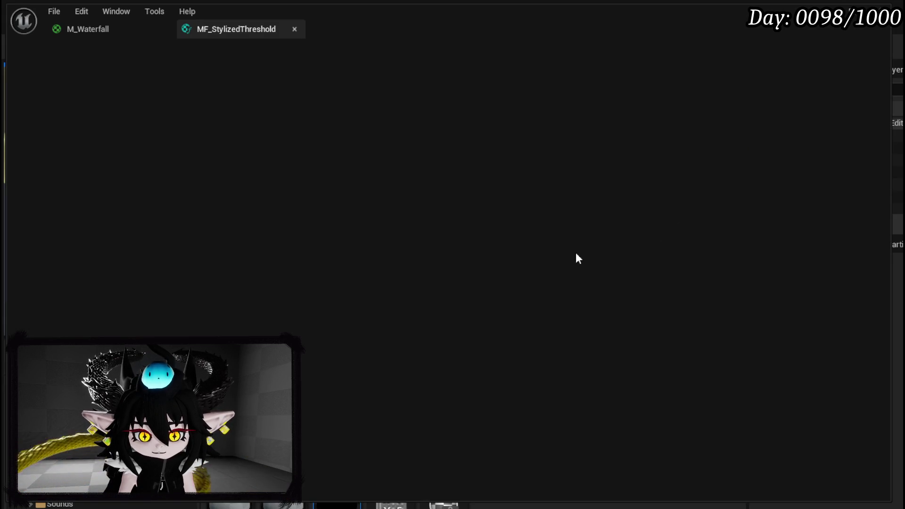
scroll(471, 236, "up", 6)
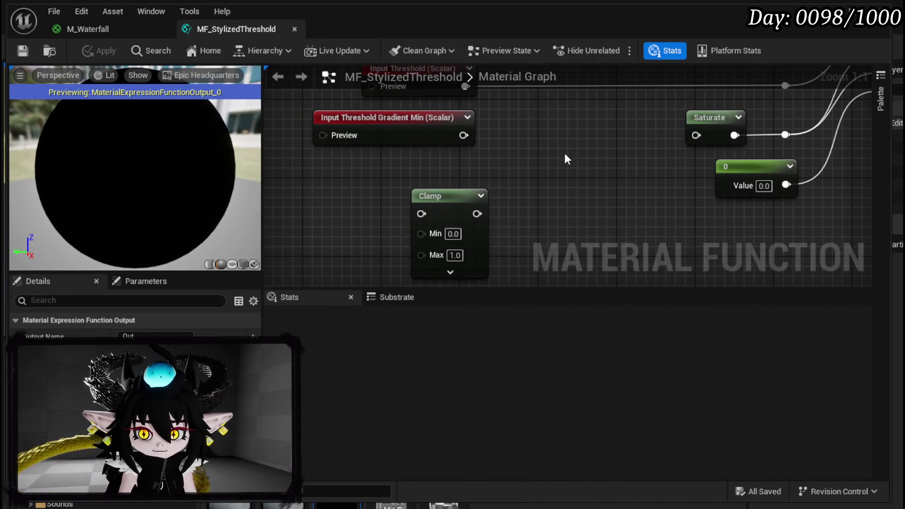
right_click(542, 160)
type("Remap")
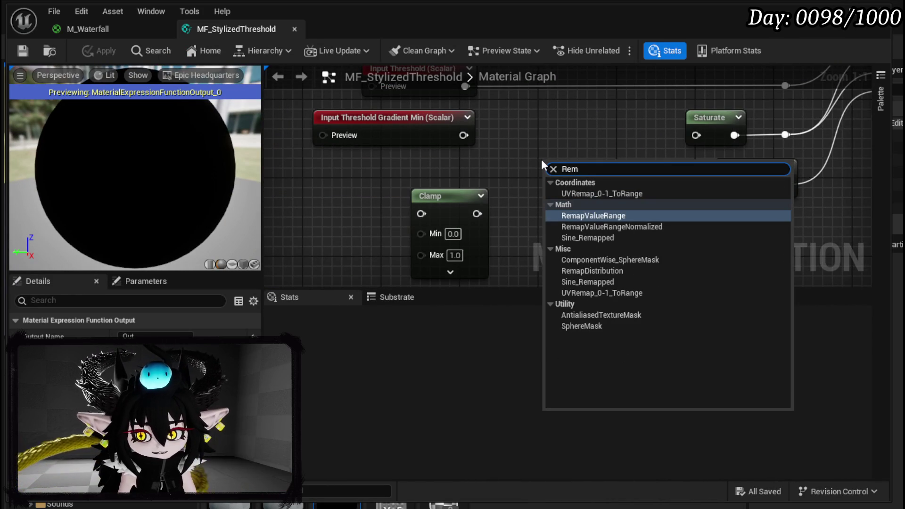
left_click(583, 214)
right_click(573, 143)
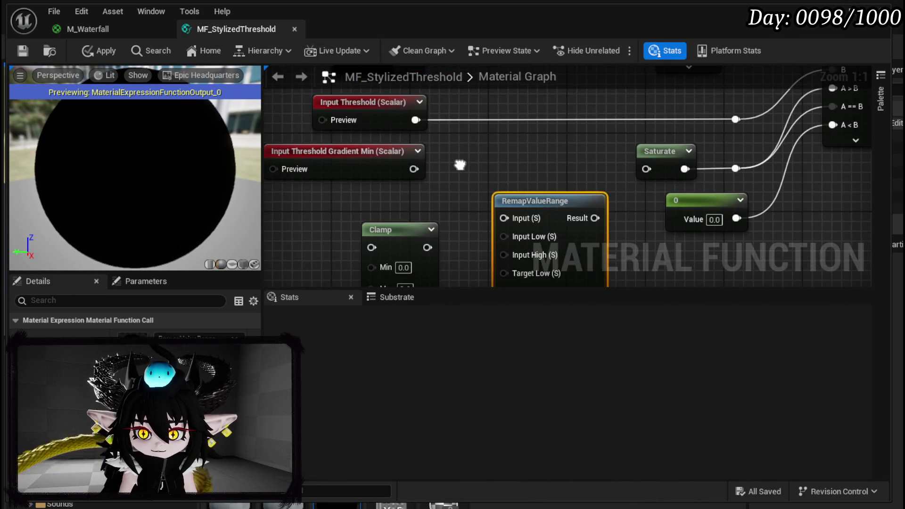
mouse_move(600, 211)
left_mouse_down()
mouse_move(575, 180)
mouse_move(647, 170)
left_mouse_up()
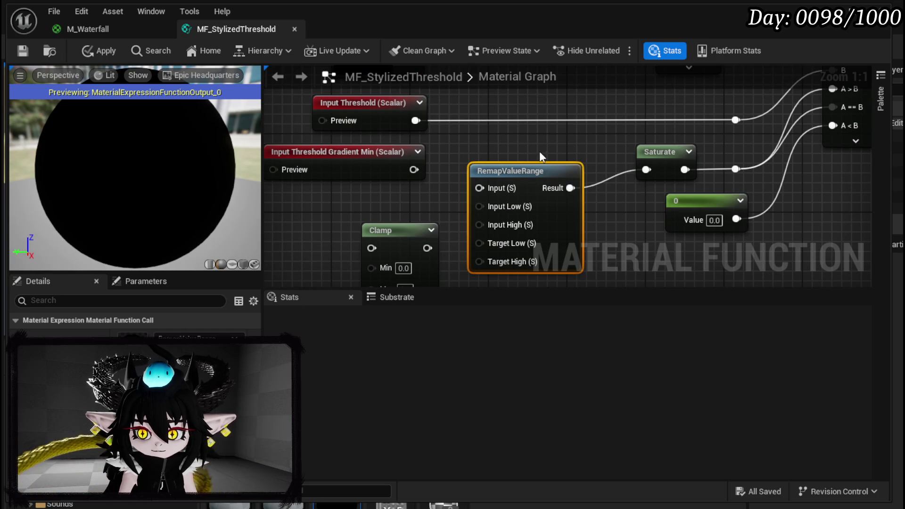
left_click_drag(519, 170, 548, 161)
Step: Move Clamp aside and wire constant nodes into RemapValueRange's Input High and Target High
left_click_drag(431, 171, 264, 163)
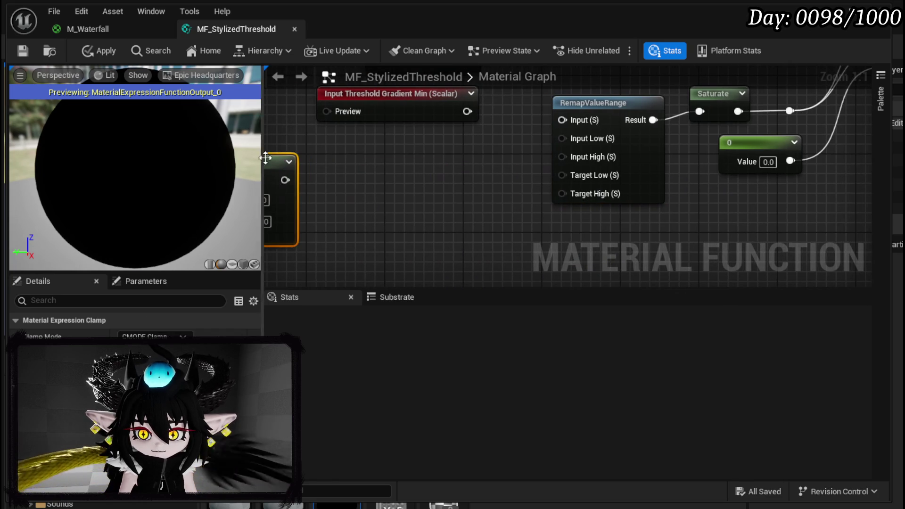
left_click(415, 221)
key("ctrl+d")
left_click(456, 195)
type("1")
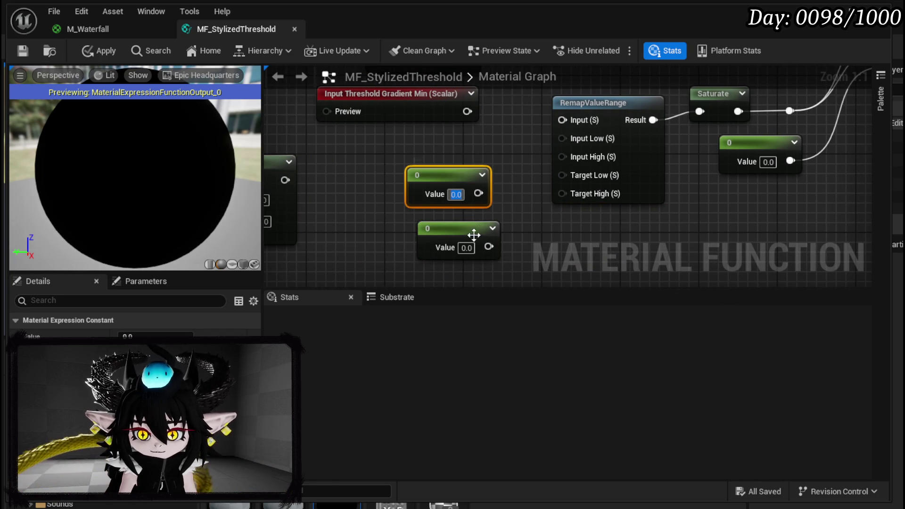
left_click(465, 247)
type("1")
key("Return")
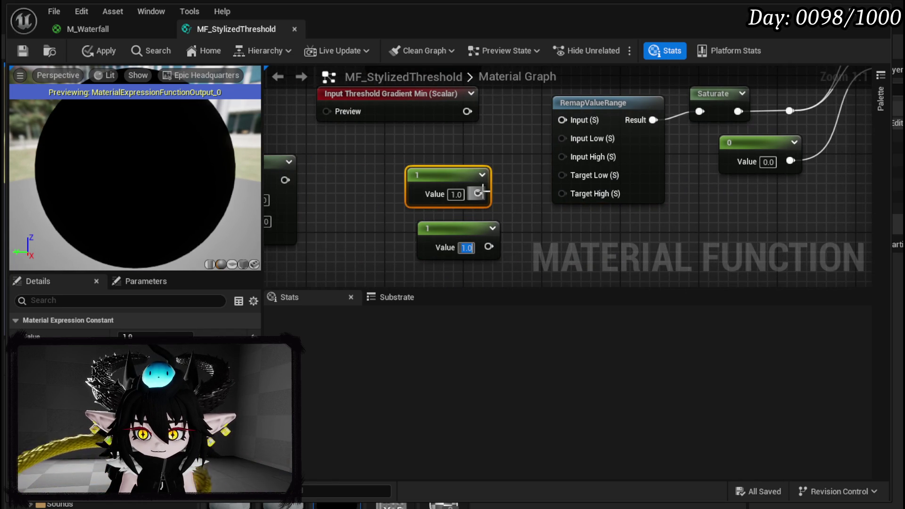
left_click_drag(480, 193, 566, 158)
mouse_move(490, 246)
left_mouse_down()
mouse_move(581, 201)
mouse_move(576, 193)
left_mouse_up()
Step: Connect Input Threshold to the remap's Input and Gradient Min to Input Low, then apply
mouse_move(454, 151)
left_mouse_down()
mouse_move(549, 239)
mouse_move(469, 206)
mouse_move(495, 272)
mouse_move(546, 120)
left_mouse_up()
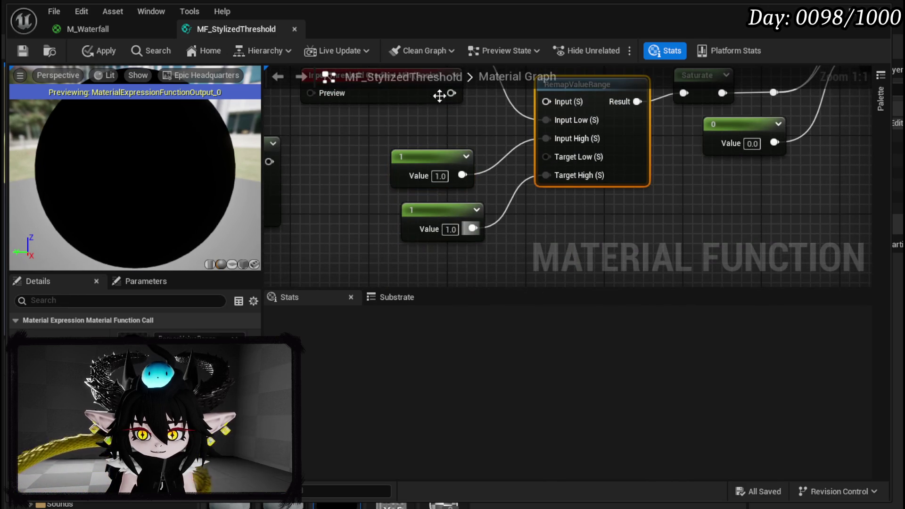
mouse_move(451, 92)
left_mouse_down()
mouse_move(485, 153)
mouse_move(552, 181)
left_mouse_up()
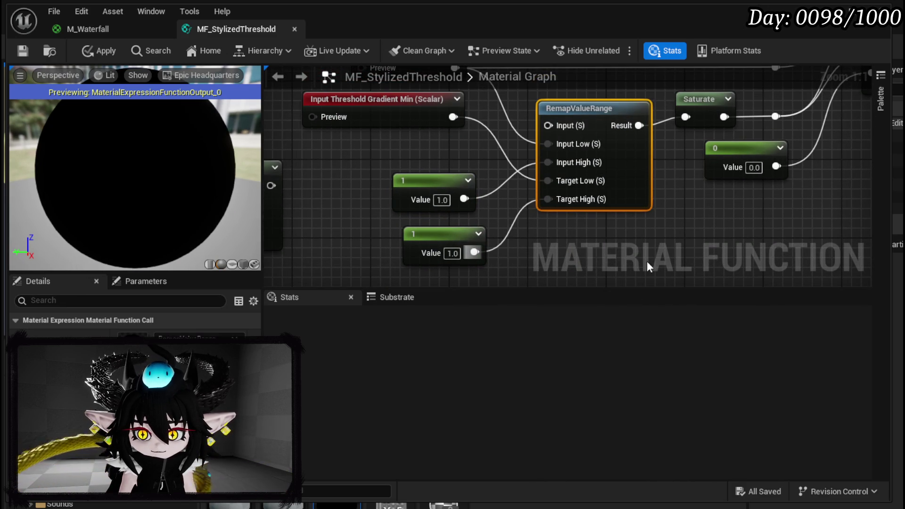
left_click(97, 51)
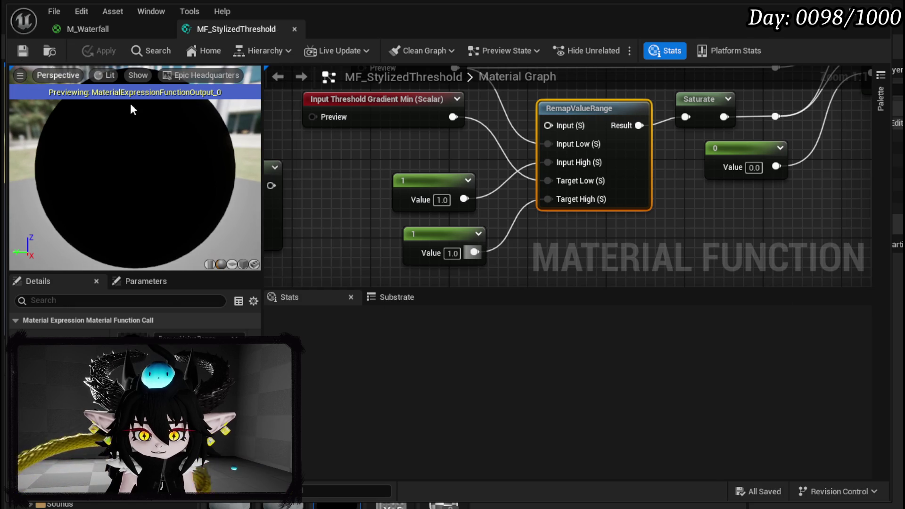
left_click(617, 233)
left_click_drag(617, 234, 575, 278)
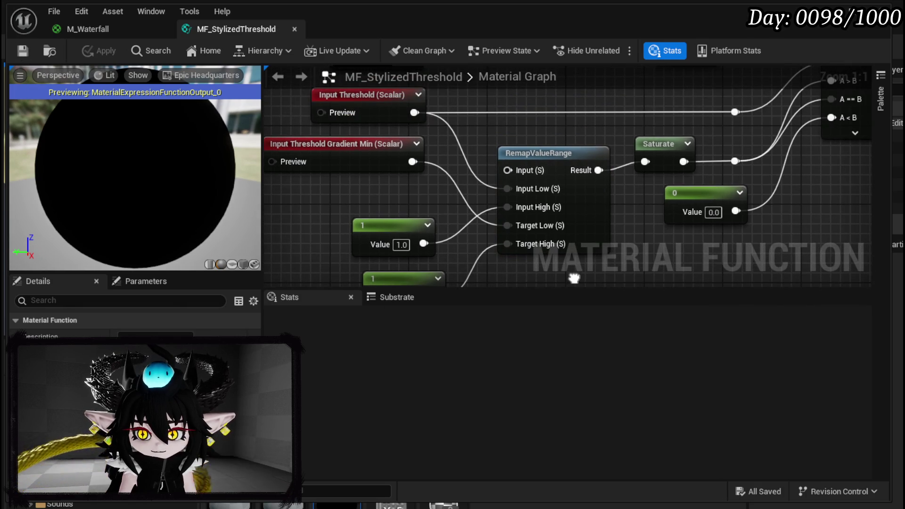
left_click_drag(415, 112, 508, 170)
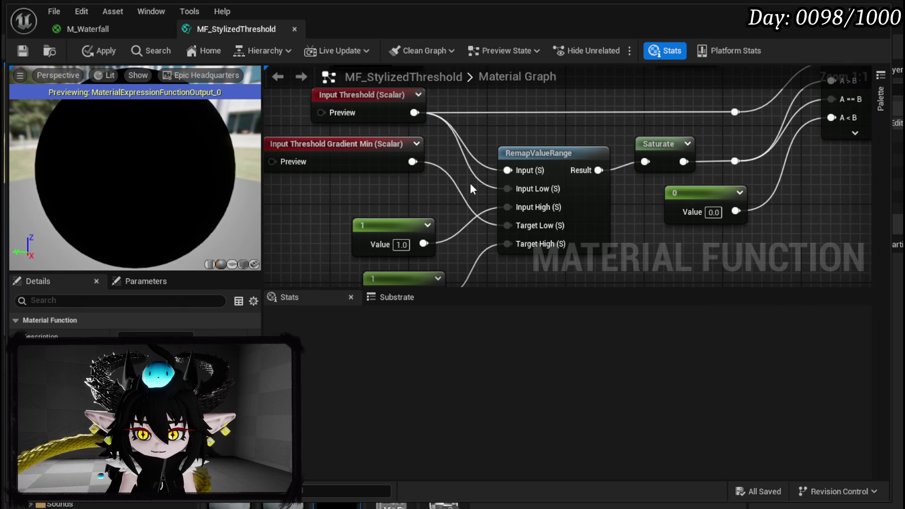
mouse_move(413, 162)
left_mouse_down()
mouse_move(501, 176)
mouse_move(496, 189)
left_mouse_up()
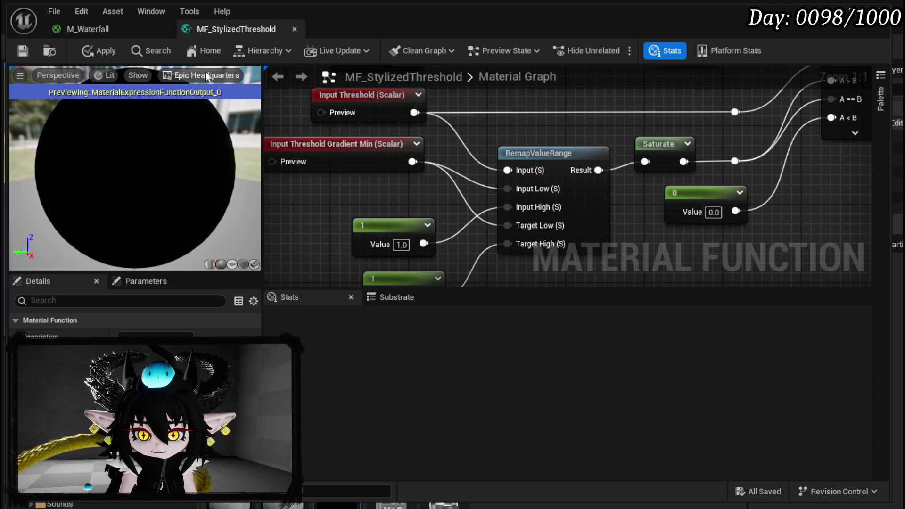
left_click(90, 49)
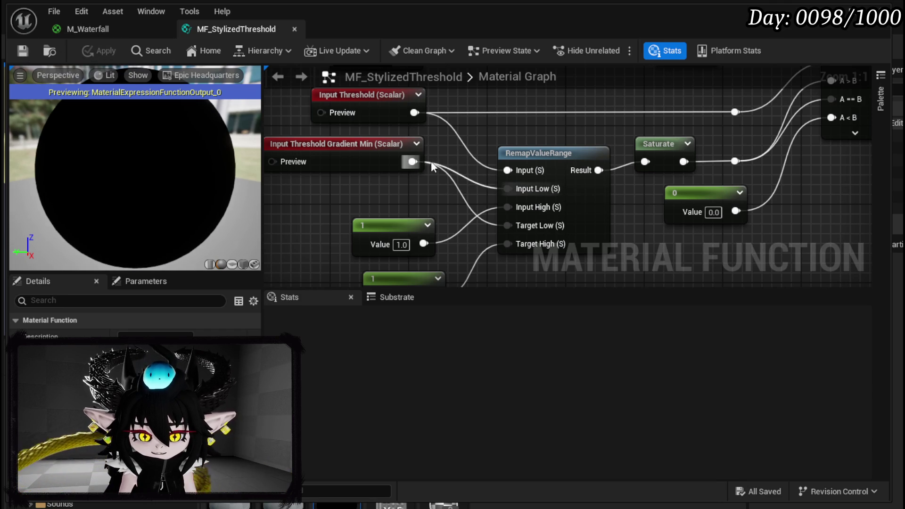
scroll(400, 166, "down", 1)
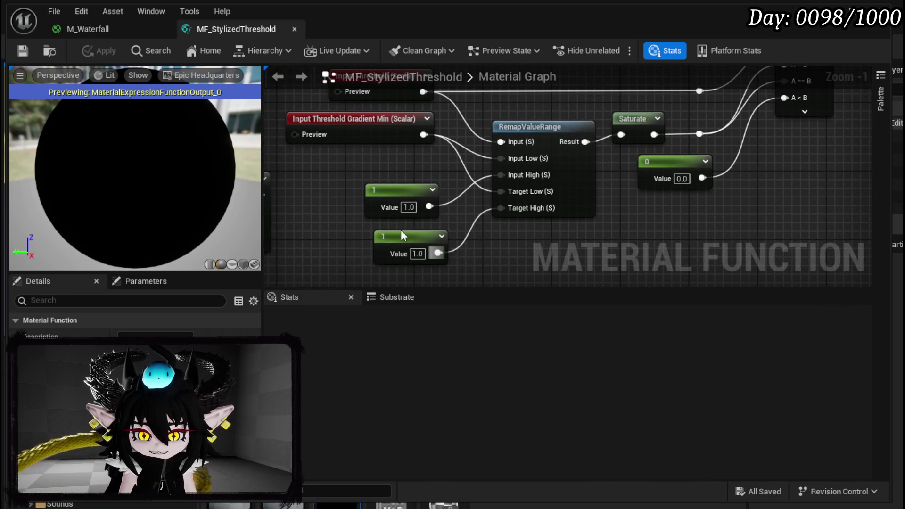
left_click_drag(402, 236, 390, 230)
left_click(292, 148)
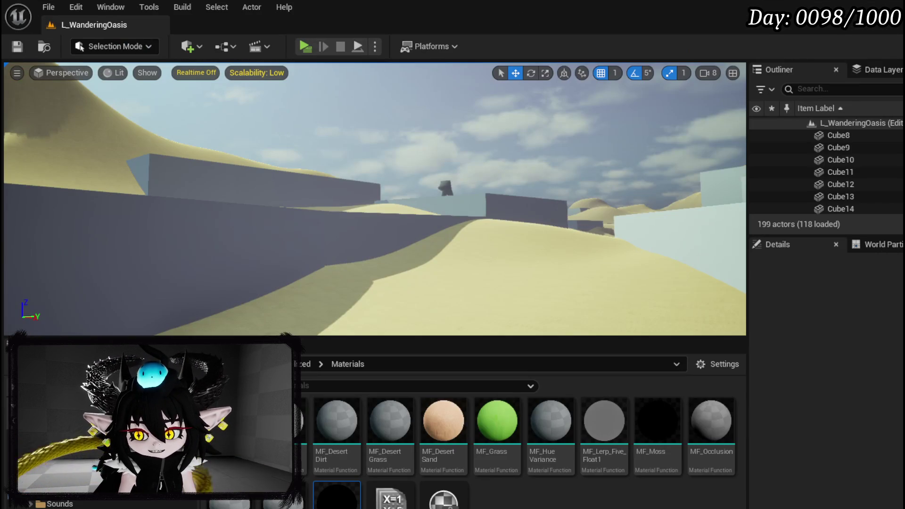
Step: Save the modified material assets and drop SM_Waterfall1 against a dune wall
left_click(687, 461)
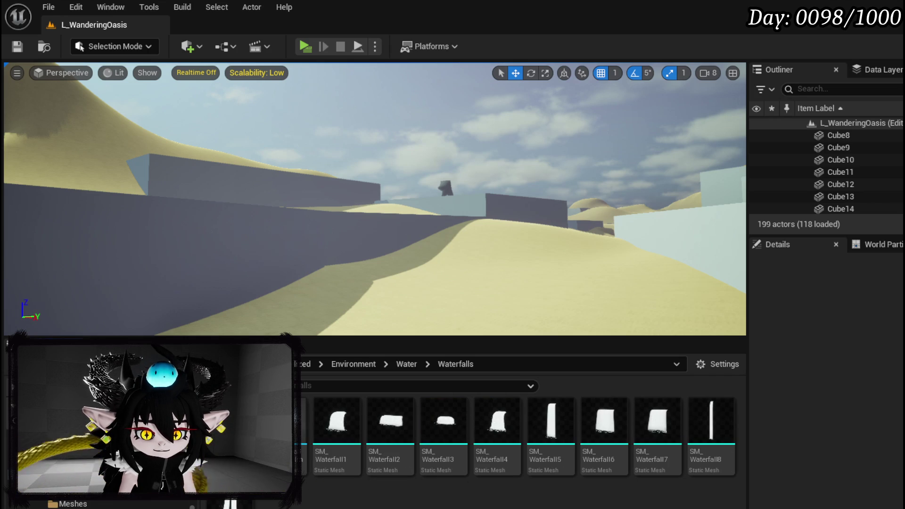
left_click_drag(396, 315, 293, 309)
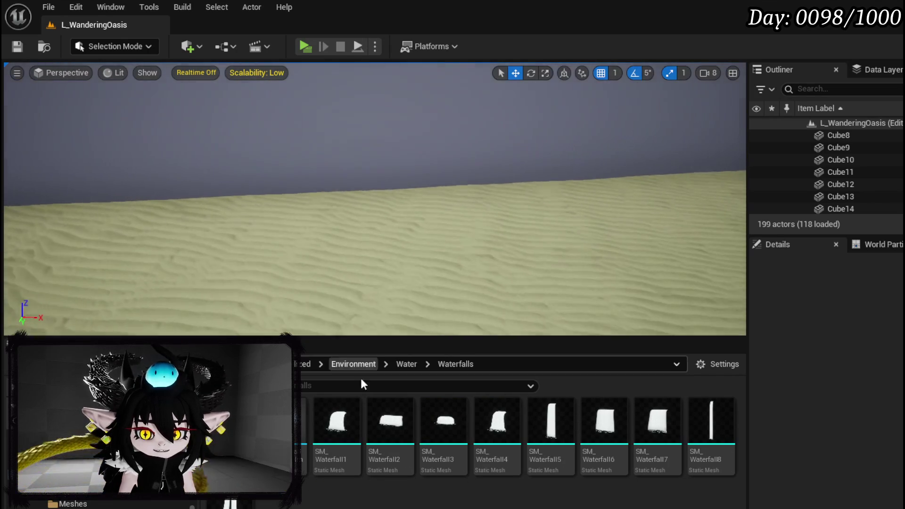
mouse_move(337, 420)
left_mouse_down()
mouse_move(380, 347)
mouse_move(390, 269)
left_mouse_up()
mouse_move(311, 286)
left_mouse_down()
mouse_move(349, 284)
mouse_move(330, 285)
mouse_move(326, 255)
mouse_move(302, 257)
mouse_move(283, 227)
mouse_move(373, 212)
left_mouse_up()
Step: Delete the test waterfall again and save the current level
key("Delete")
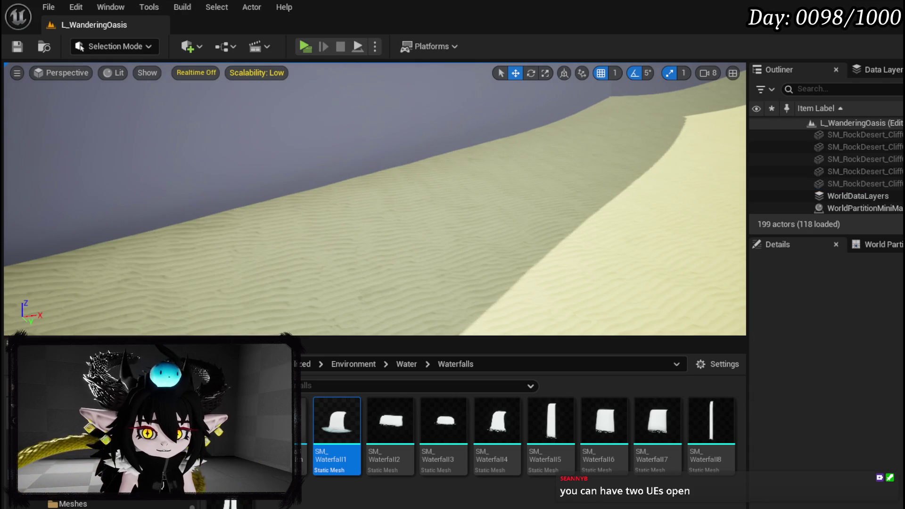
left_click(17, 46)
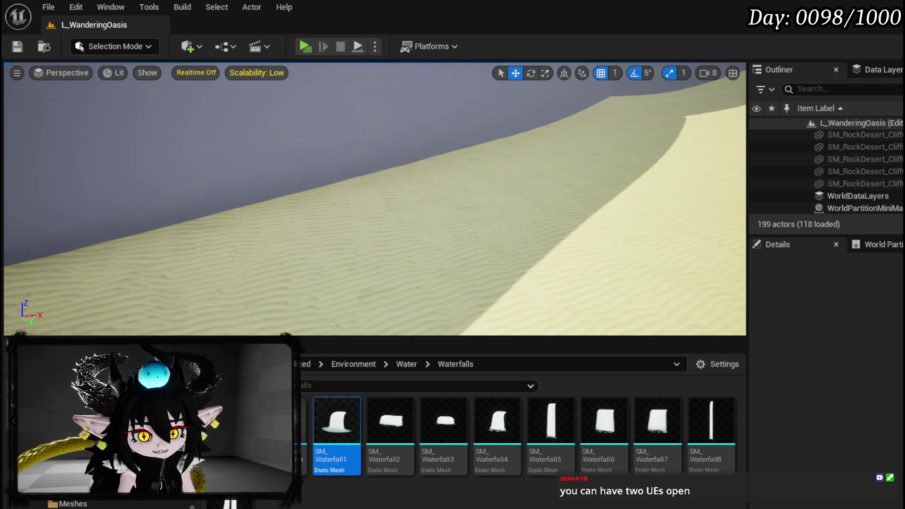
left_click_drag(280, 137, 277, 163)
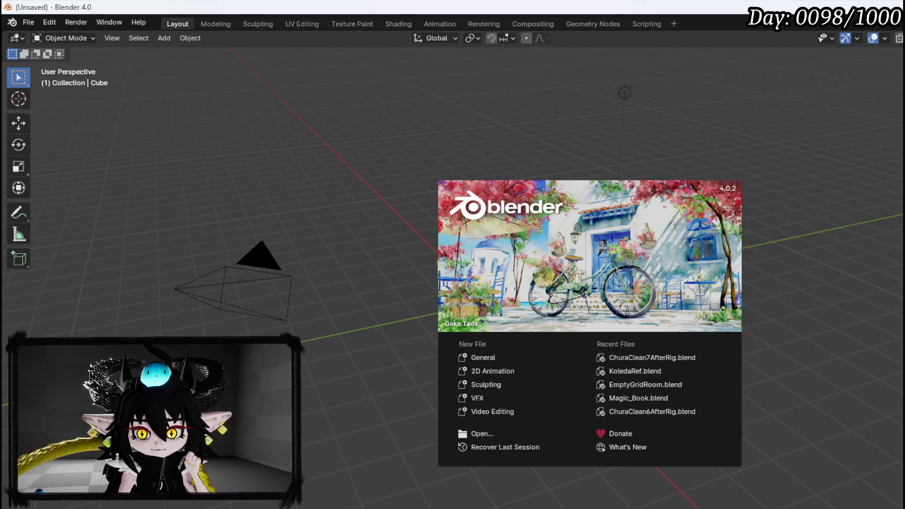
Step: Open the recent file ChuraClean7AfterRig.blend
left_click(34, 22)
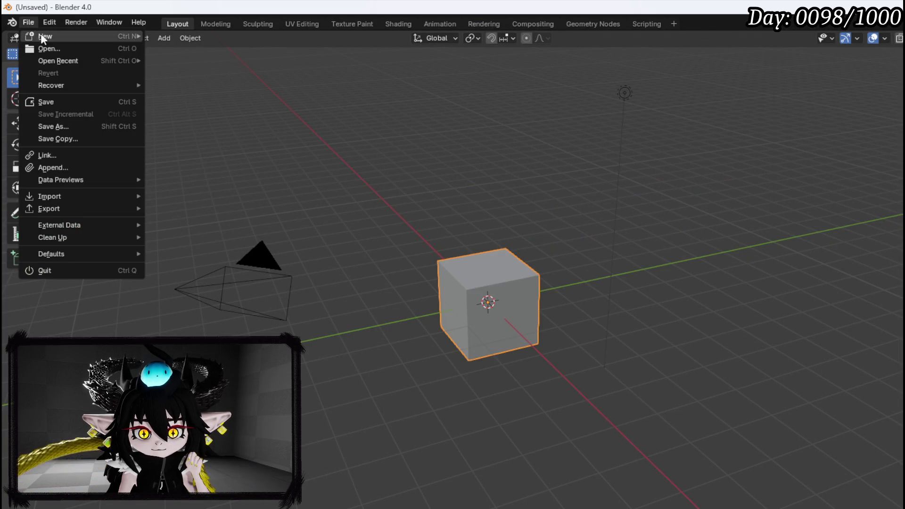
mouse_move(57, 59)
left_click(171, 60)
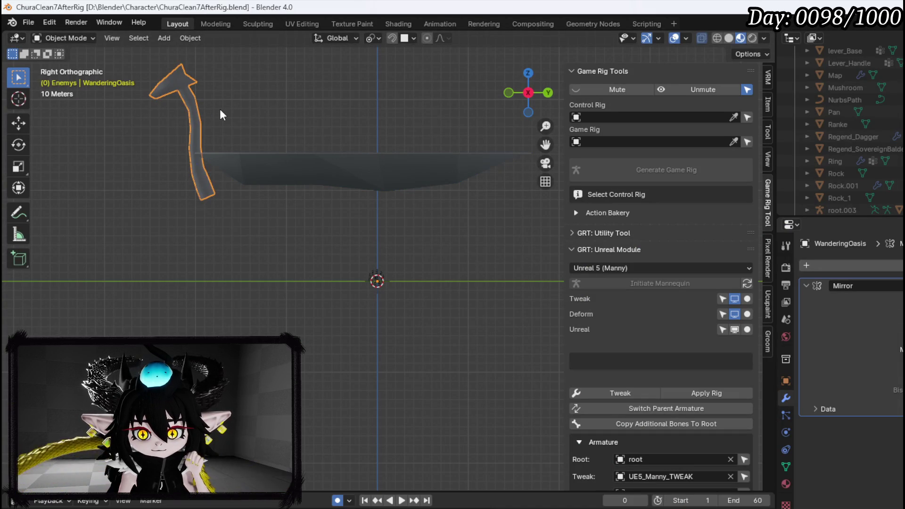
Step: Box-select the blue hull and neck meshes and show their transform values
left_click(295, 152)
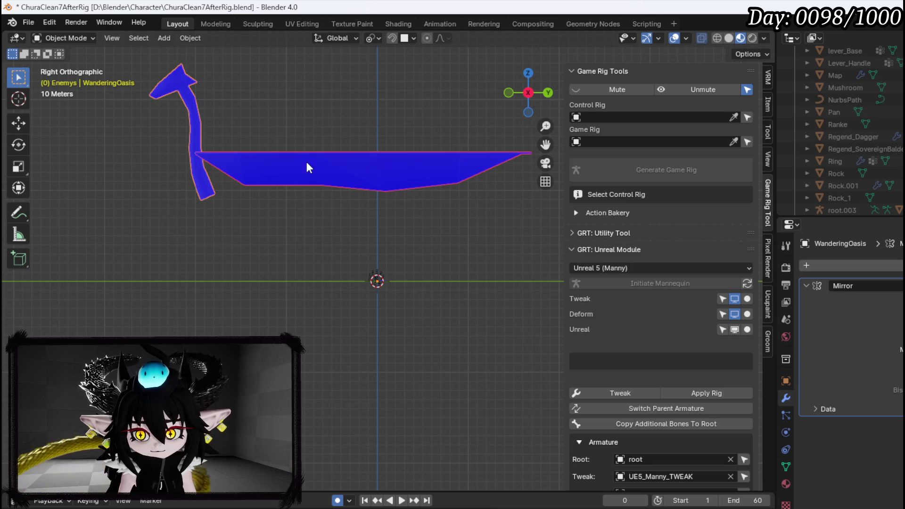
left_click_drag(131, 216, 348, 114)
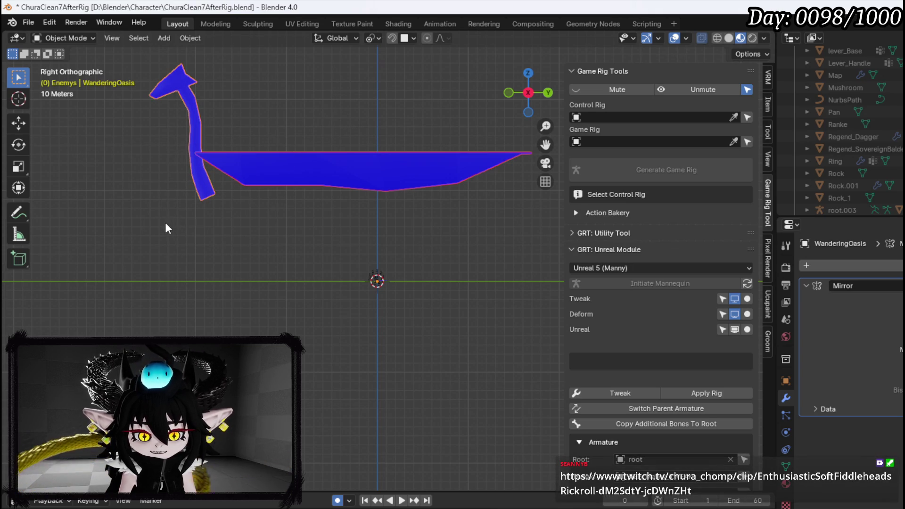
left_click(768, 78)
left_click(766, 100)
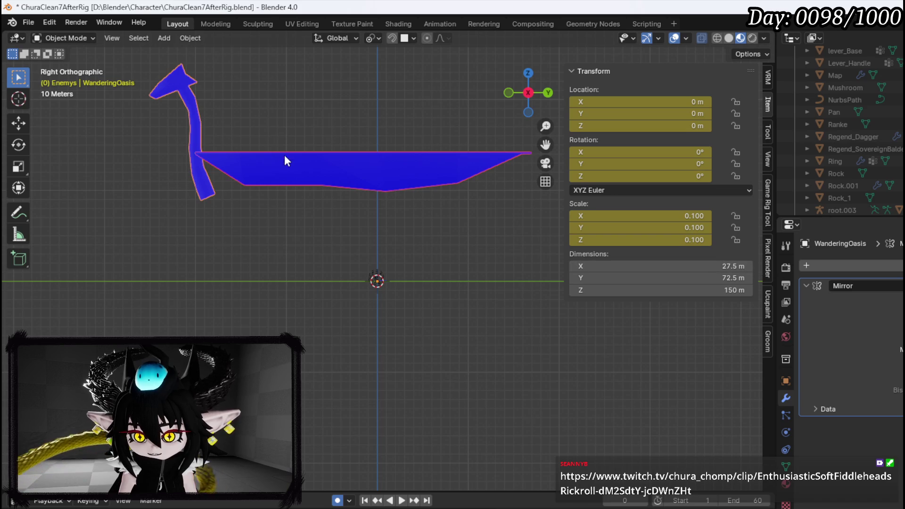
Step: In Edit Mode, select the whole mesh and start a Z move, then cancel it
left_click(54, 39)
left_click(62, 65)
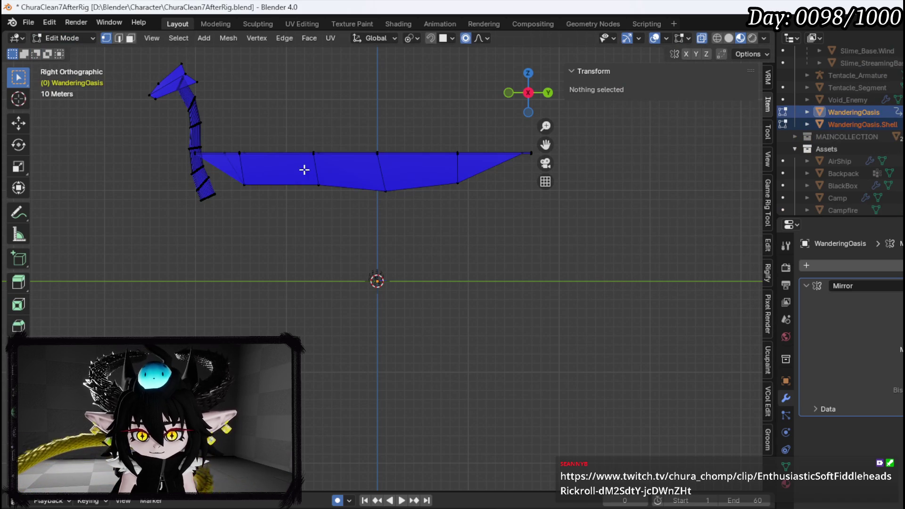
left_click_drag(142, 246, 391, 70)
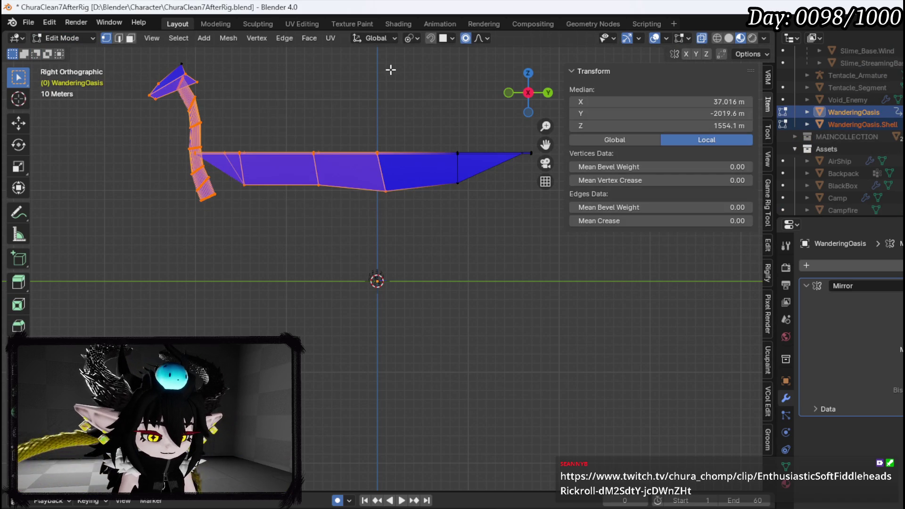
key("a")
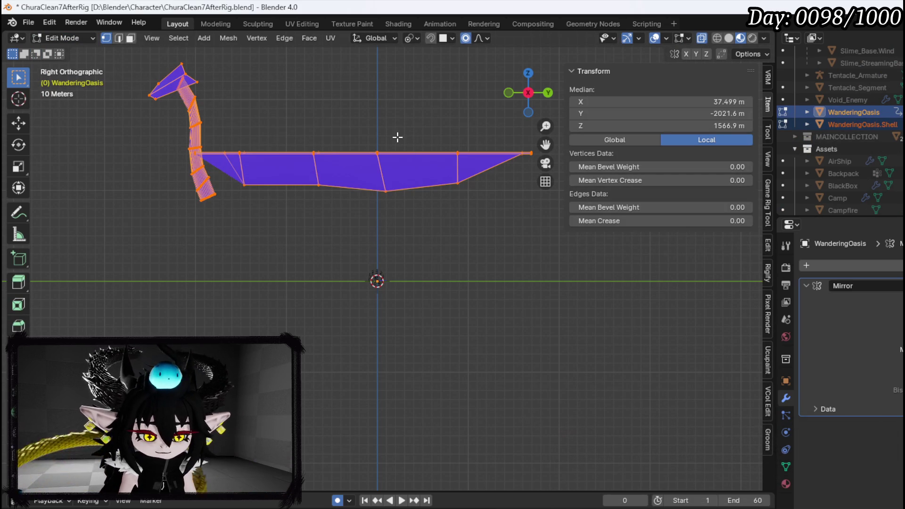
key("g")
key("z")
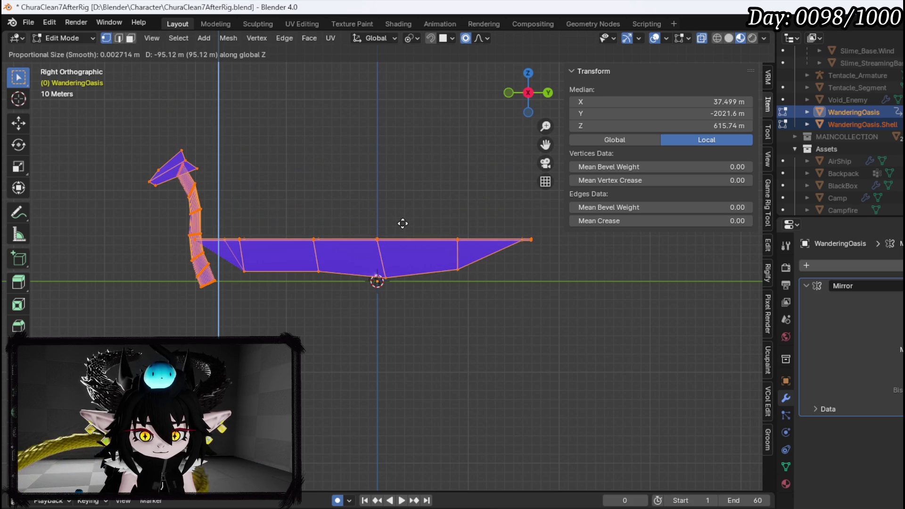
key("Escape")
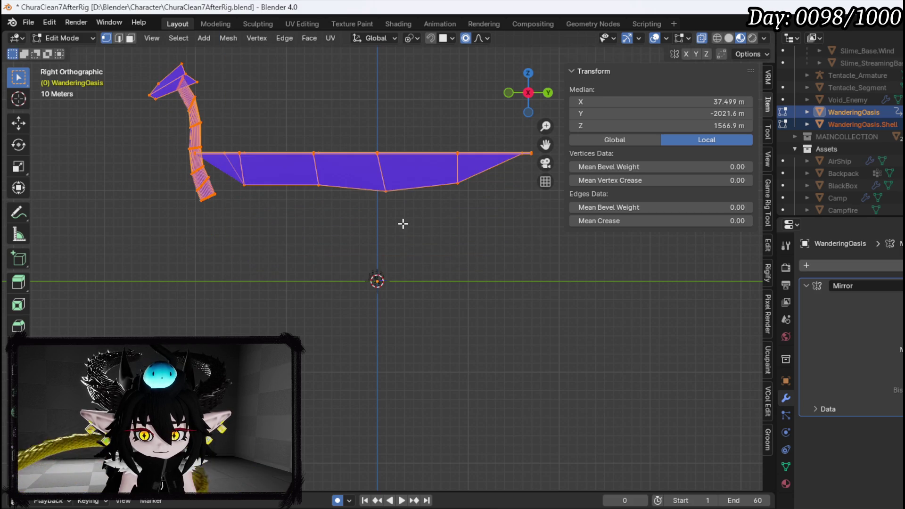
Step: Select the linked hull-shaped shell, hide it, and return to Object Mode
left_click(376, 154)
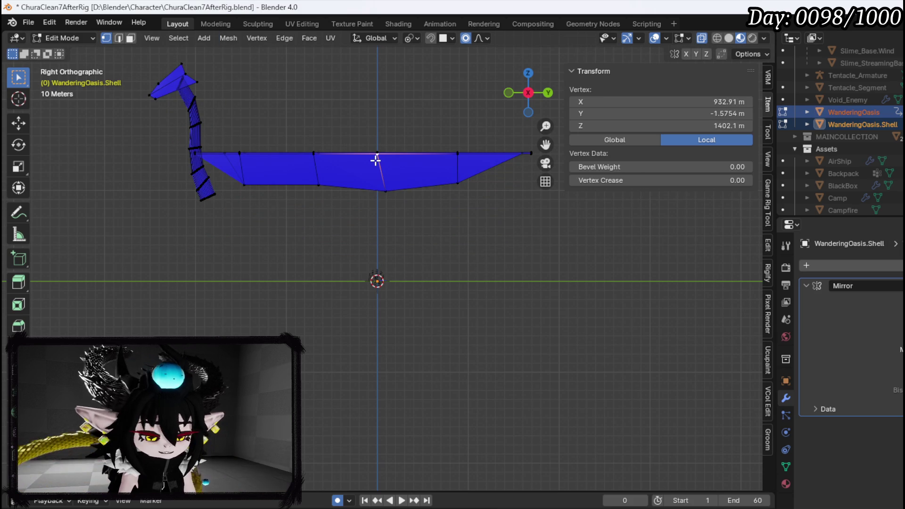
key("ctrl+l")
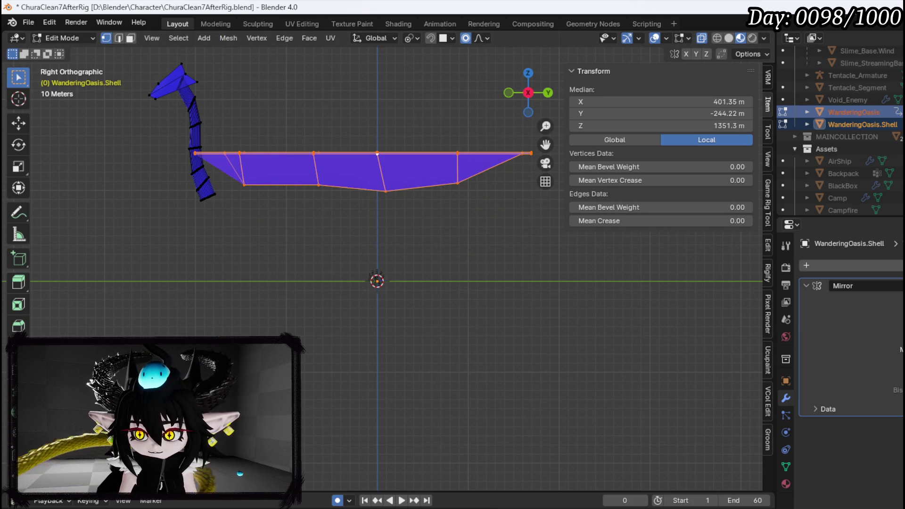
key("h")
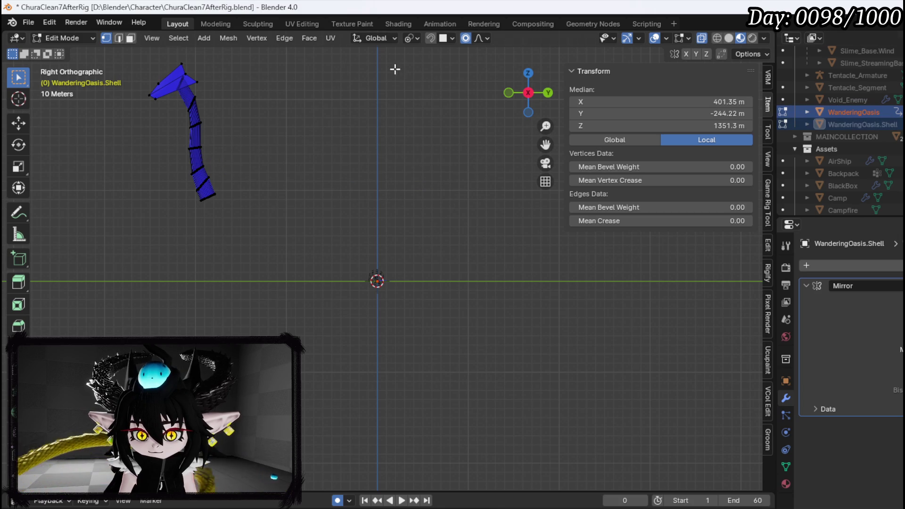
left_click(63, 37)
left_click(66, 51)
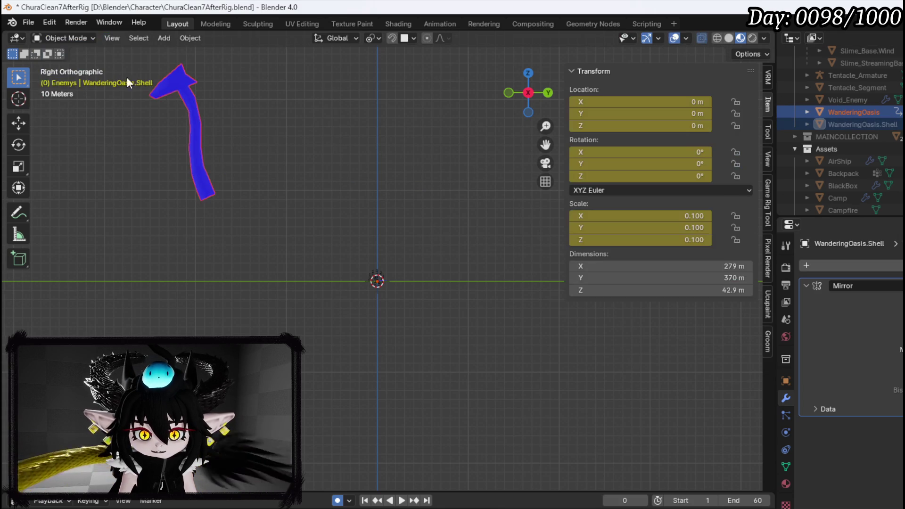
Step: In Object Mode, start and cancel a move of the stream object, then bring up the Add menu
left_click(198, 99)
key("g")
key("Escape")
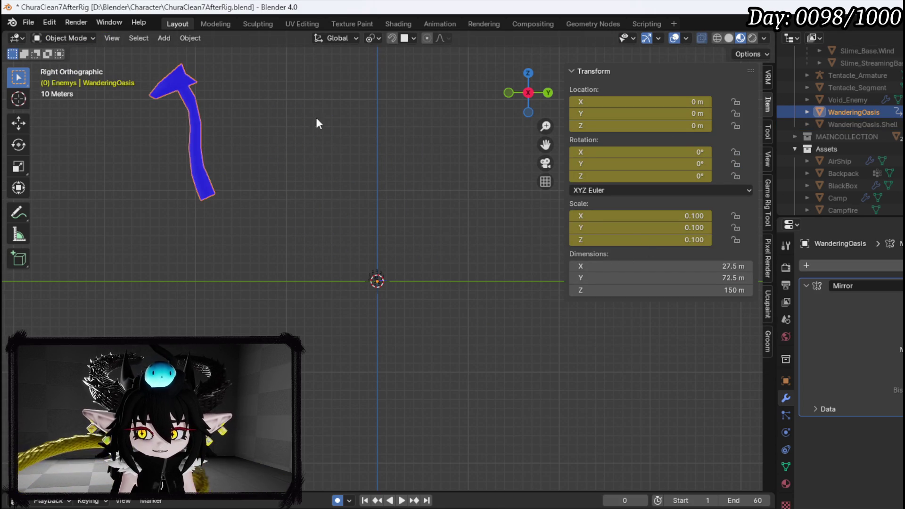
scroll(871, 126, "up", 10)
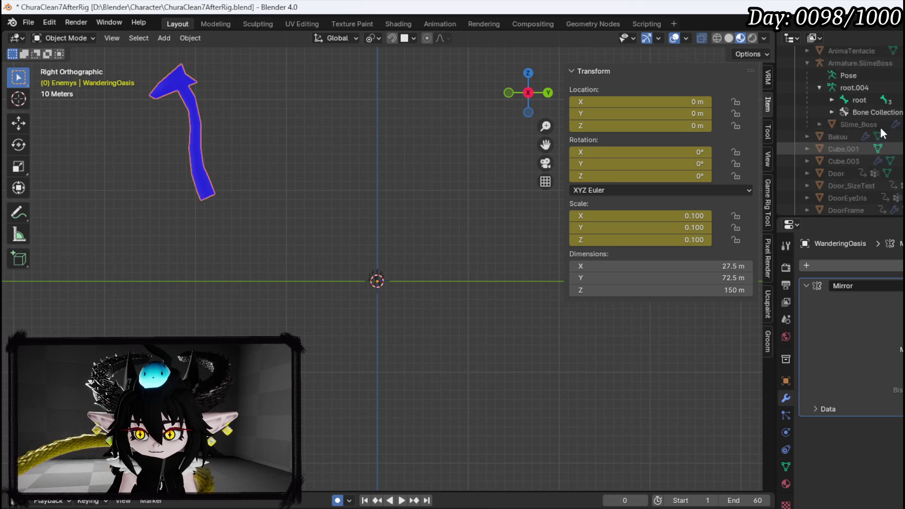
scroll(846, 114, "down", 8)
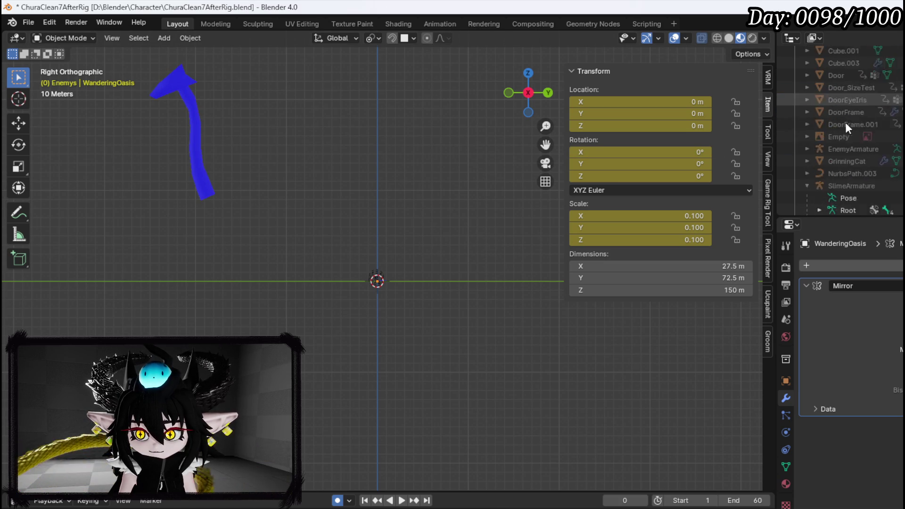
left_click(161, 37)
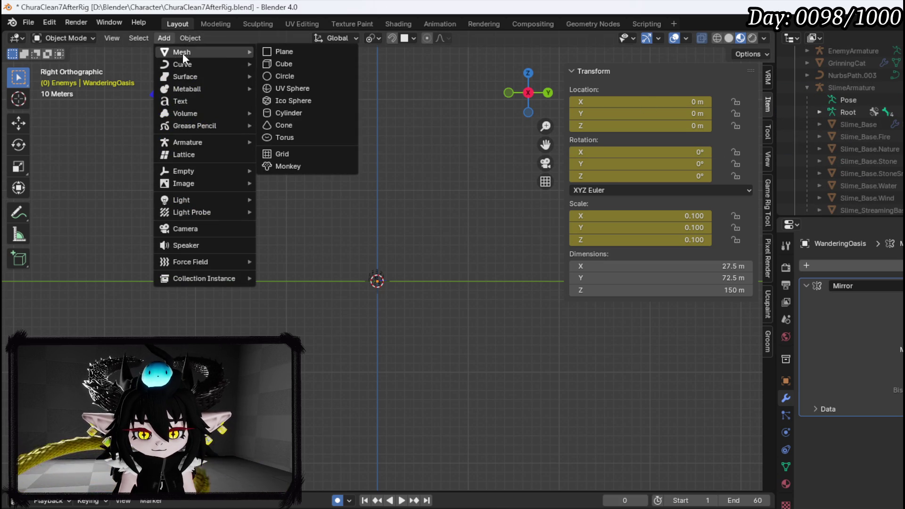
Step: Add a new path curve and enter Edit Mode on its points
mouse_move(182, 64)
left_click(284, 114)
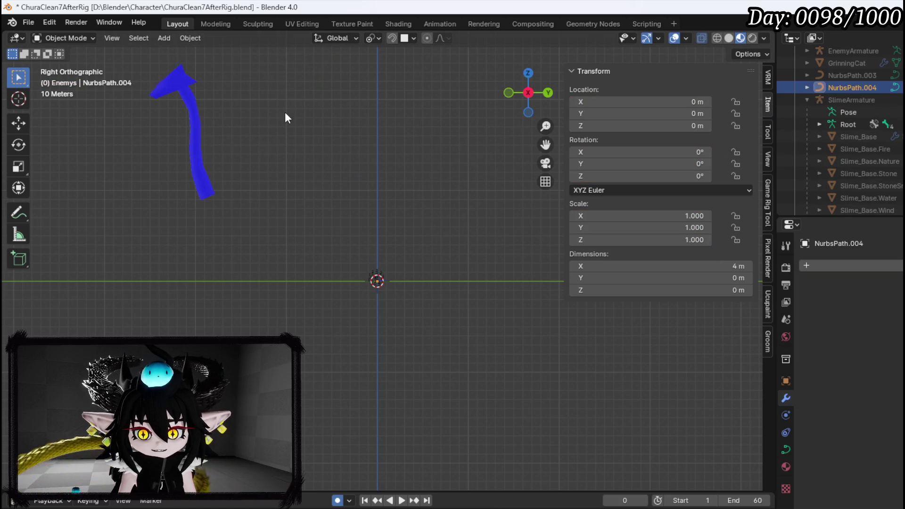
mouse_move(453, 164)
left_mouse_down()
mouse_move(487, 205)
mouse_move(360, 176)
mouse_move(439, 192)
mouse_move(402, 239)
mouse_move(438, 175)
mouse_move(357, 210)
mouse_move(373, 211)
mouse_move(411, 168)
left_mouse_up()
left_click(64, 37)
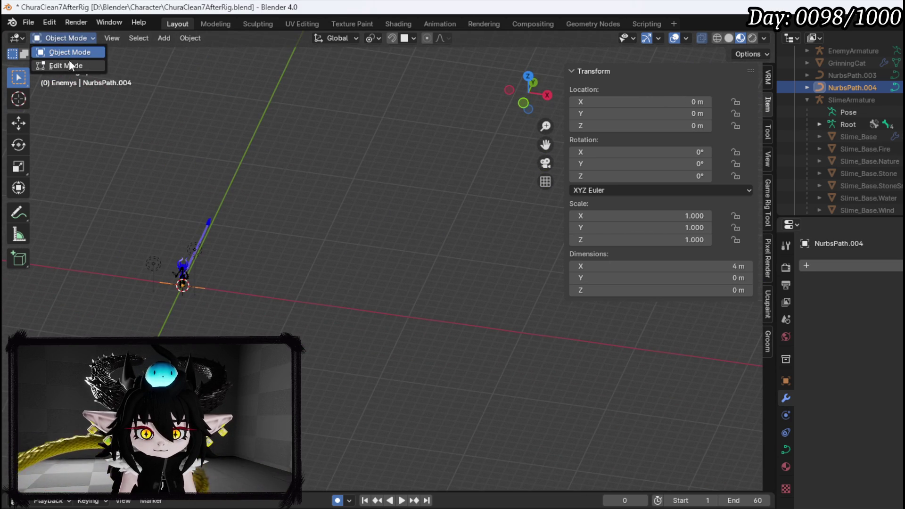
key("Tab")
left_click_drag(237, 137, 387, 89)
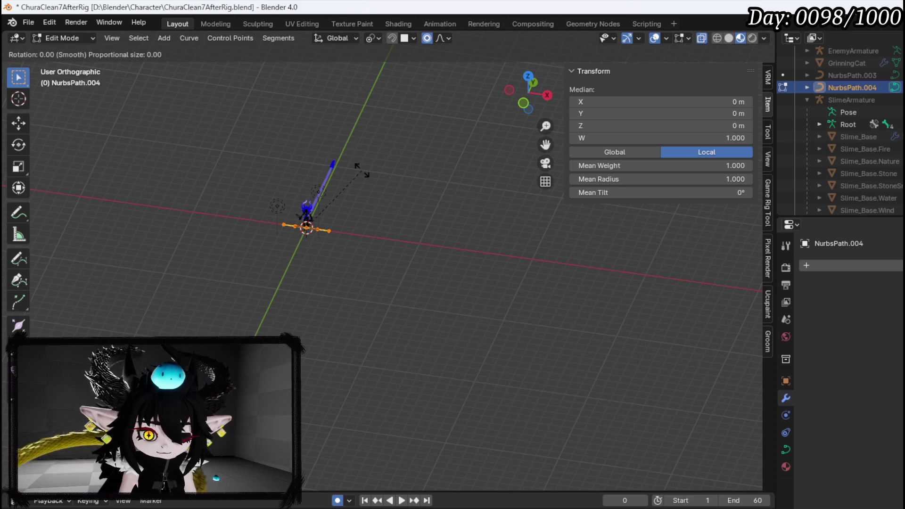
Step: Rotate the path 90° about Y to stand it upright, viewed from the Right
type("y")
type("90")
key("Return")
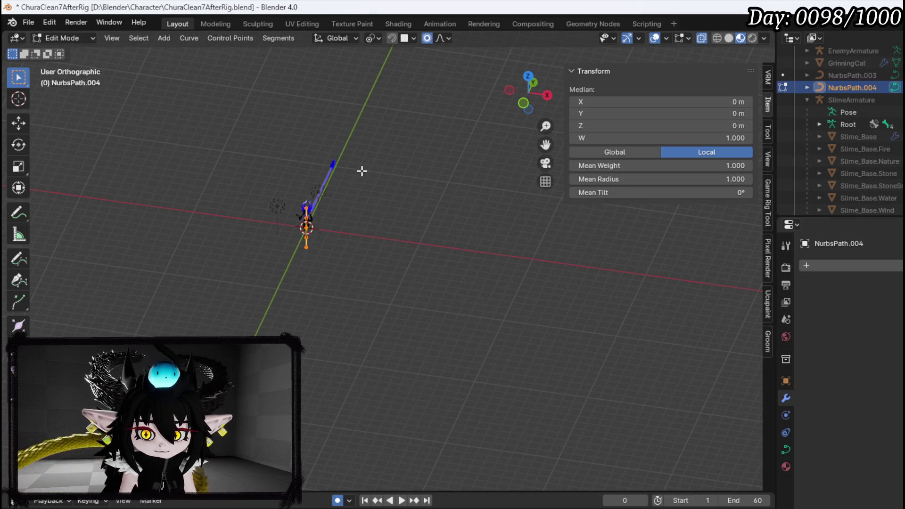
key("KP_3")
scroll(504, 236, "down", 8)
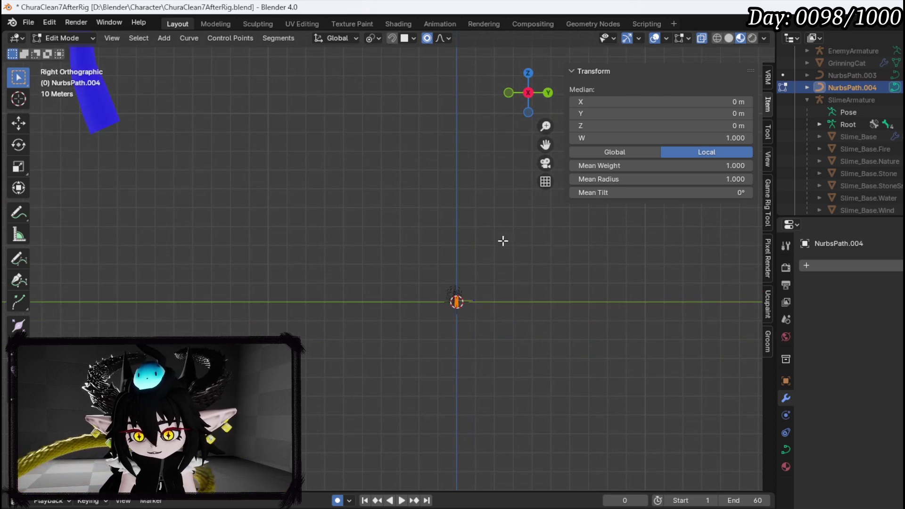
scroll(494, 322, "up", 4)
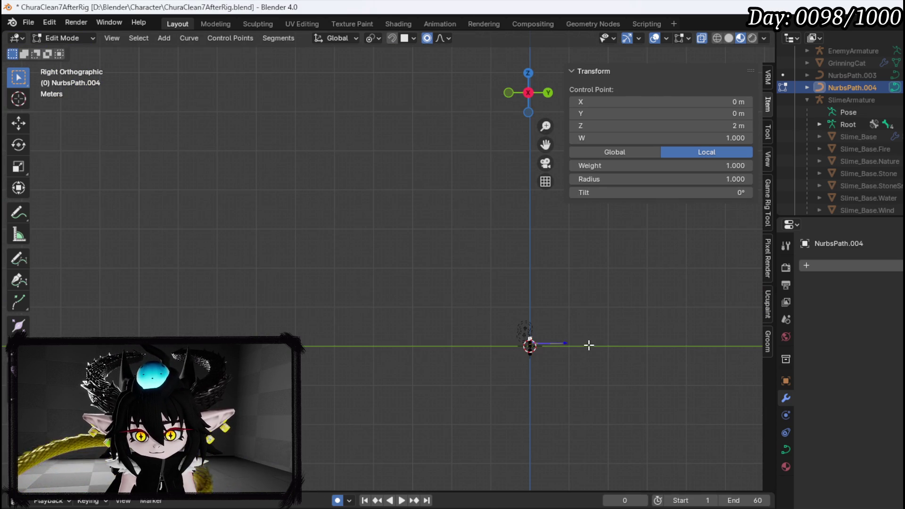
scroll(585, 342, "down", 4)
Step: Extrude three new control points so the path arcs up and left from the origin
key("e")
left_click(418, 158)
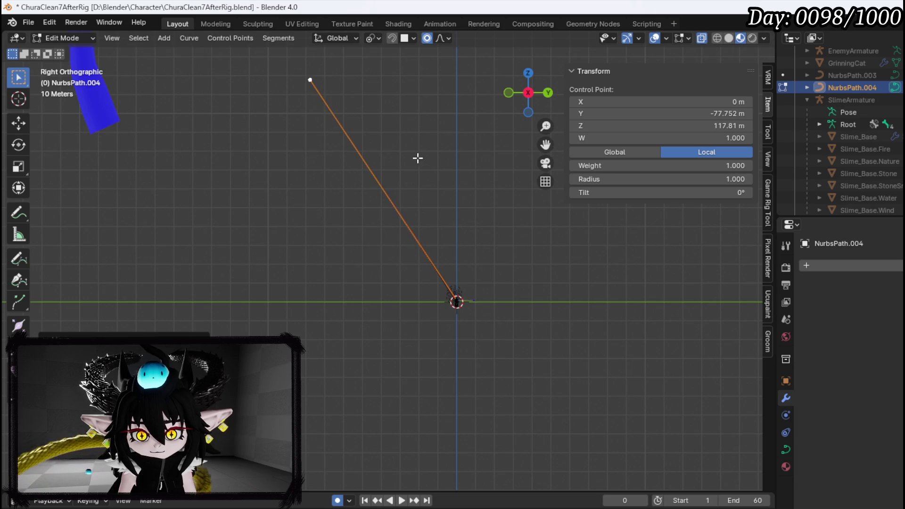
left_click(457, 300)
key("e")
left_click(377, 183)
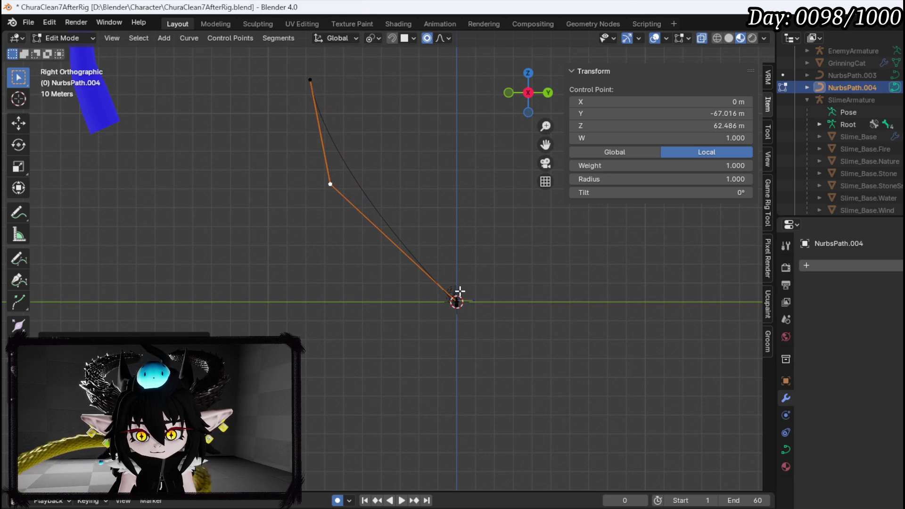
key("e")
left_click(446, 262)
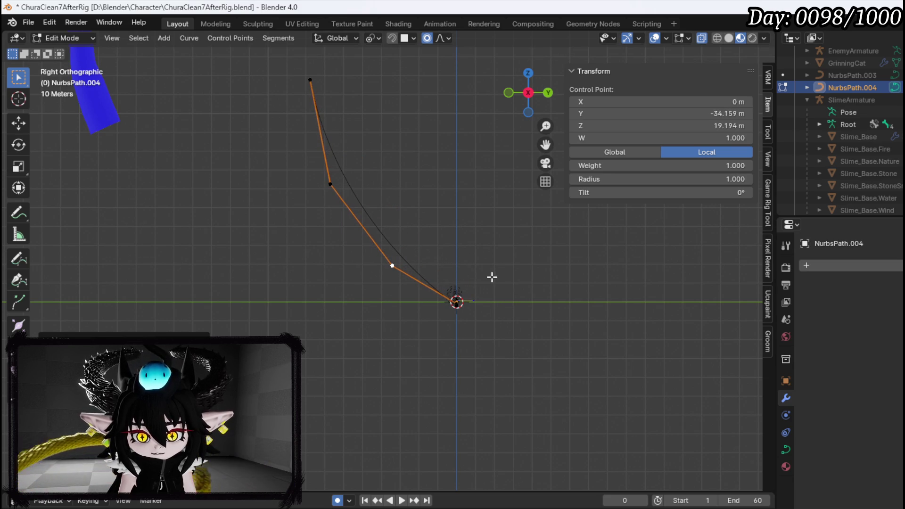
left_click(789, 451)
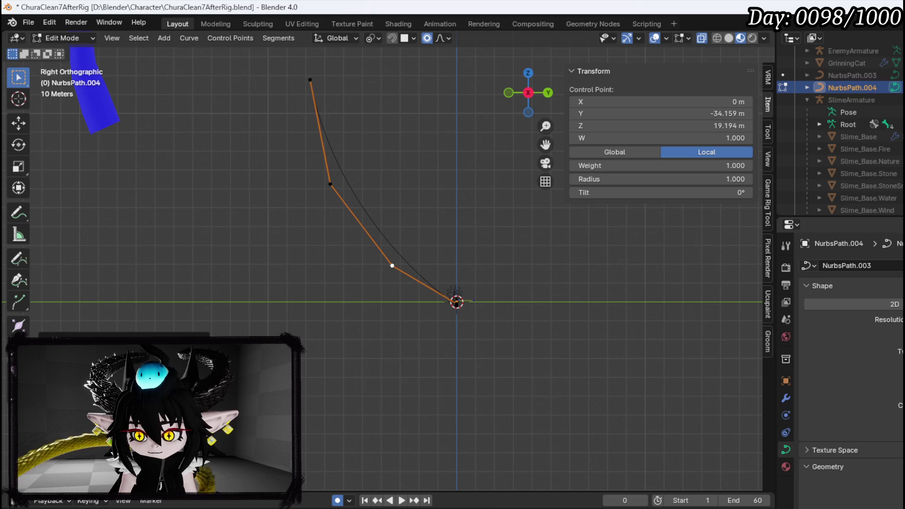
Step: Give the curve a round tube cross-section and orbit to inspect it
scroll(849, 353, "down", 5)
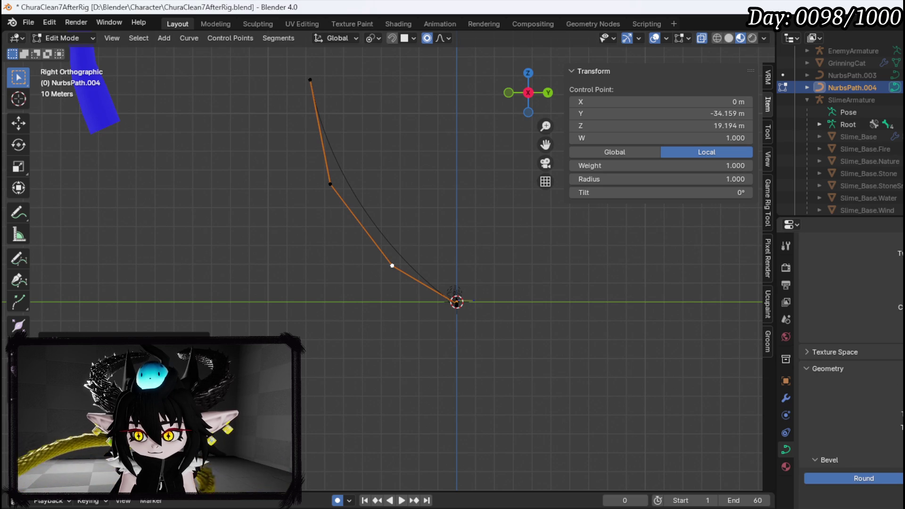
scroll(868, 493, "down", 5)
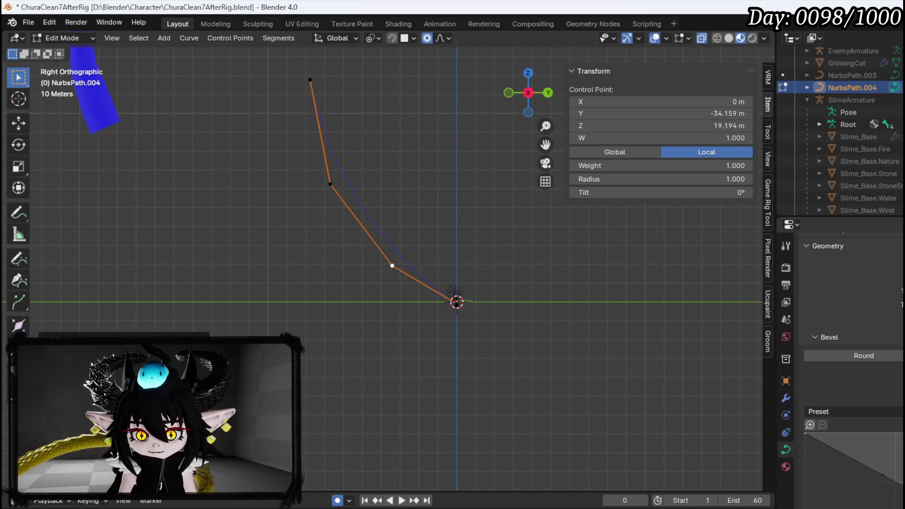
scroll(430, 293, "up", 8)
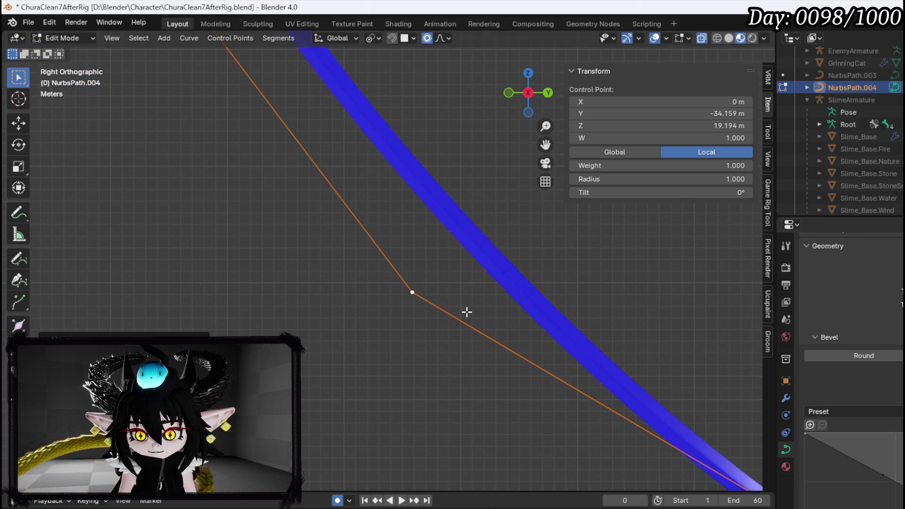
scroll(469, 310, "down", 8)
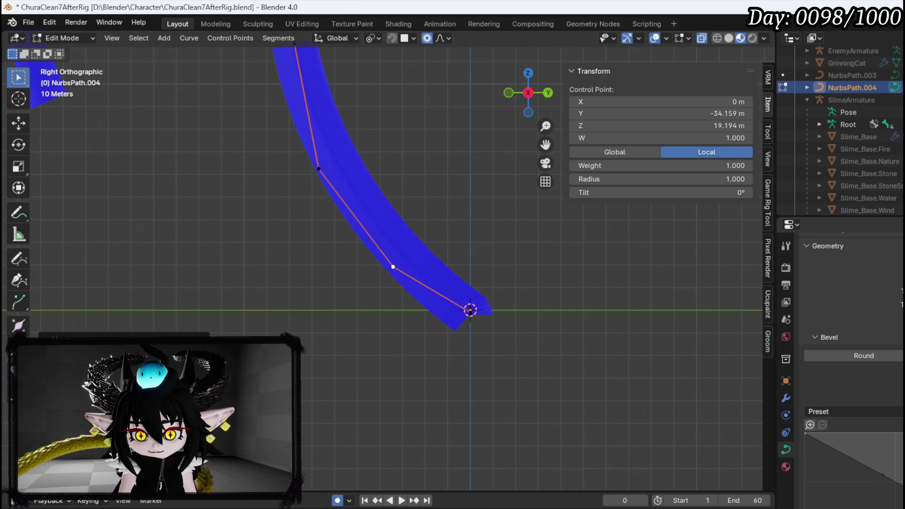
mouse_move(416, 313)
left_mouse_down()
mouse_move(527, 355)
mouse_move(554, 387)
left_mouse_up()
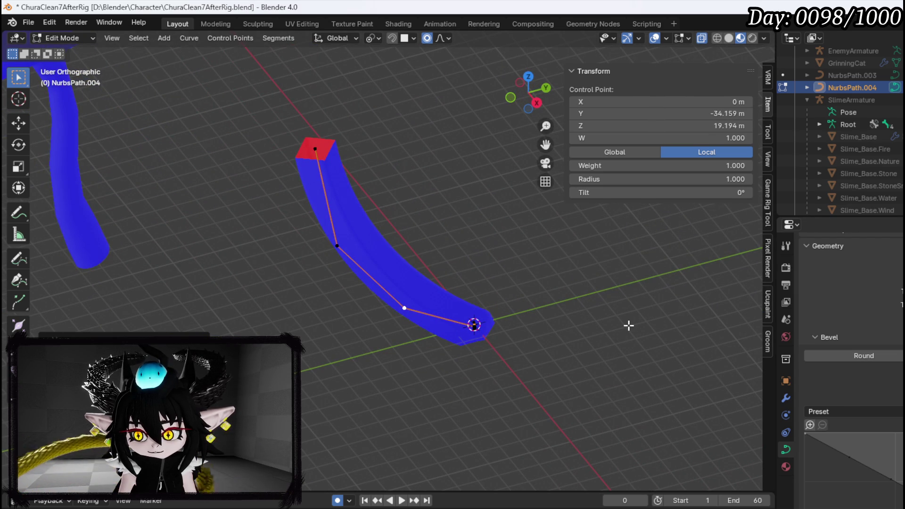
mouse_move(324, 299)
left_mouse_down()
mouse_move(401, 330)
mouse_move(198, 282)
mouse_move(406, 328)
mouse_move(257, 309)
left_mouse_up()
left_click(868, 355)
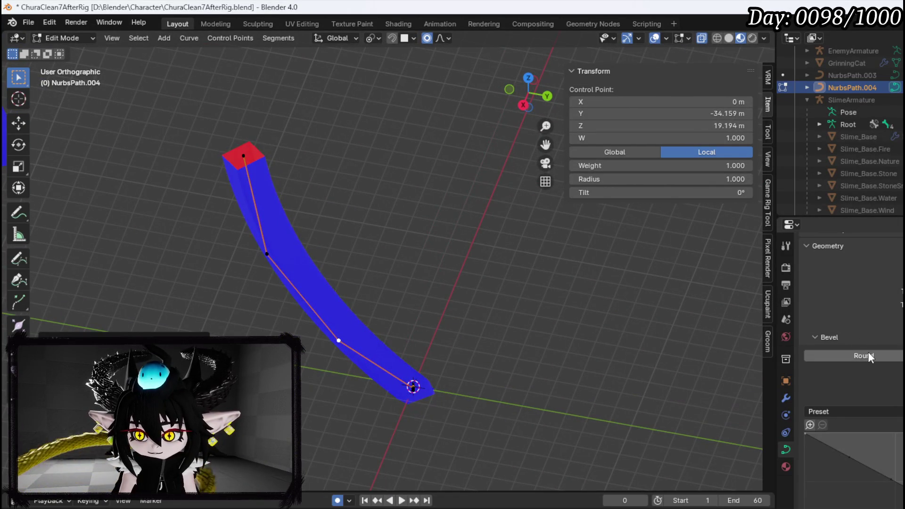
left_click_drag(349, 254, 371, 255)
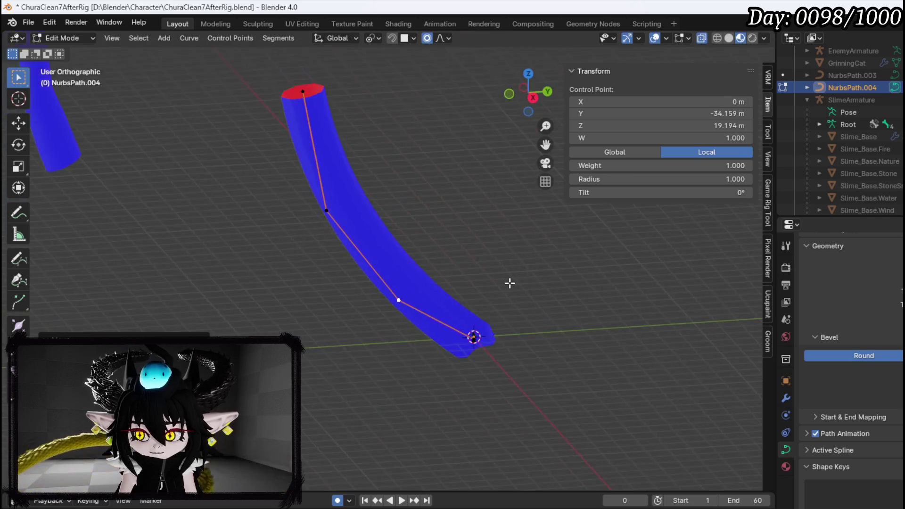
Step: Back in Right view, try thinning the tube end with Alt+S, then undo it
key("KP_3")
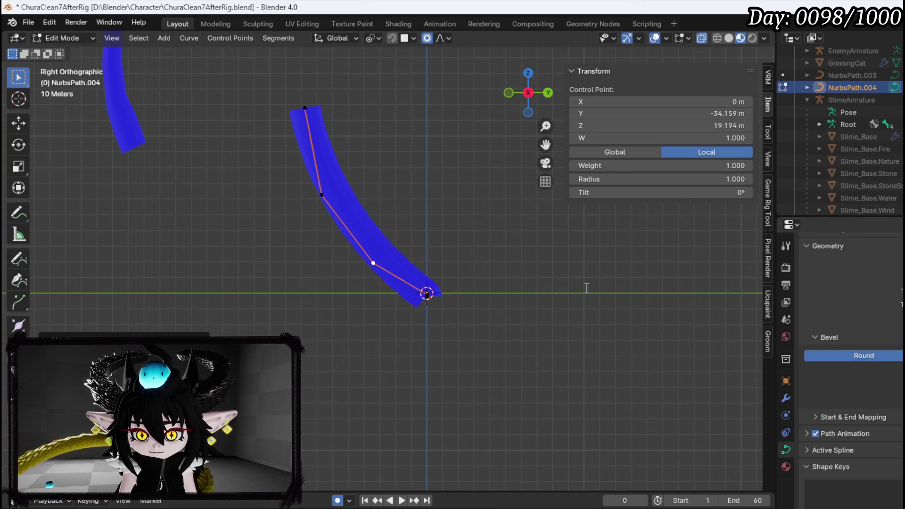
key("alt+s")
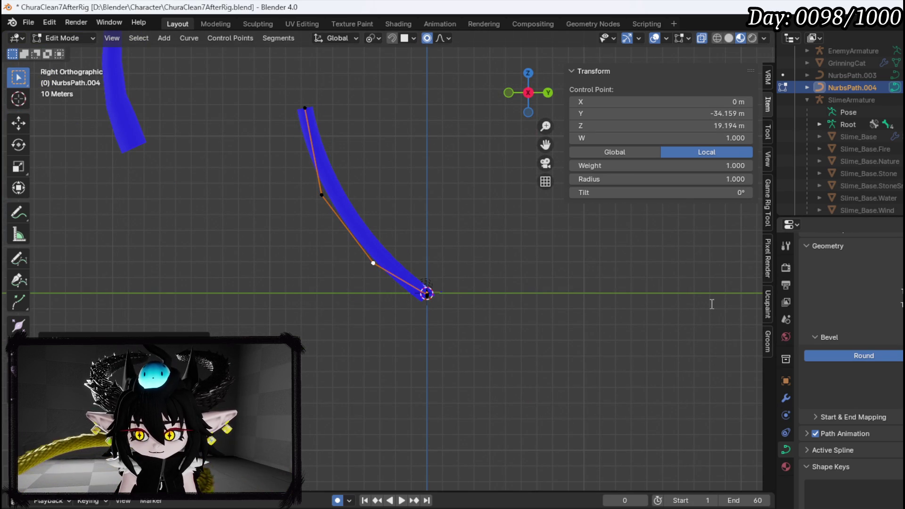
key("ctrl+z")
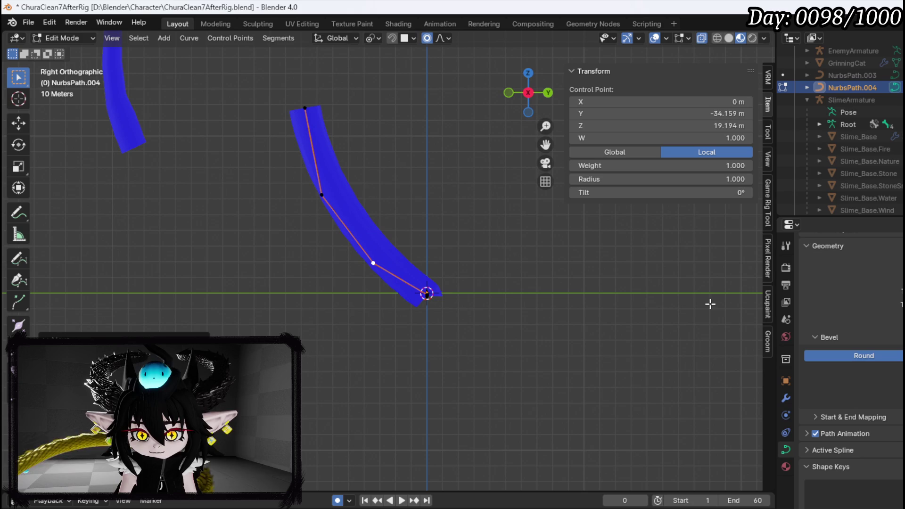
mouse_move(428, 274)
left_mouse_down()
mouse_move(475, 307)
mouse_move(522, 314)
left_mouse_up()
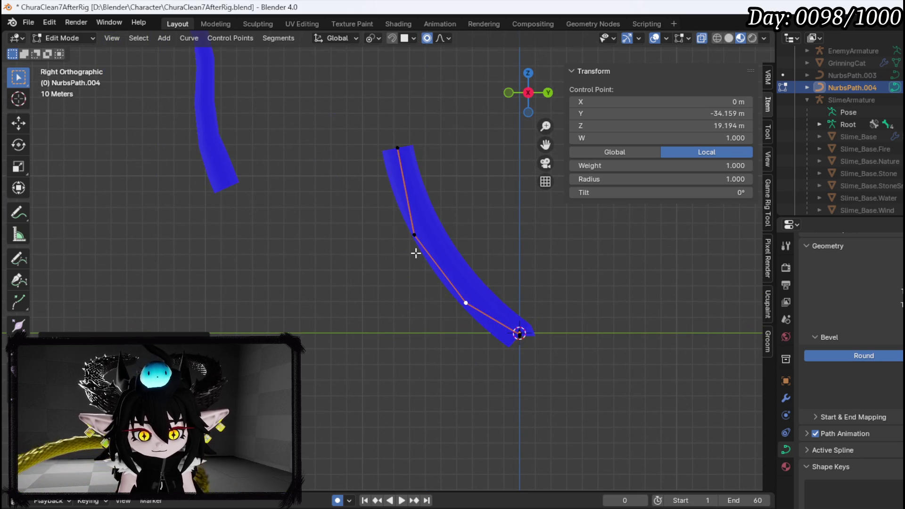
Step: Extrude two more points from the top end so the stream hooks over
left_click(398, 147)
left_click_drag(436, 226, 449, 272)
key("e")
left_click(423, 158)
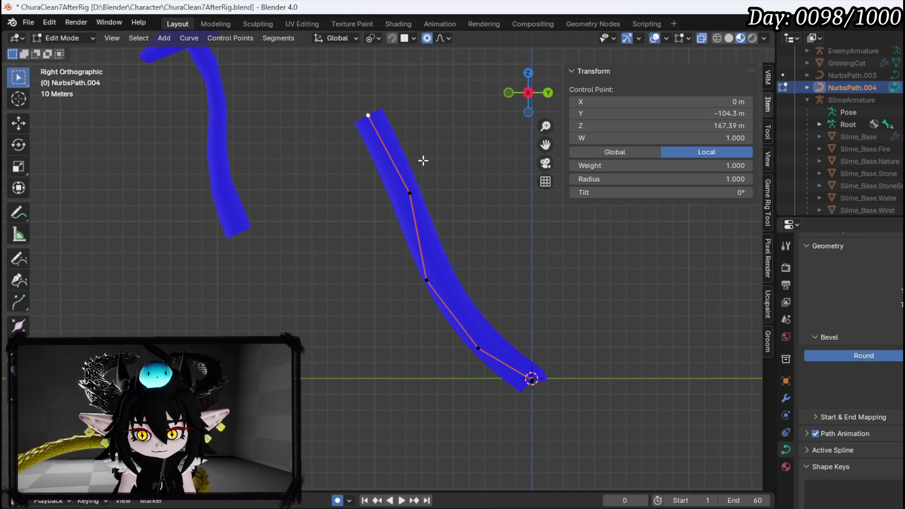
key("e")
left_click(355, 137)
key("e")
Step: Move control points on the upper, middle and lower bends to smooth the stream's S-curve
left_click(259, 123)
left_click(288, 197)
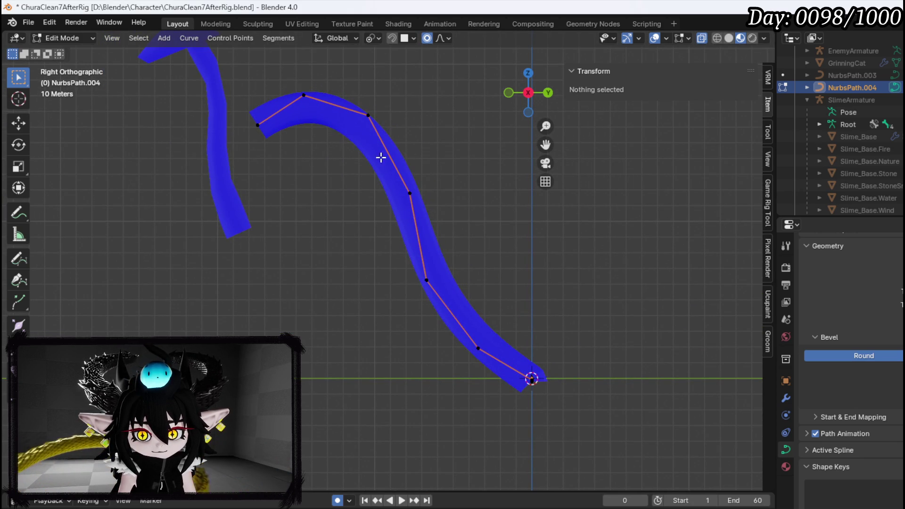
left_click(379, 134)
key("g")
left_click(383, 148)
left_click(410, 193)
key("g")
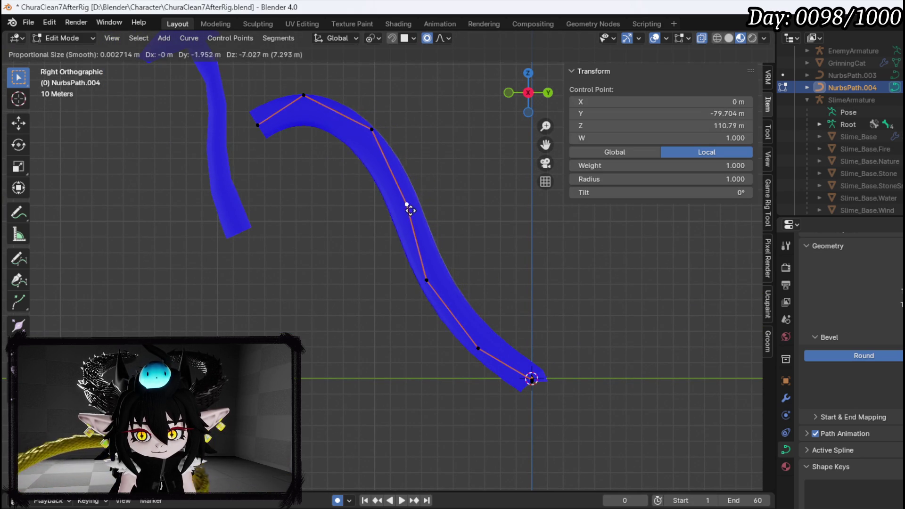
left_click(423, 278)
left_click(426, 280)
key("g")
left_click(413, 299)
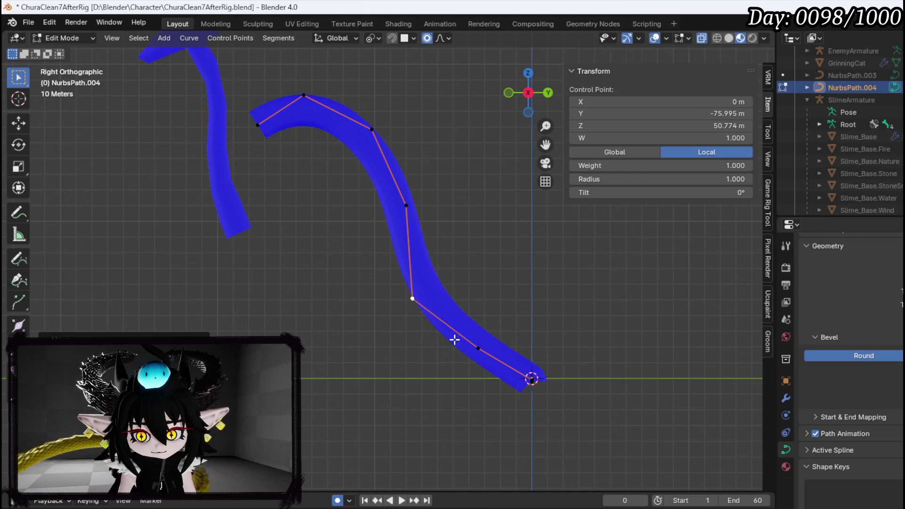
Step: Adjust the points near the base and the top hook to refine the shape
left_click(479, 348)
key("g")
left_click(452, 377)
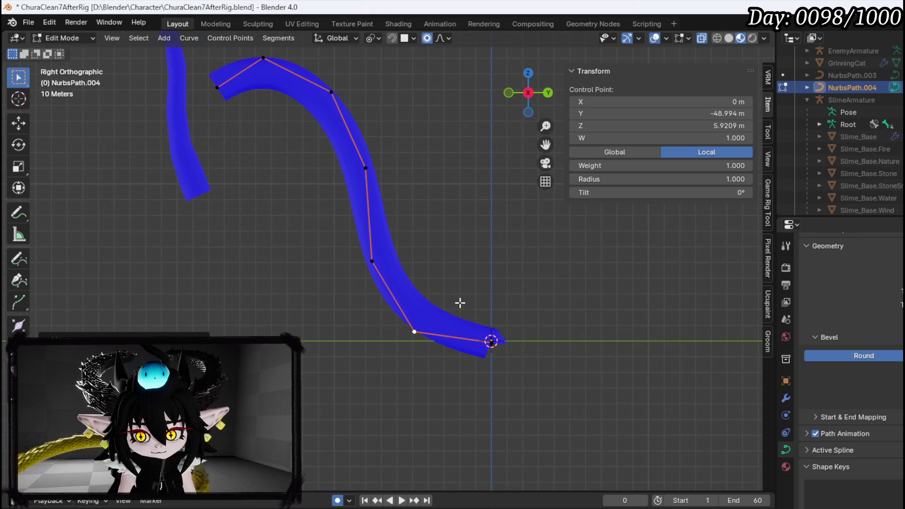
left_click(372, 168)
key("g")
left_click(384, 164)
left_click(333, 92)
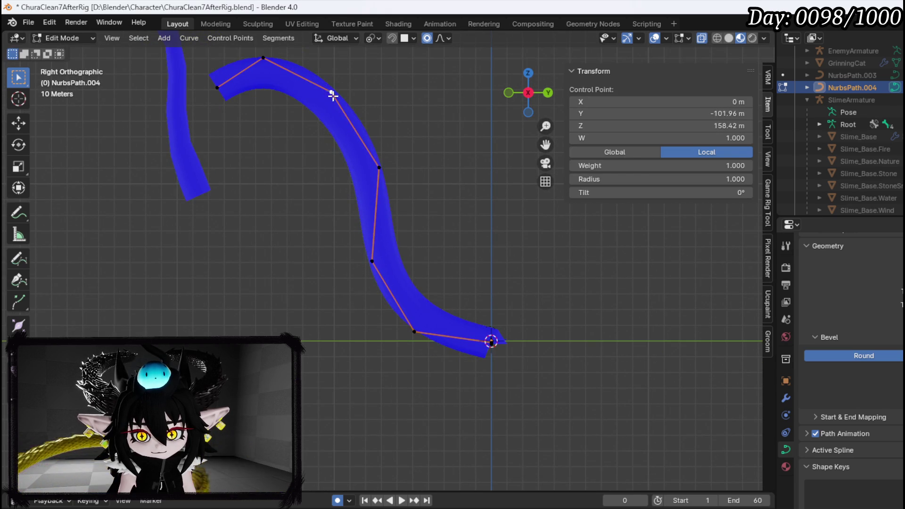
key("g")
left_click(343, 90)
Step: Zoom out to see both curves, clear the point selection, and return to Object Mode
scroll(286, 121, "down", 3)
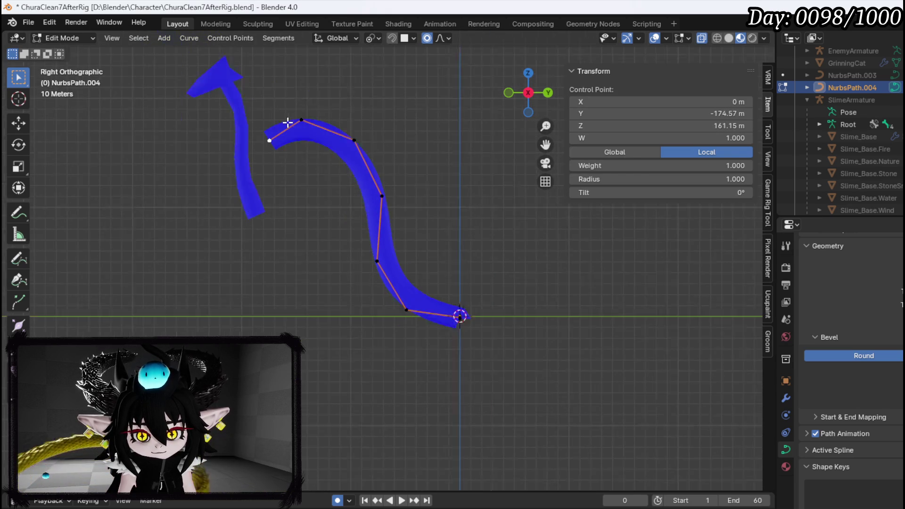
left_click_drag(317, 160, 407, 183)
scroll(407, 183, "up", 3)
left_click(363, 185)
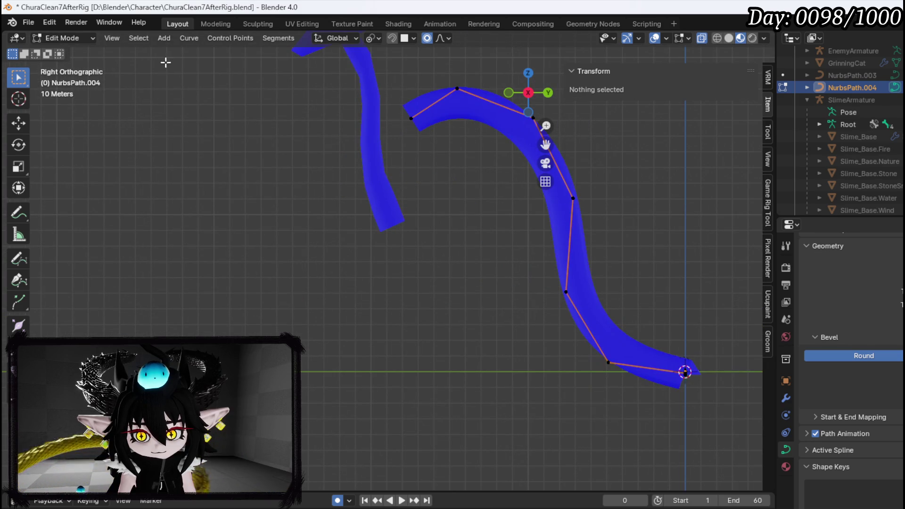
left_click(64, 38)
left_click(62, 51)
Step: Delete the leftover left curve and reselect the blue stream curve
left_click(372, 88)
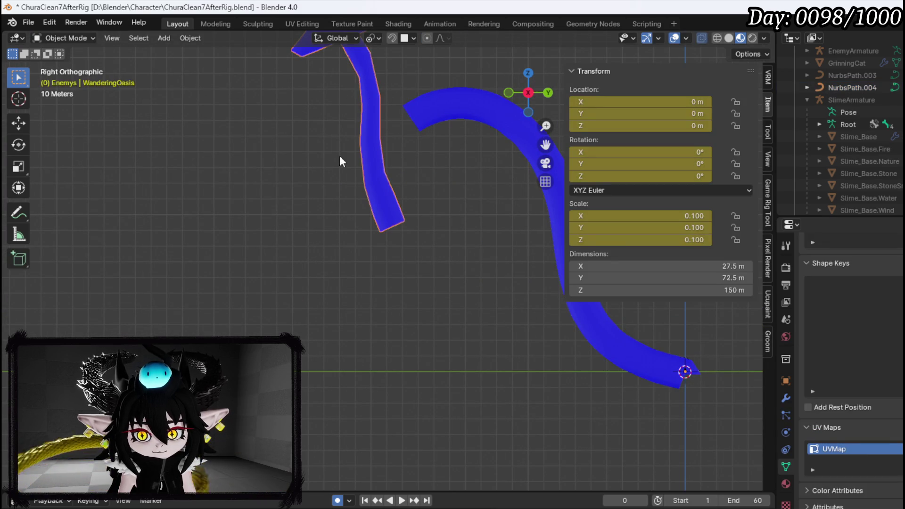
key("Delete")
scroll(358, 147, "up", 3)
left_click(418, 165)
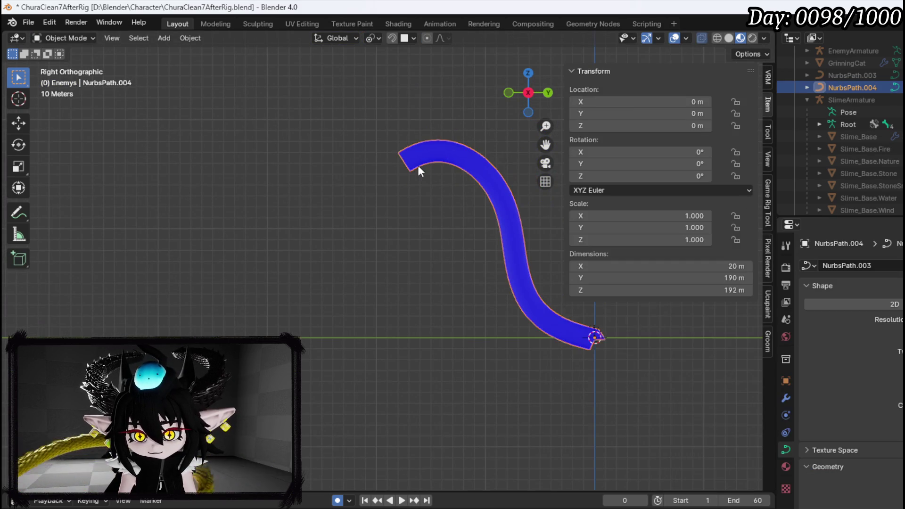
left_click_drag(418, 165, 330, 151)
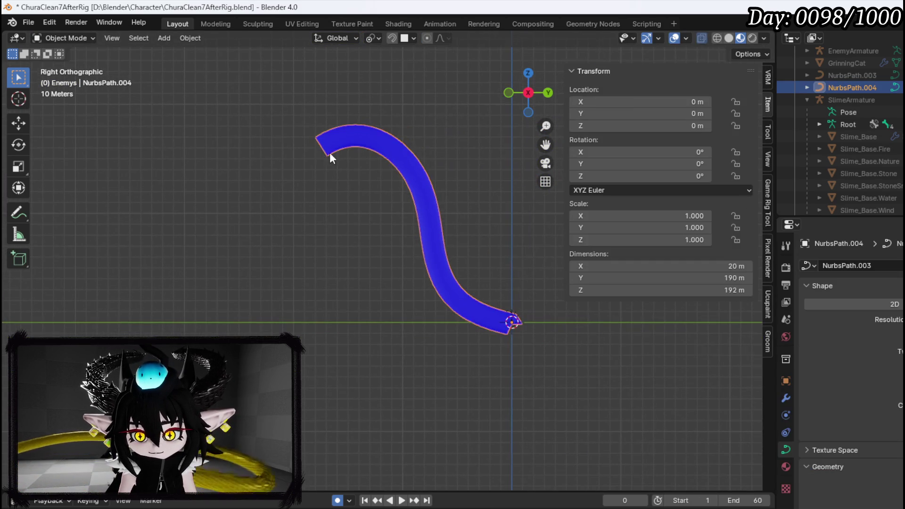
Step: Make Enemys the active collection and add a UV sphere, Sphere.002, at the origin
left_click(164, 38)
mouse_move(179, 53)
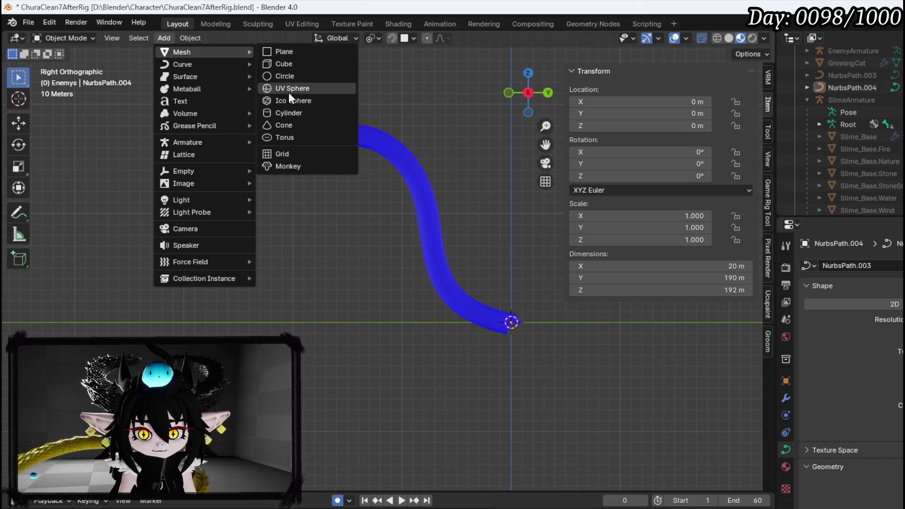
scroll(844, 132, "up", 5)
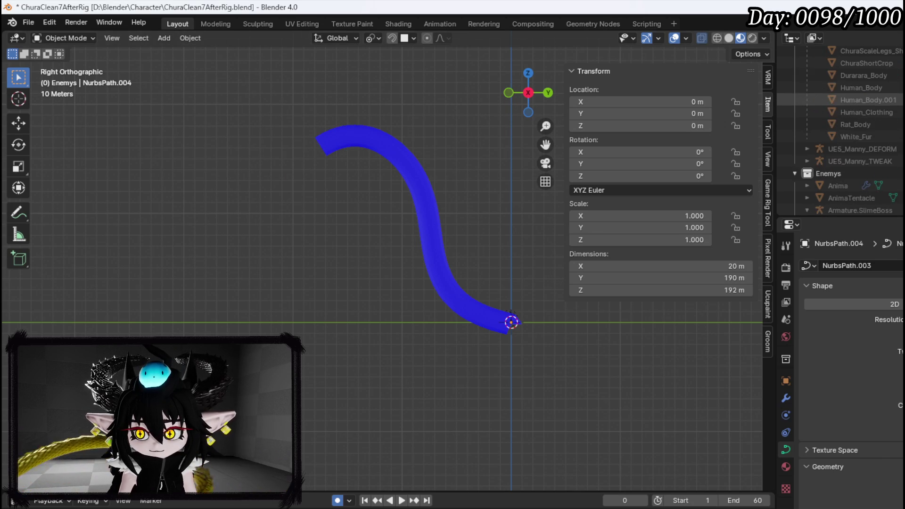
scroll(856, 94, "down", 3)
left_click(855, 96)
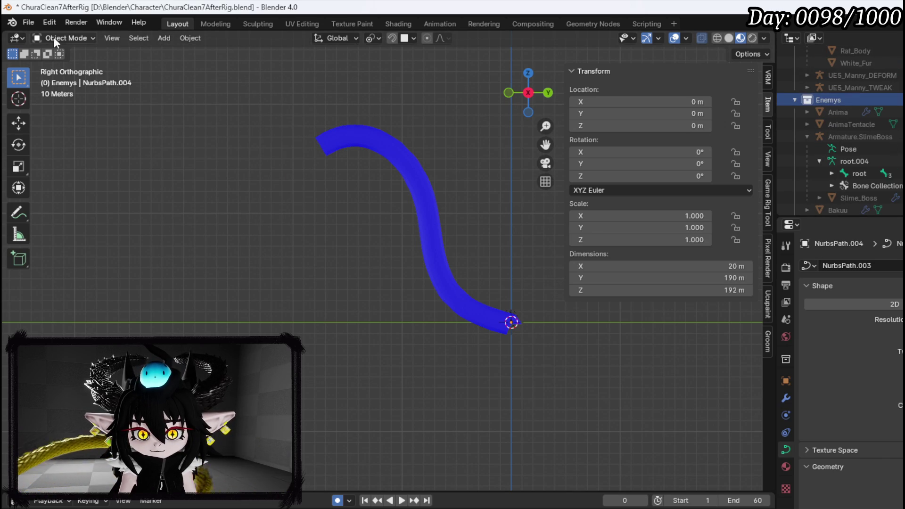
left_click(193, 38)
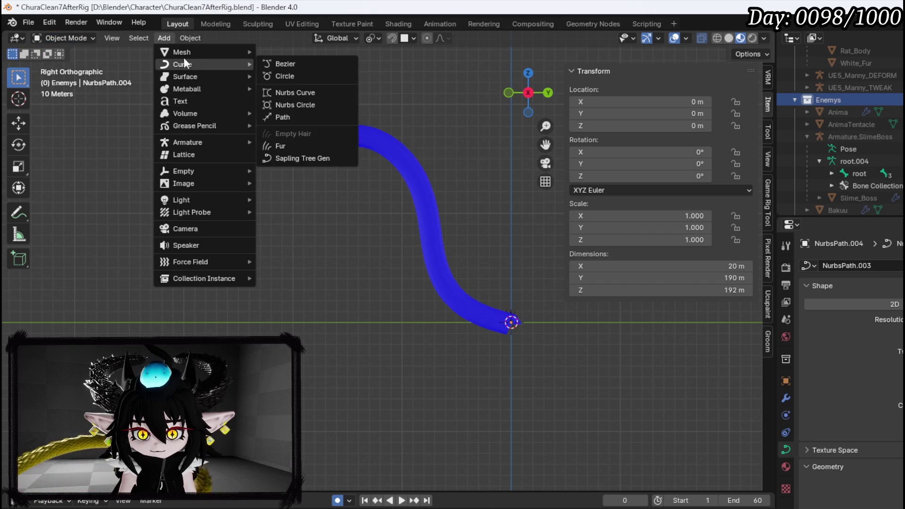
left_click(302, 88)
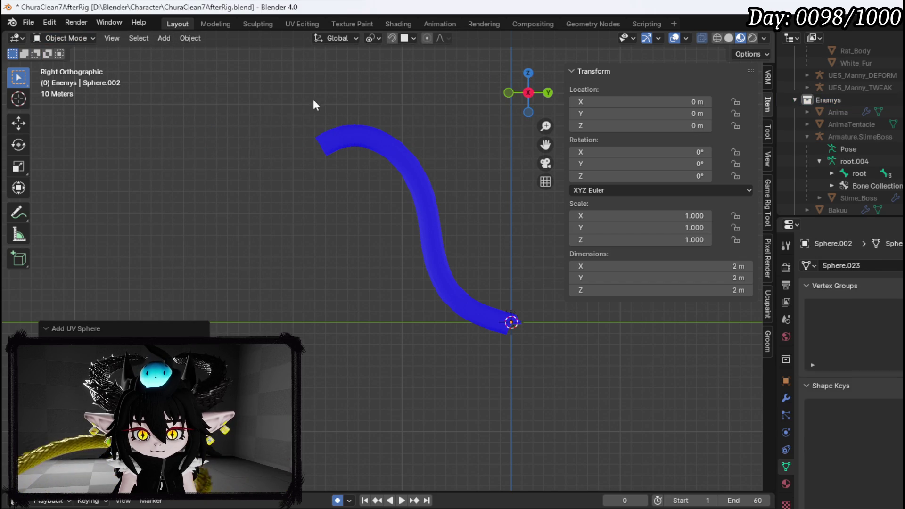
scroll(886, 198, "down", 10)
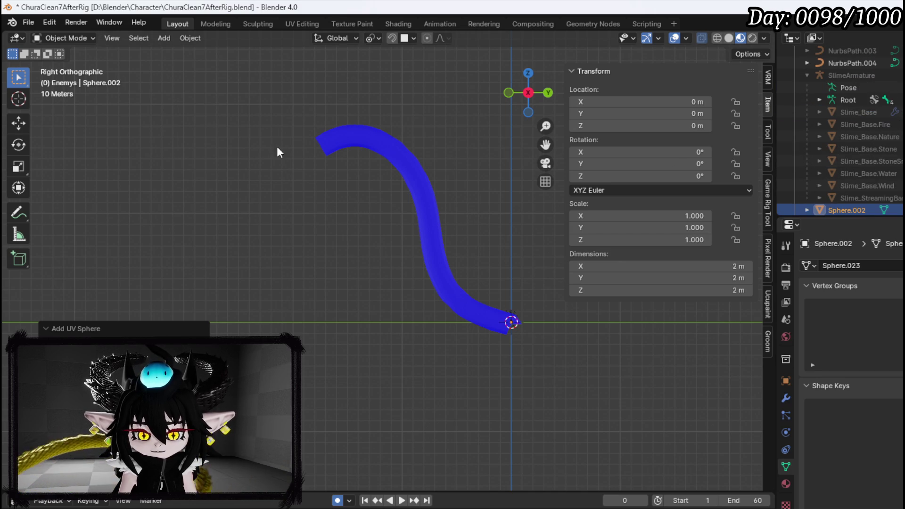
Step: In Edit Mode, scale the sphere up twice and move it onto the stream's top end
left_click(62, 39)
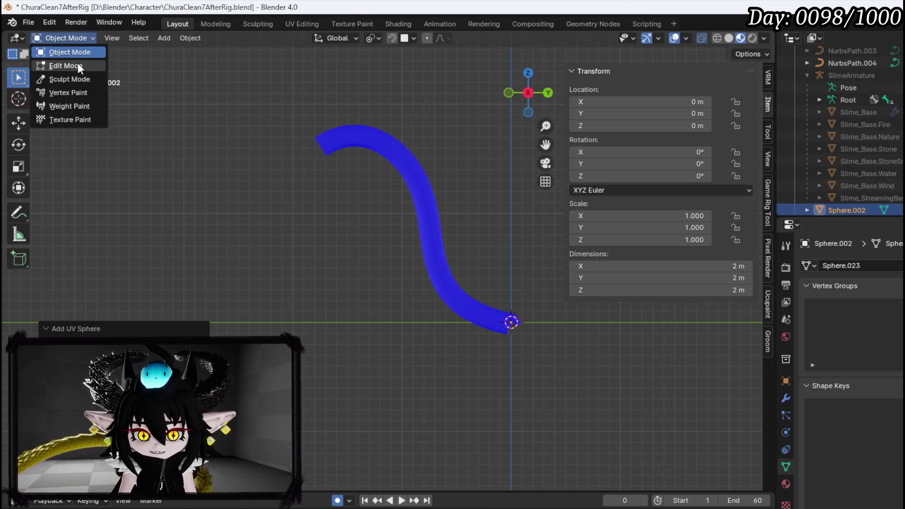
left_click(66, 62)
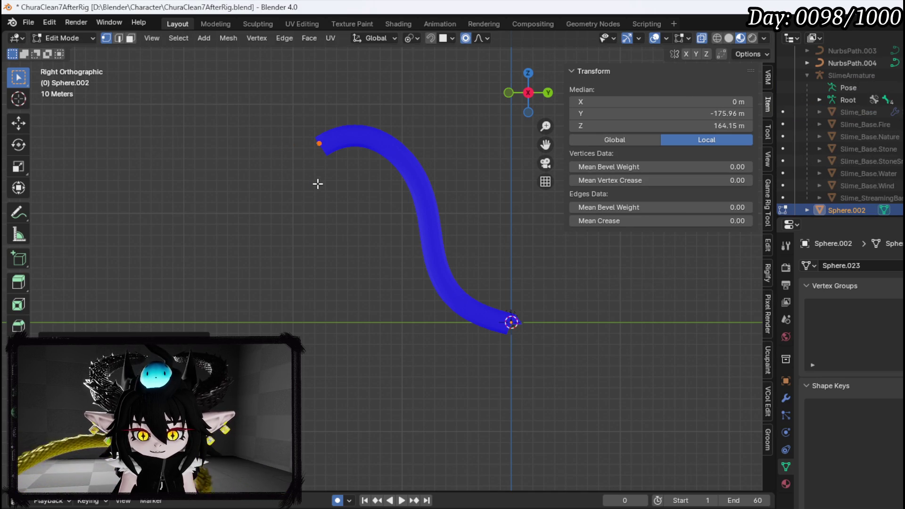
key("s")
left_click(616, 347)
key("s")
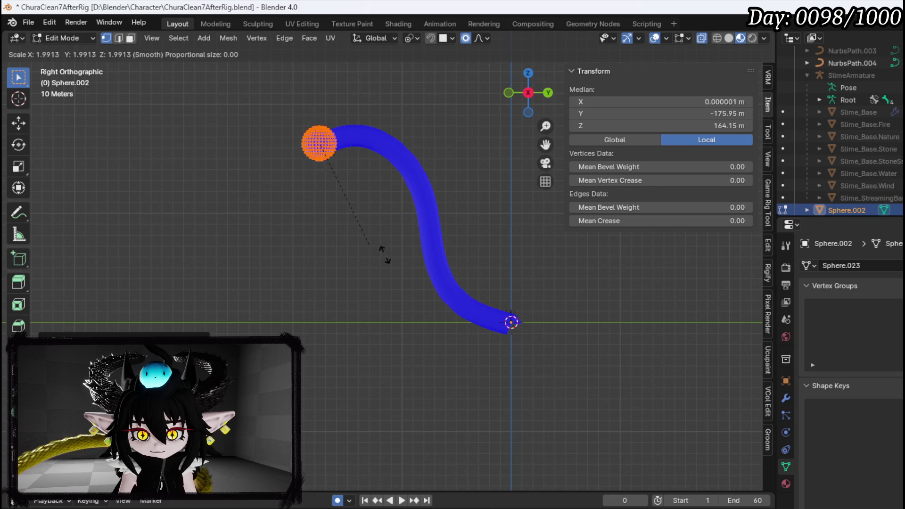
left_click(413, 264)
key("g")
left_click(400, 272)
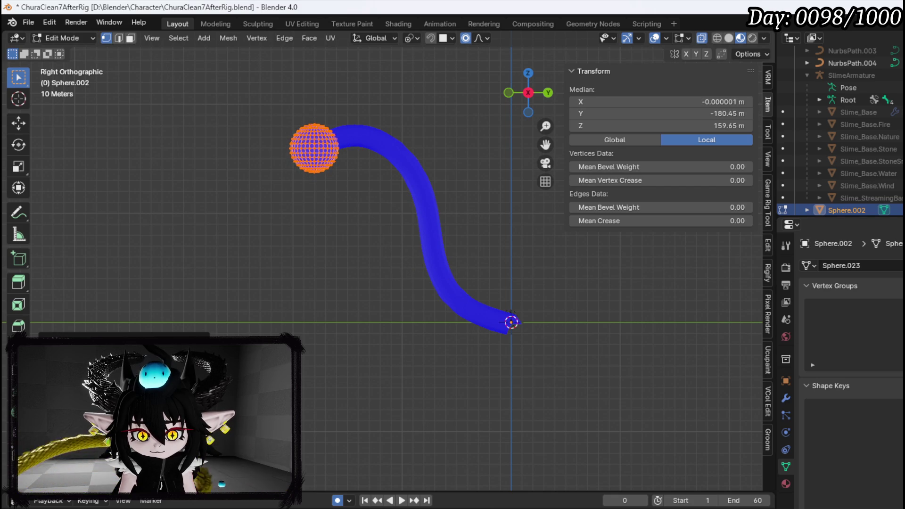
Step: Enlarge the sphere once more to 52.2 m and switch to Sculpt Mode
key("s")
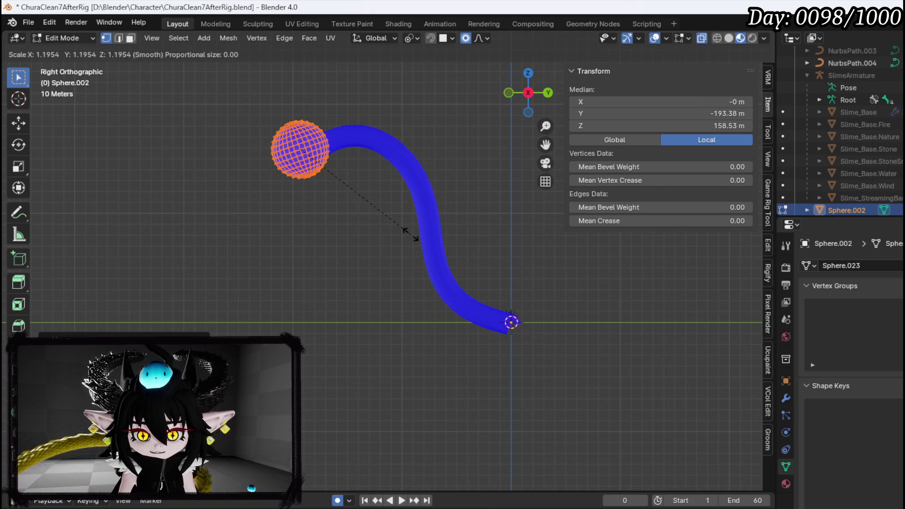
left_click(409, 238)
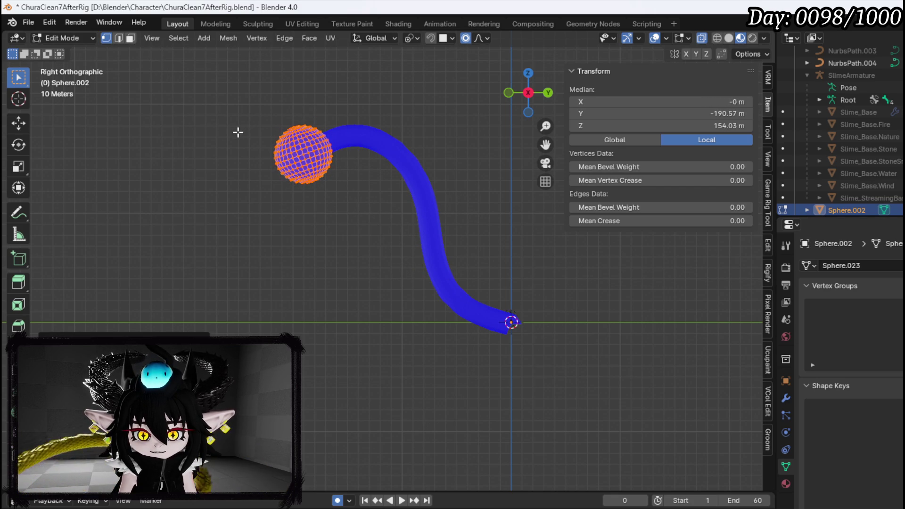
left_click(66, 41)
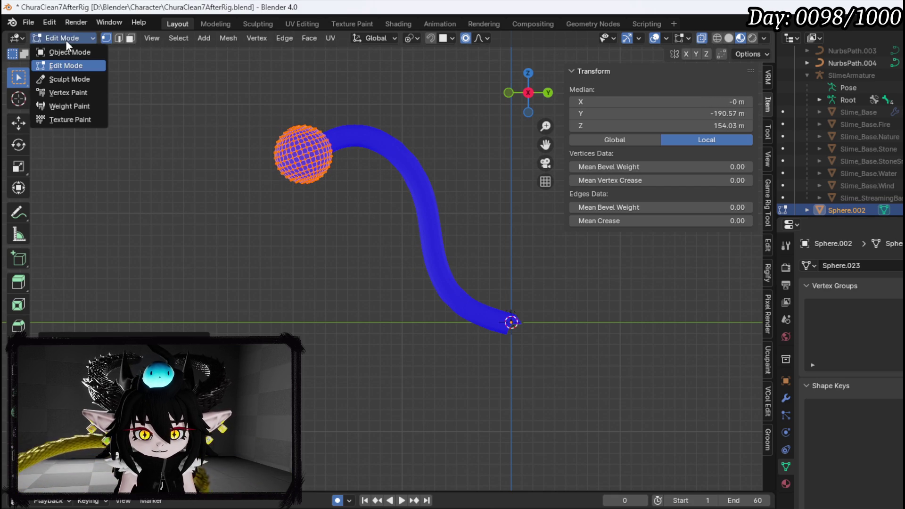
left_click(61, 79)
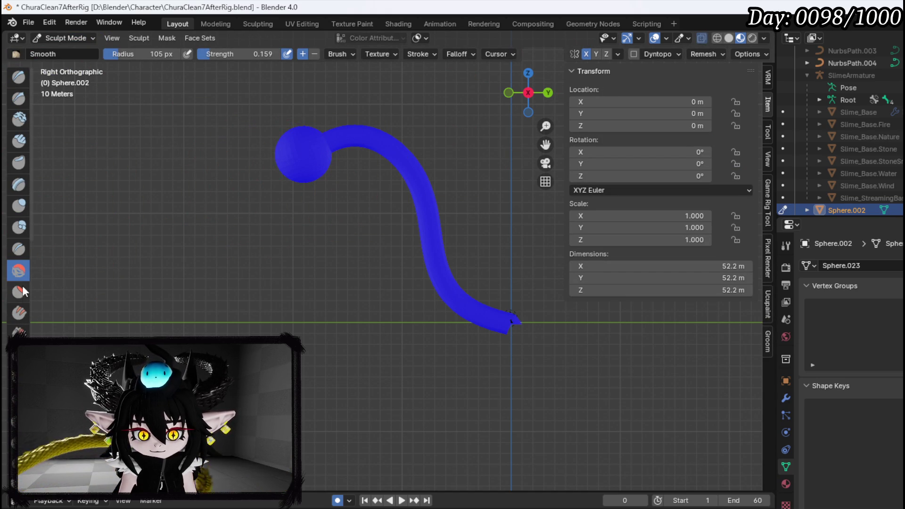
Step: Grab-sculpt the sphere's sides and top to pull it into a tall snout shape
key("g")
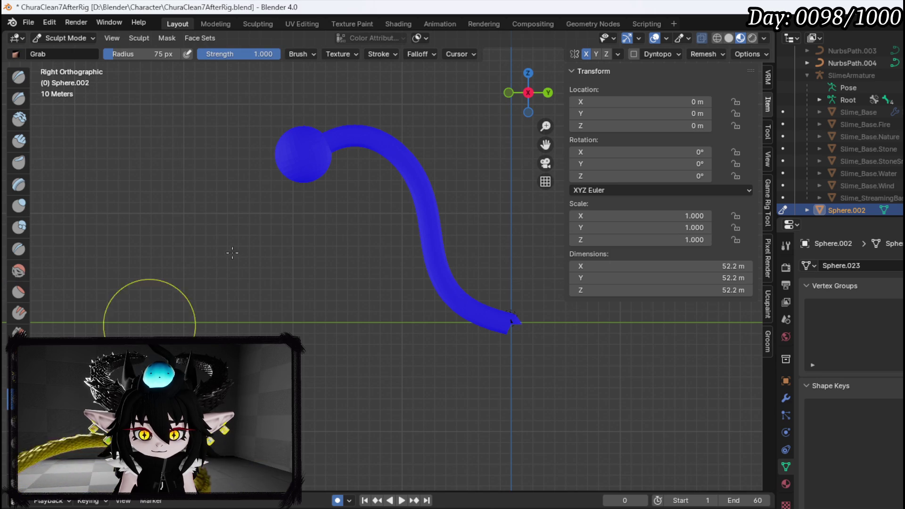
left_click_drag(286, 174, 273, 178)
left_click_drag(303, 138, 318, 118)
mouse_move(321, 158)
left_mouse_down()
mouse_move(312, 193)
mouse_move(313, 174)
left_mouse_up()
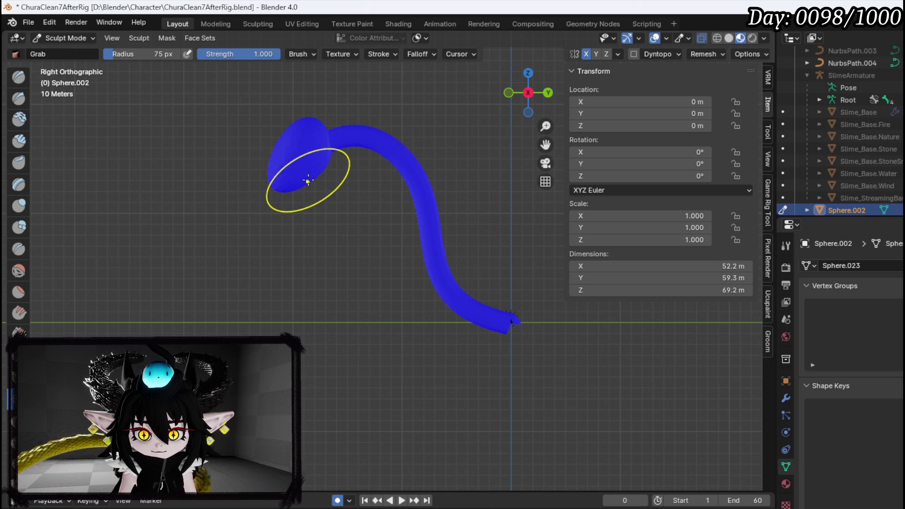
left_click_drag(345, 145, 319, 138)
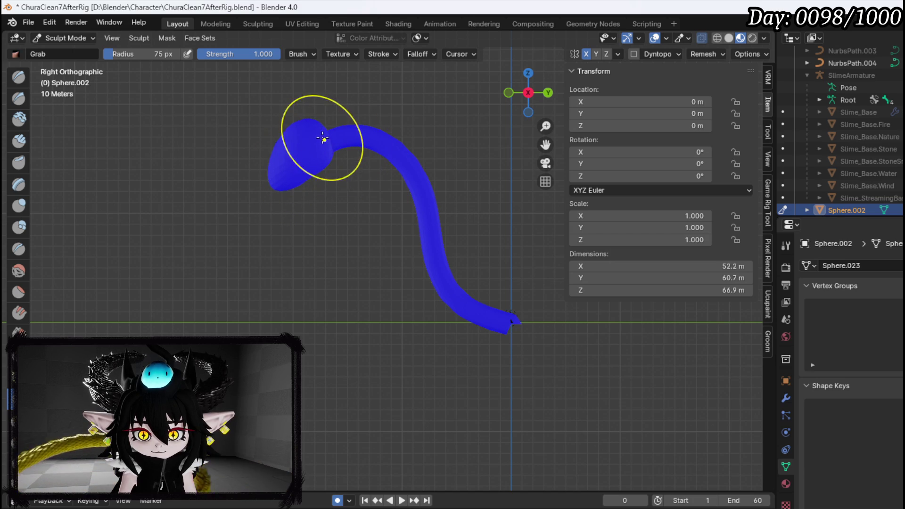
Step: Switch the head to Edit Mode and orbit to inspect it on the tube
left_click(50, 40)
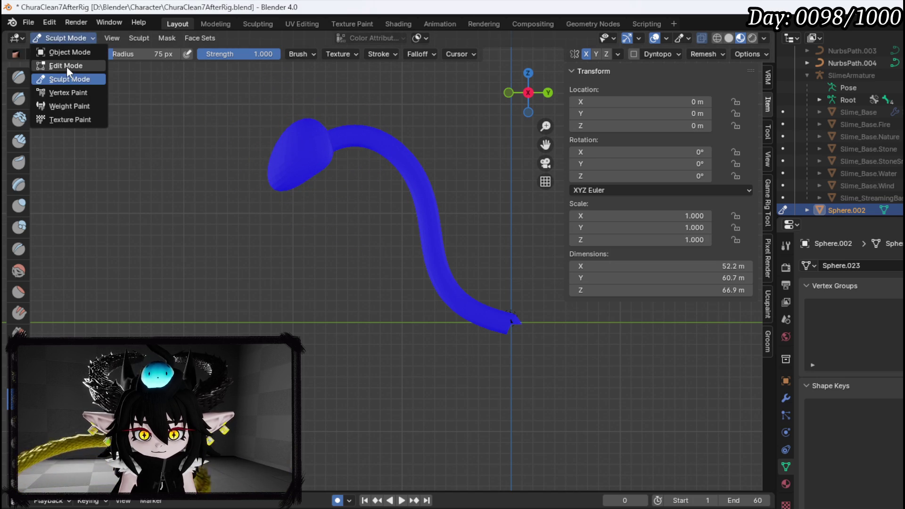
left_click(66, 67)
left_click_drag(270, 189, 374, 214)
mouse_move(285, 185)
left_mouse_down()
mouse_move(269, 212)
mouse_move(198, 251)
mouse_move(200, 98)
left_mouse_up()
left_click(52, 38)
Step: Thicken the blue NurbsPath.004 stream tube by increasing its Geometry Bevel Depth
left_click(57, 50)
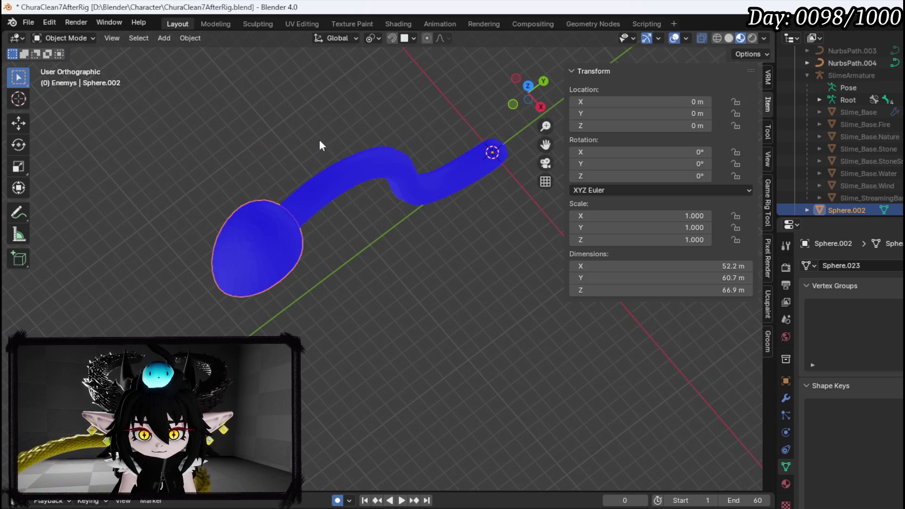
left_click(386, 169)
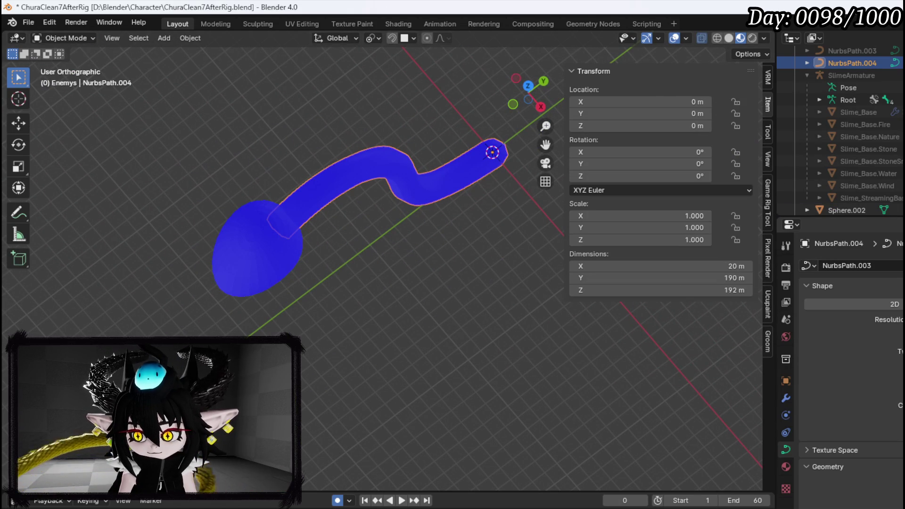
scroll(859, 326, "down", 6)
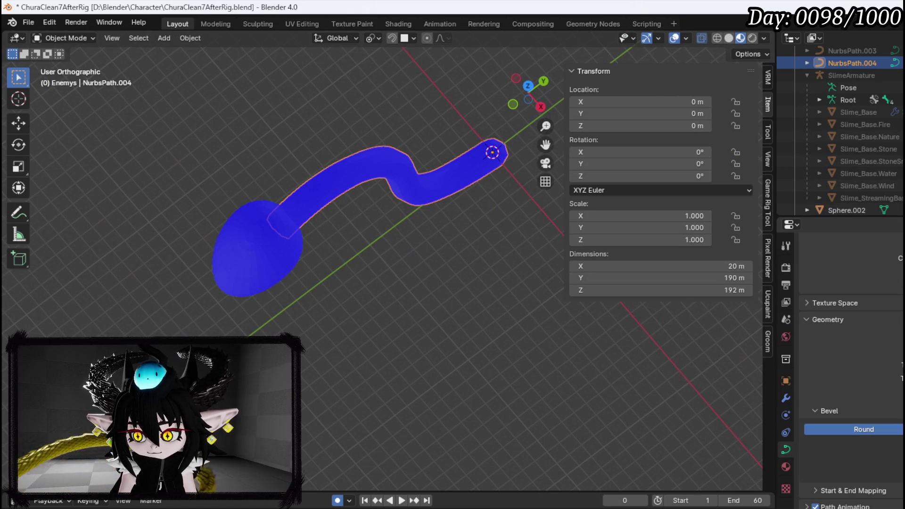
left_click_drag(854, 445, 868, 445)
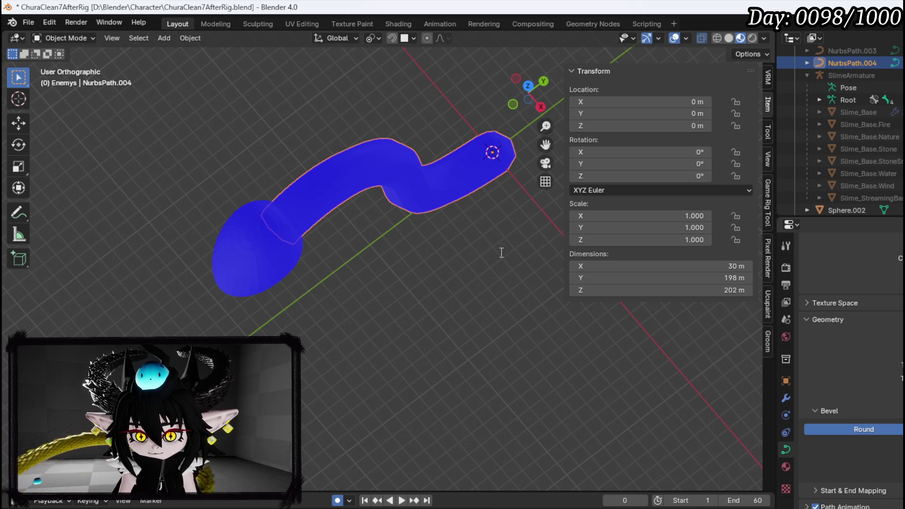
Step: Select the Sphere.002 head, enter Edit Mode and view it from the right
mouse_move(462, 297)
left_mouse_down()
mouse_move(383, 209)
mouse_move(398, 227)
mouse_move(343, 242)
left_mouse_up()
left_click(344, 242)
left_click(55, 40)
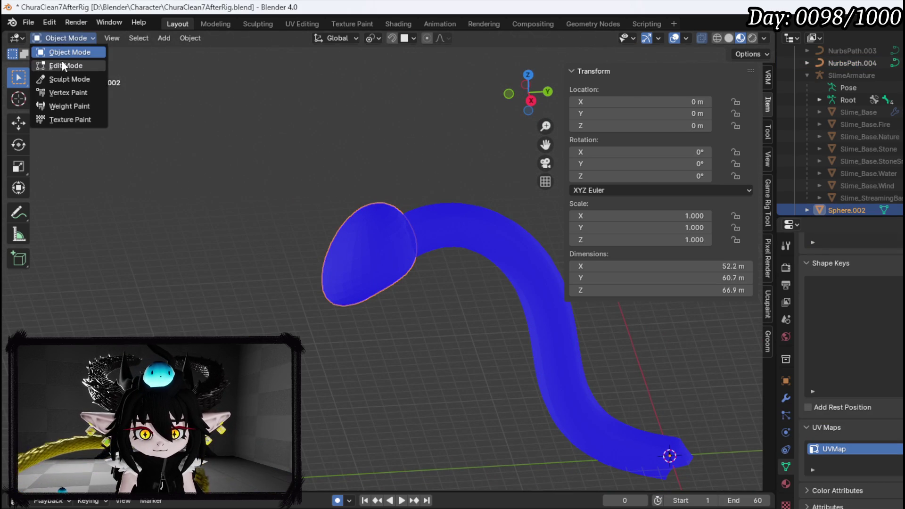
left_click(57, 66)
key("KP_3")
scroll(365, 321, "up", 2)
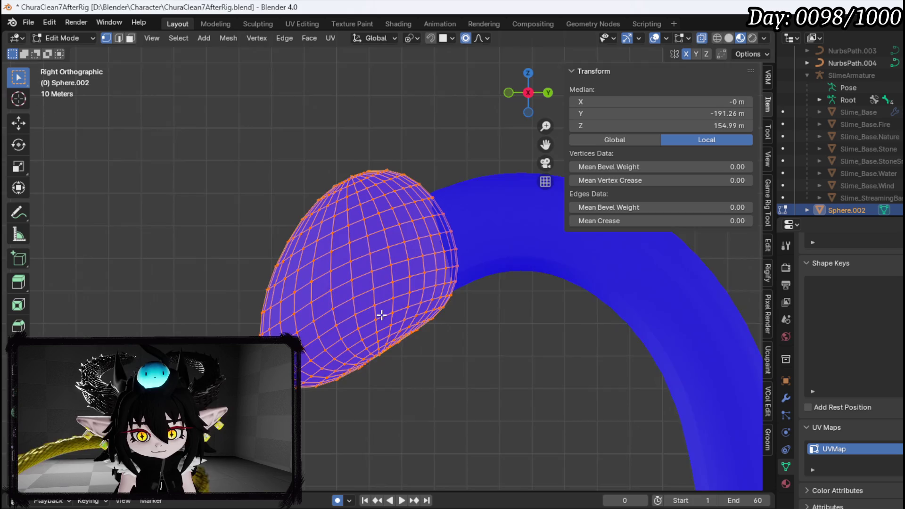
Step: In edge select mode, select an edge loop and edges running along the head's underside
scroll(382, 315, "down", 5, "shift")
key("2")
left_click(305, 242, "alt")
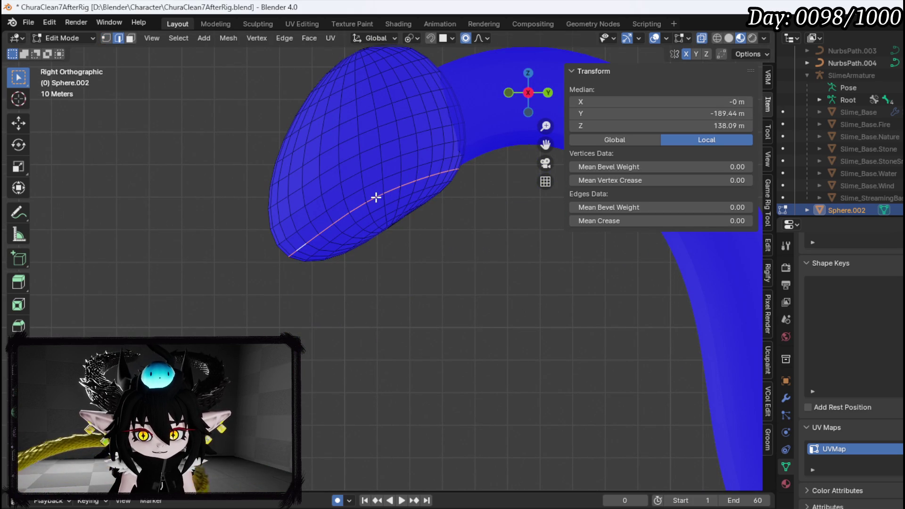
left_click(353, 212)
left_click(351, 215, "shift")
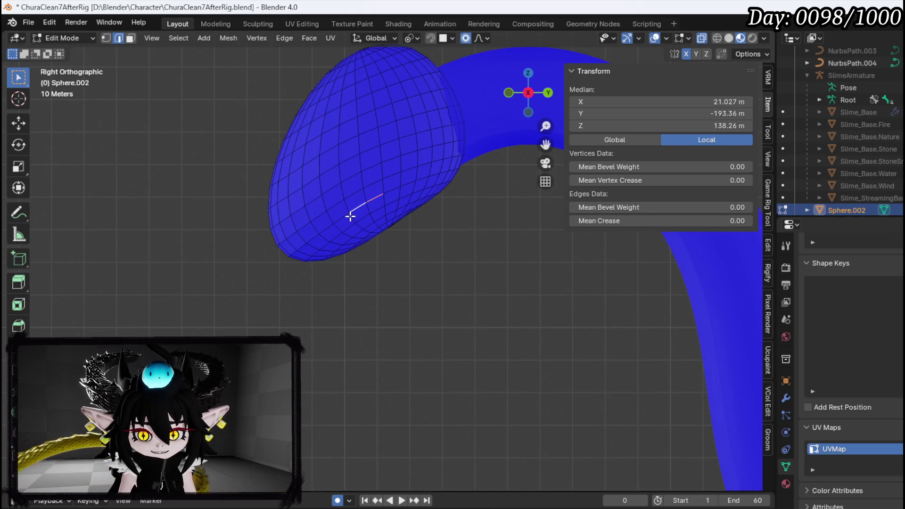
left_click(323, 228, "shift")
left_click(310, 242, "shift")
left_click(304, 247, "shift")
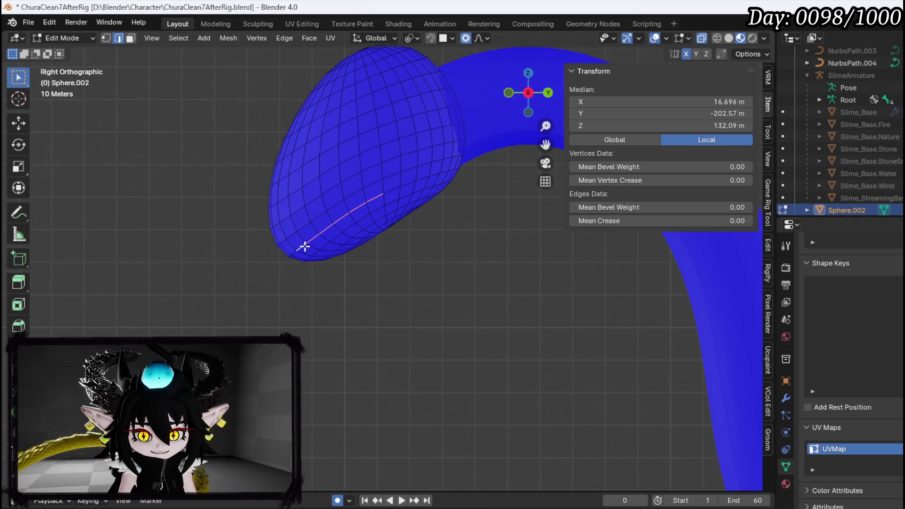
Step: Pick the edge at the head's tip and the full loop around the head, viewing its underside
left_click(295, 255, "shift")
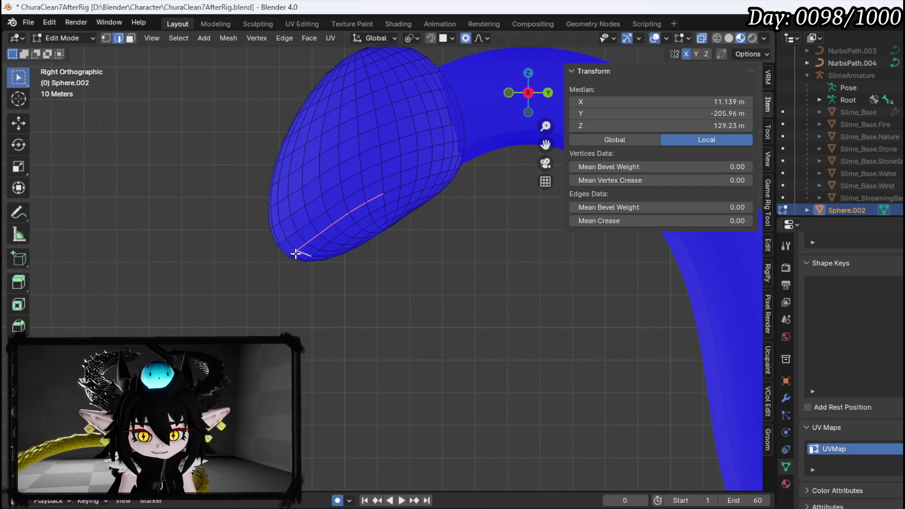
left_click(296, 255)
scroll(295, 253, "up", 4)
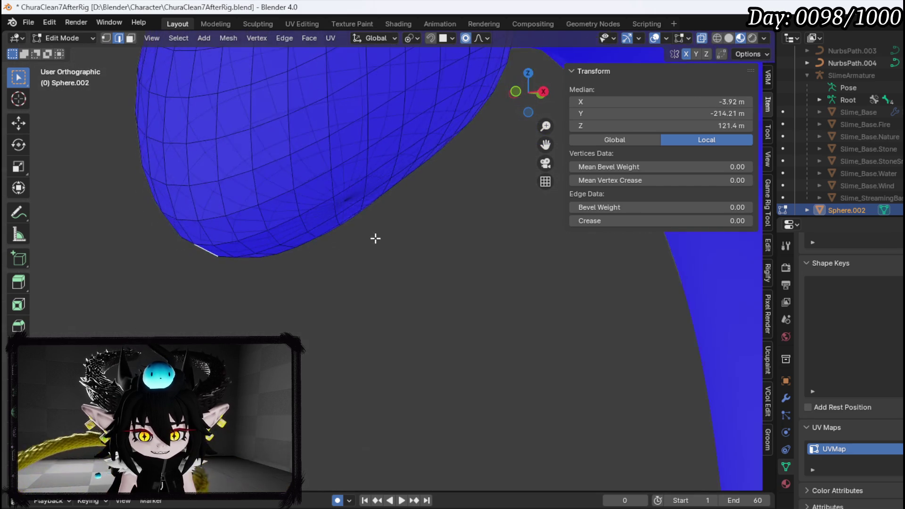
left_click(277, 226, "alt")
mouse_move(310, 222)
left_mouse_down()
mouse_move(145, 248)
mouse_move(251, 227)
left_mouse_up()
Step: Delete the selected jaw faces, then delete another loop of jaw vertices
key("x")
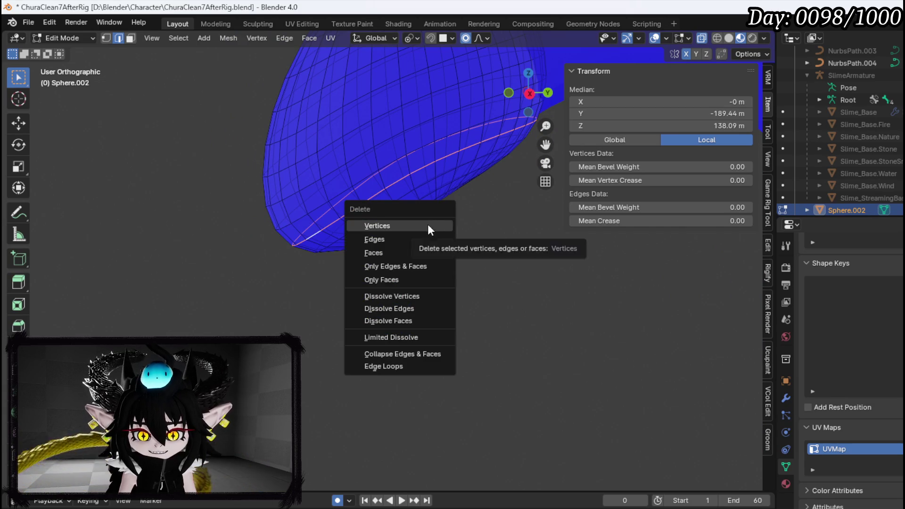
left_click(400, 253)
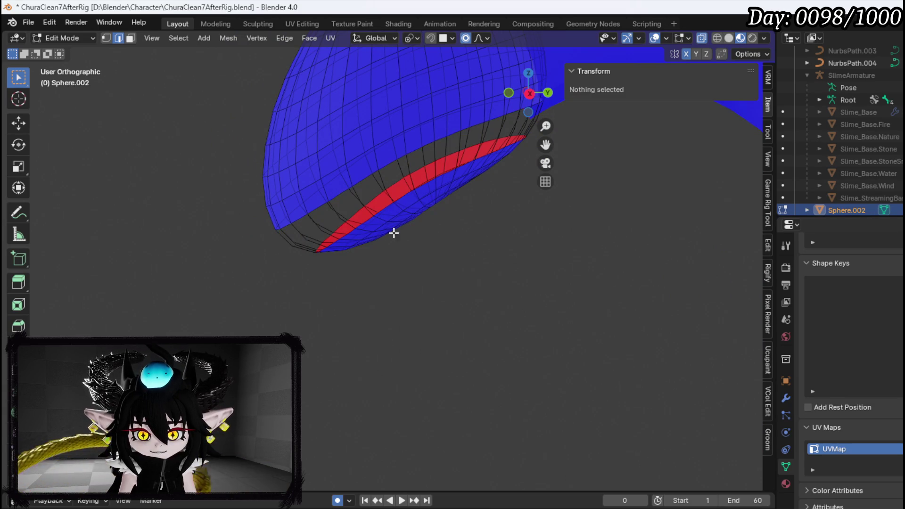
left_click_drag(392, 235, 321, 239)
left_click(321, 238, "alt")
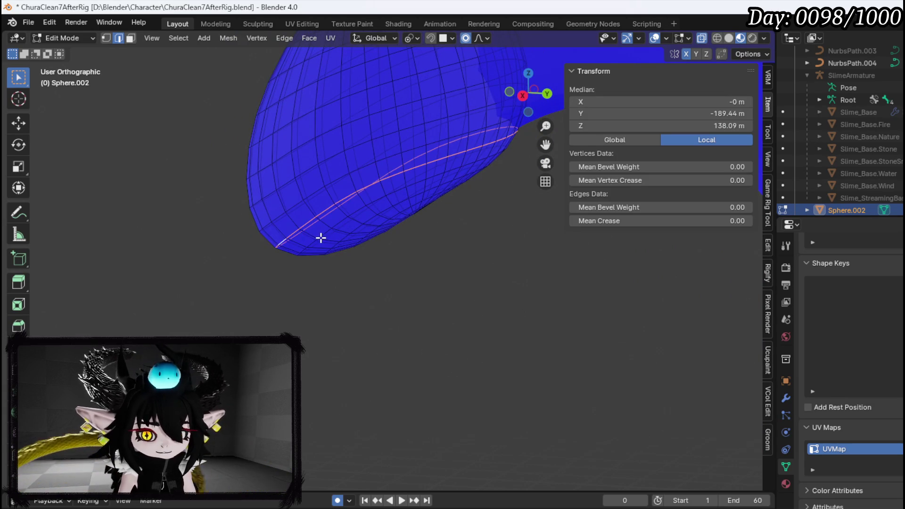
key("1")
key("x")
left_click(364, 245)
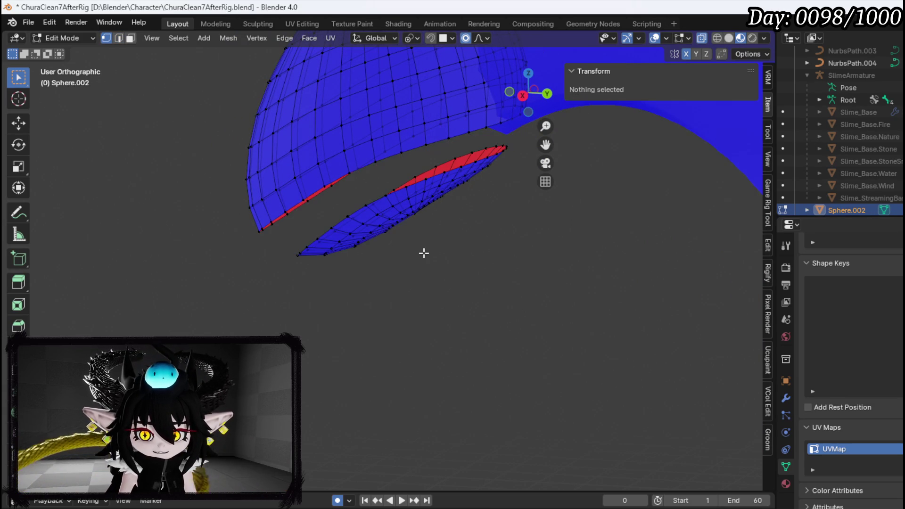
mouse_move(425, 253)
left_mouse_down()
mouse_move(408, 262)
mouse_move(442, 214)
mouse_move(427, 178)
left_mouse_up()
Step: Extrude an edge along the jaw gap into a new face
key("2")
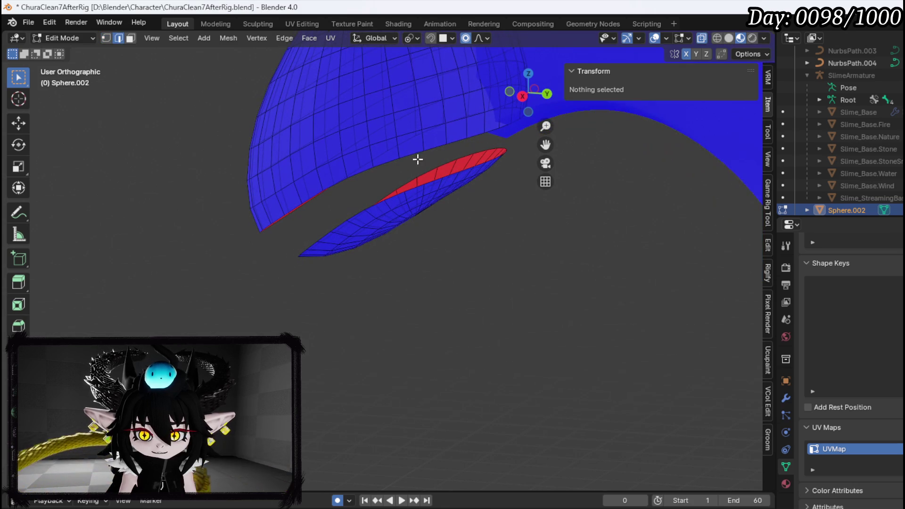
left_click(411, 155)
key("e")
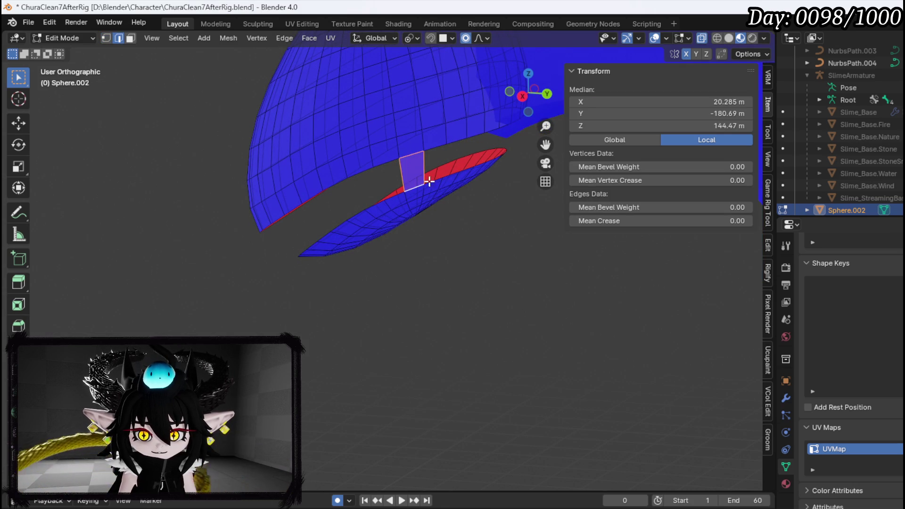
left_click(444, 187)
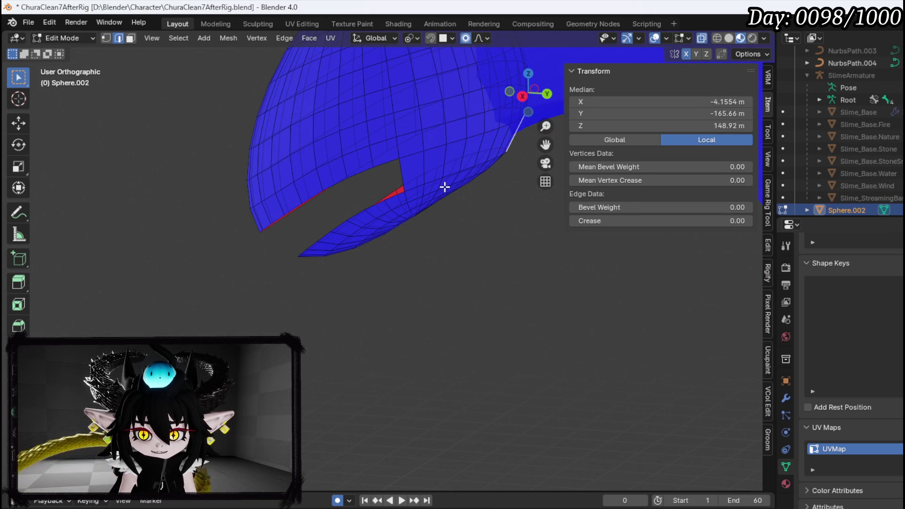
left_click_drag(445, 187, 497, 179)
Step: In Front view, box-select the left half of the head's vertices and delete them
scroll(497, 179, "up", 3)
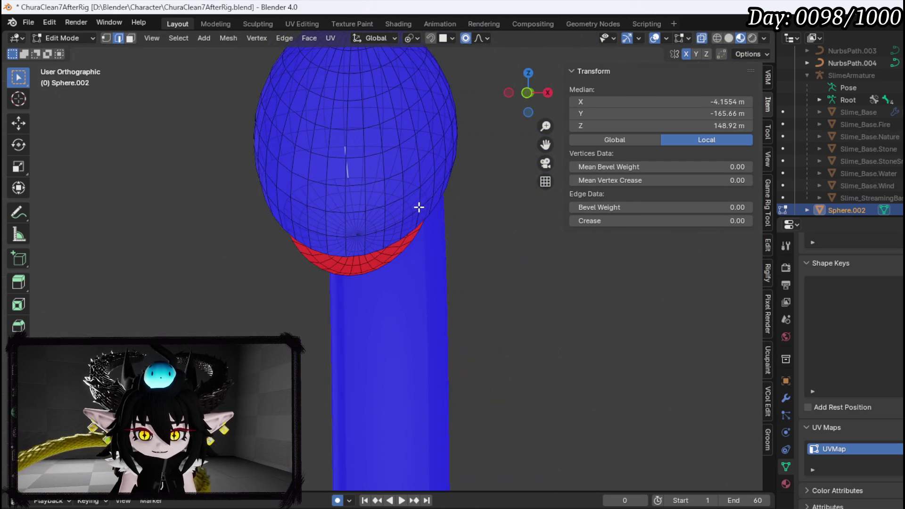
key("KP_1")
scroll(431, 222, "down", 2)
key("1")
scroll(430, 222, "down", 2)
mouse_move(252, 315)
left_mouse_down()
mouse_move(277, 246)
mouse_move(369, 123)
left_mouse_up()
key("x")
left_click(370, 123)
mouse_move(396, 166)
left_mouse_down()
mouse_move(374, 194)
mouse_move(443, 234)
mouse_move(479, 220)
mouse_move(299, 201)
mouse_move(483, 268)
left_mouse_up()
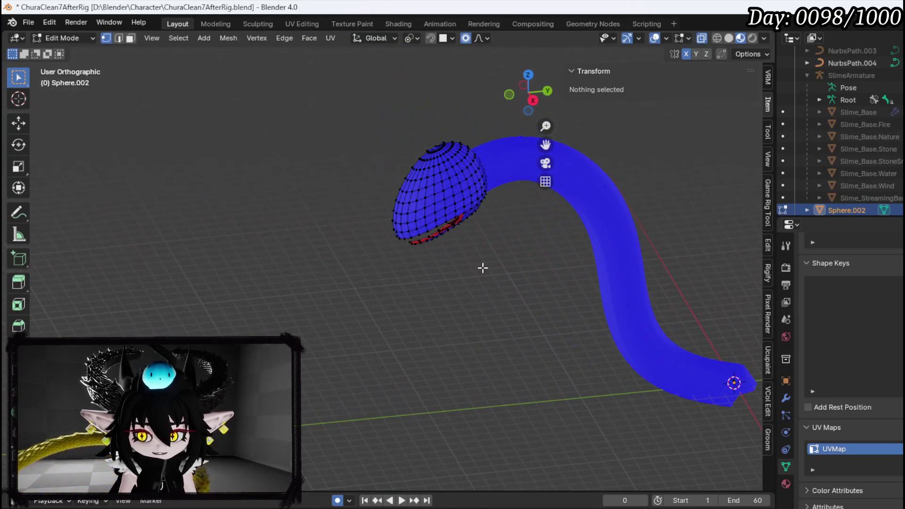
Step: Add a Mirror modifier to Sphere.002 from the Modifier properties
left_click(785, 400)
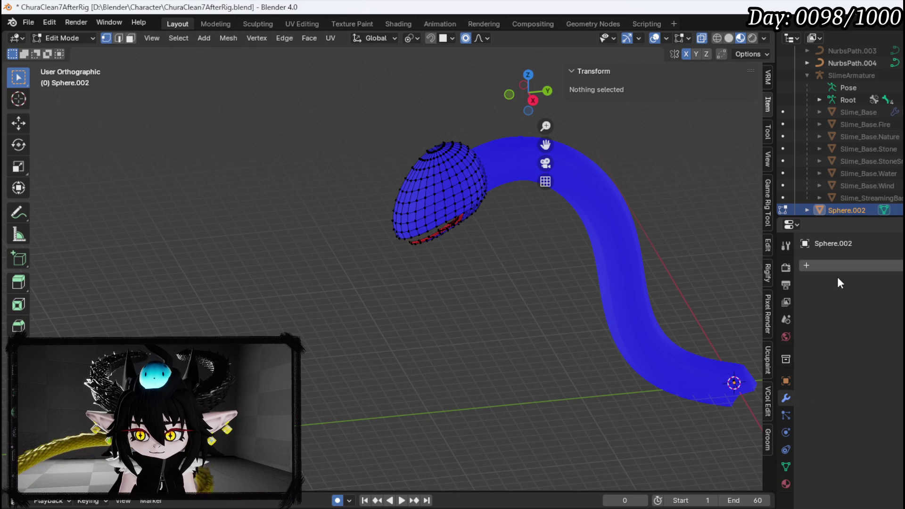
left_click(836, 264)
mouse_move(782, 309)
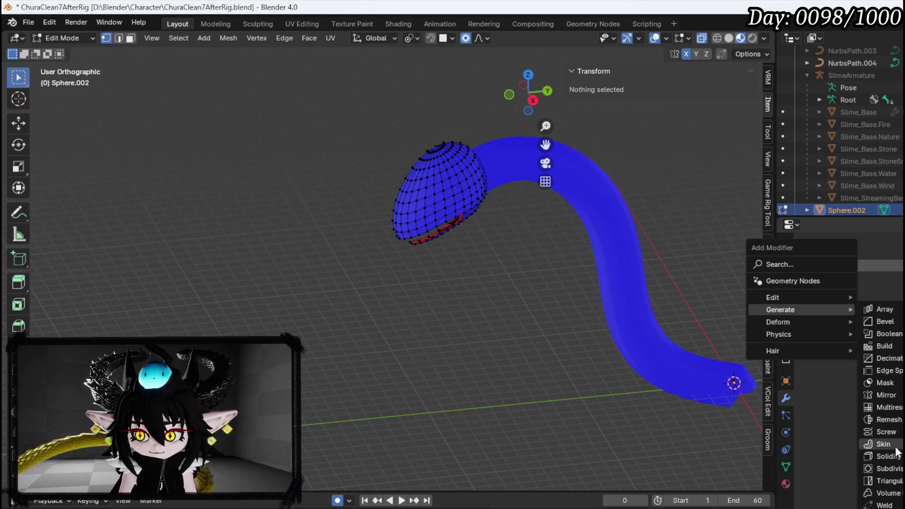
left_click(887, 395)
scroll(577, 285, "down", 2)
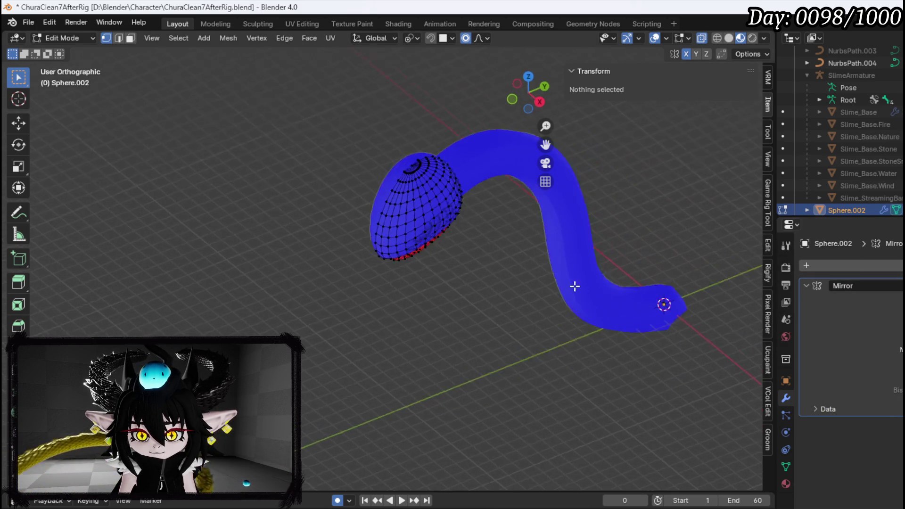
scroll(430, 164, "up", 3)
Step: Select the head's top pole vertex and recentre the head in Right view
left_click_drag(430, 164, 421, 205)
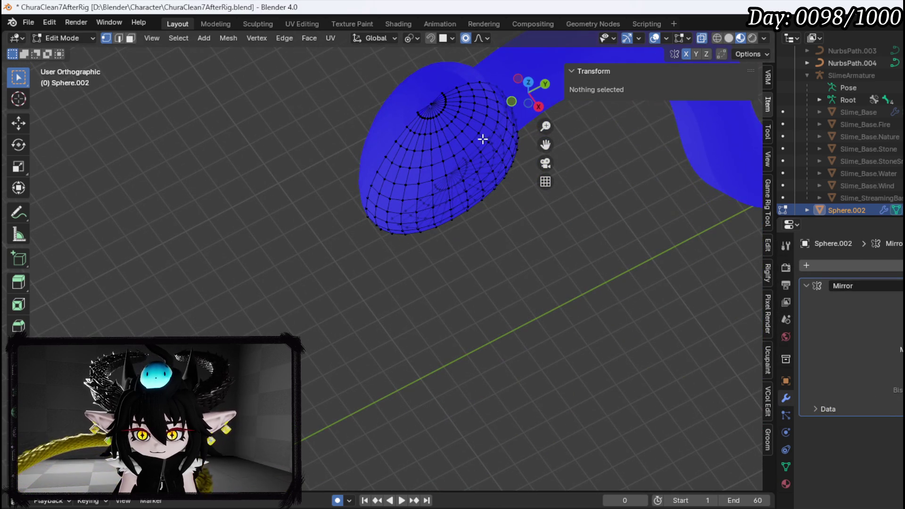
left_click(495, 130)
key("KP_3")
mouse_move(477, 216)
left_mouse_down()
mouse_move(424, 238)
mouse_move(383, 223)
mouse_move(401, 209)
left_mouse_up()
Step: In Right view, box-select the vertices capping the head's top and delete them
left_click(386, 193)
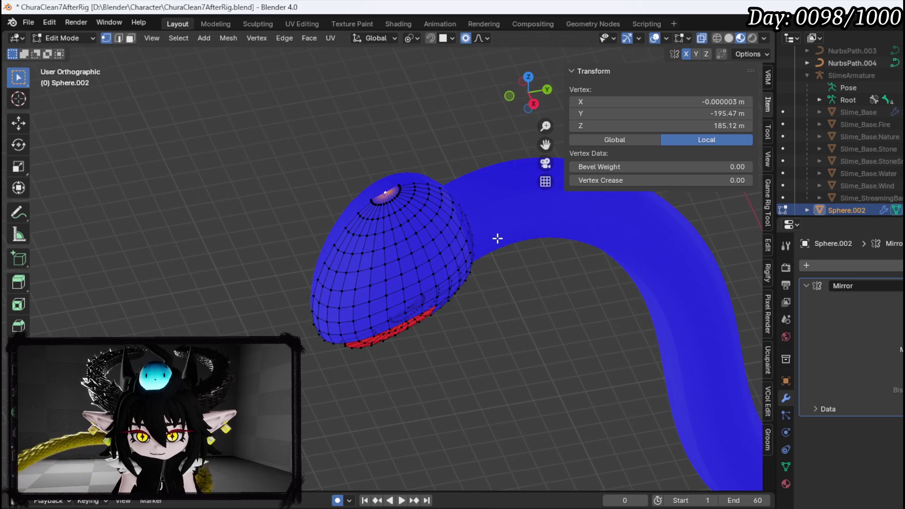
key("KP_3")
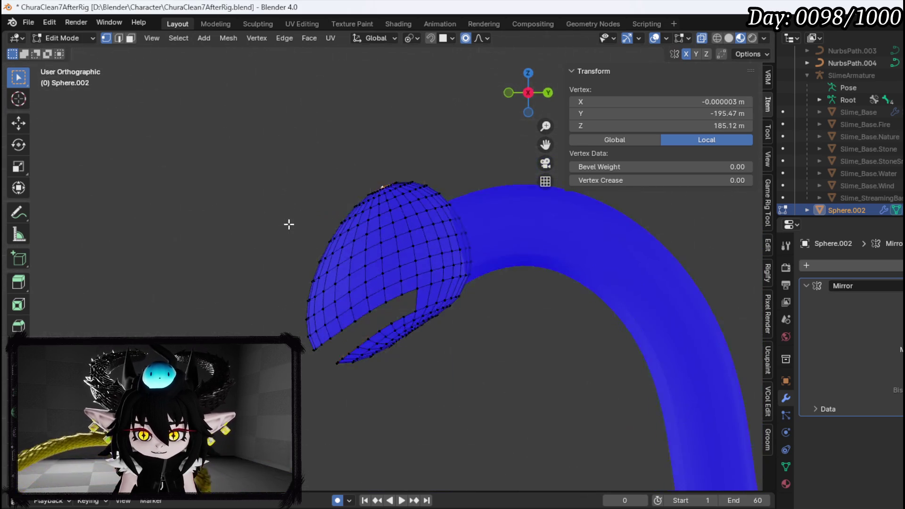
mouse_move(297, 163)
left_mouse_down()
mouse_move(338, 181)
mouse_move(456, 203)
left_mouse_up()
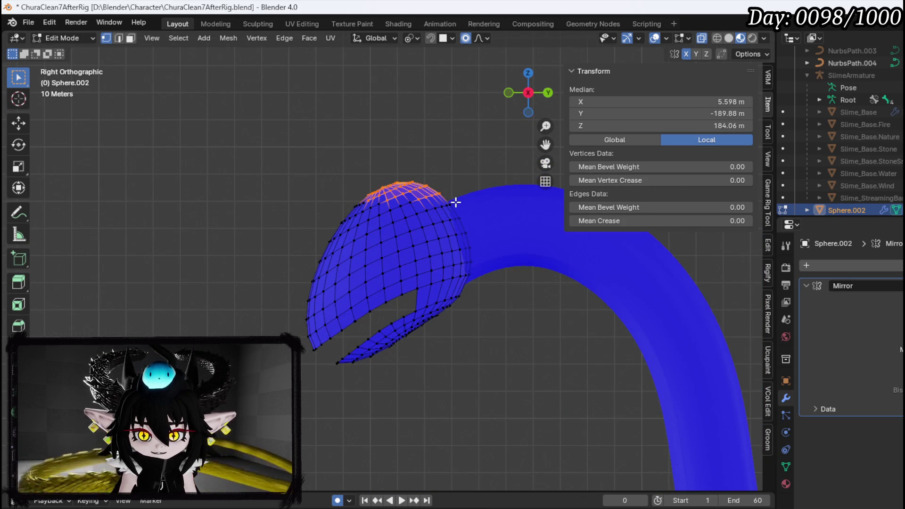
left_click(390, 211, "shift")
left_click_drag(325, 224, 377, 183)
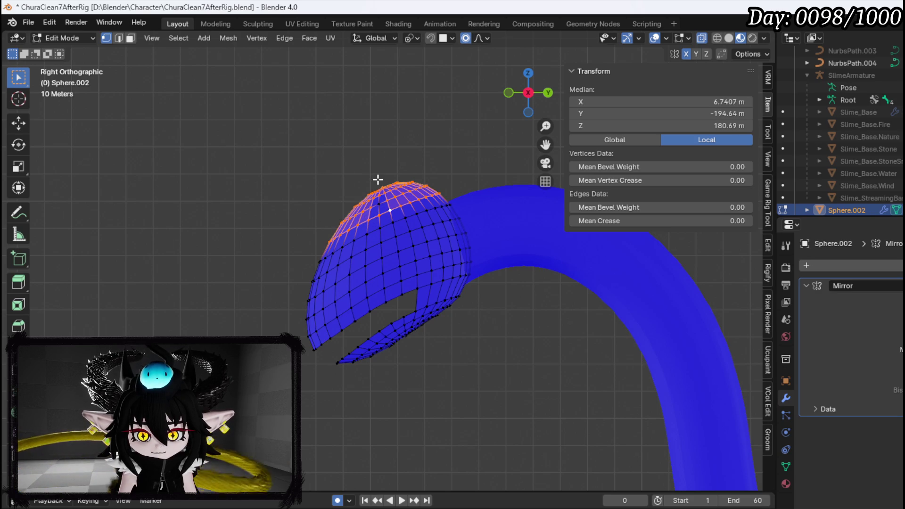
key("x")
left_click(403, 182)
Step: Delete the pole vertex beside the jaw, leaving a small round hole
mouse_move(415, 215)
left_mouse_down()
mouse_move(434, 267)
mouse_move(416, 293)
mouse_move(497, 384)
left_mouse_up()
left_click(470, 368)
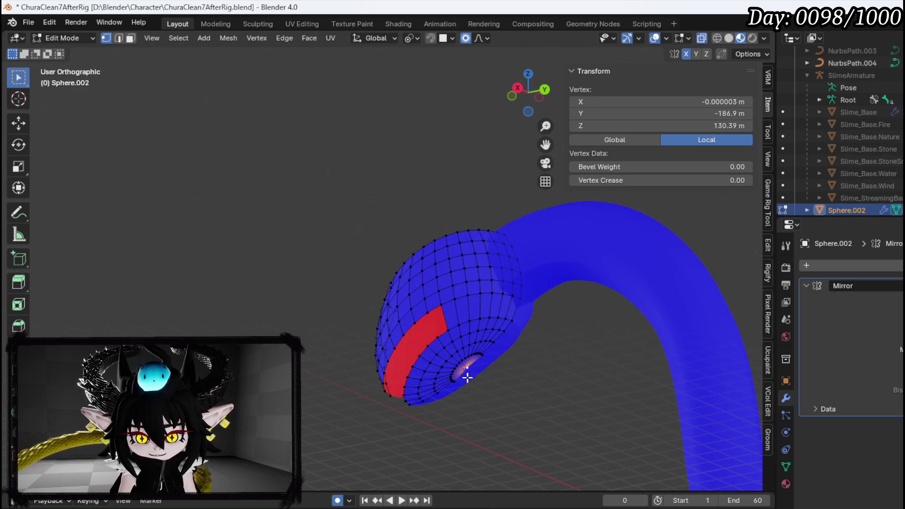
key("x")
left_click(468, 376)
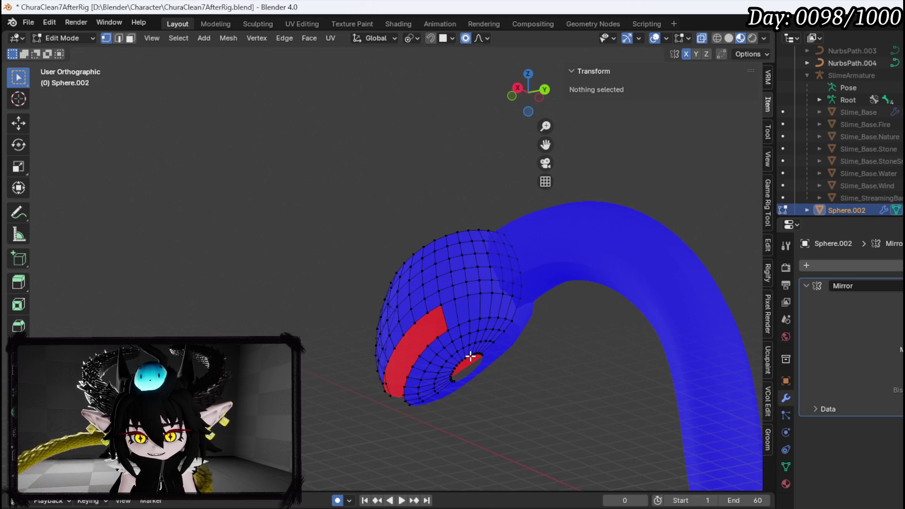
Step: Select the edge loop just outside the hole's rim
left_click(471, 357, "alt")
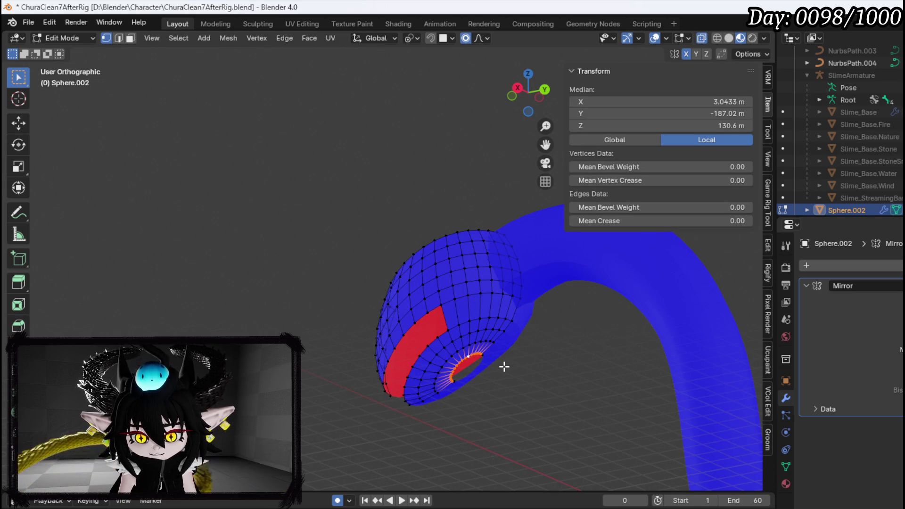
scroll(461, 293, "up", 4)
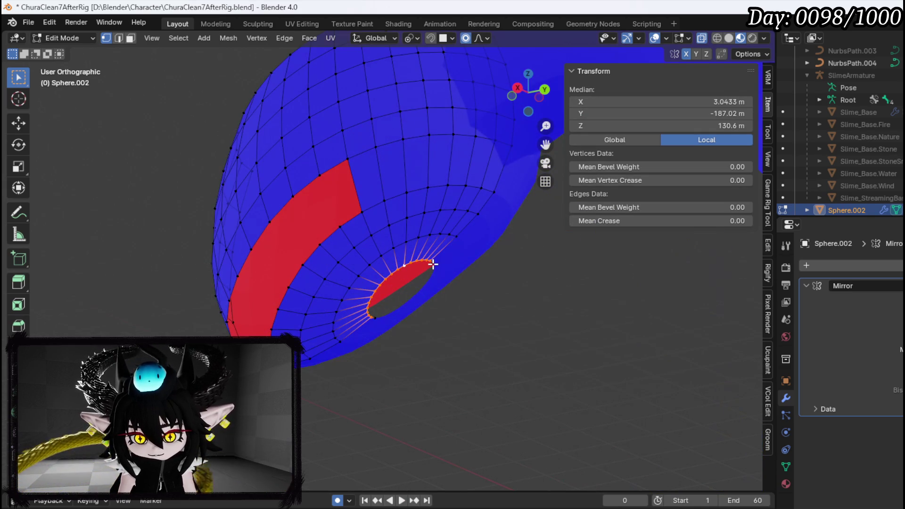
left_click(433, 263, "shift")
left_click(370, 315, "shift")
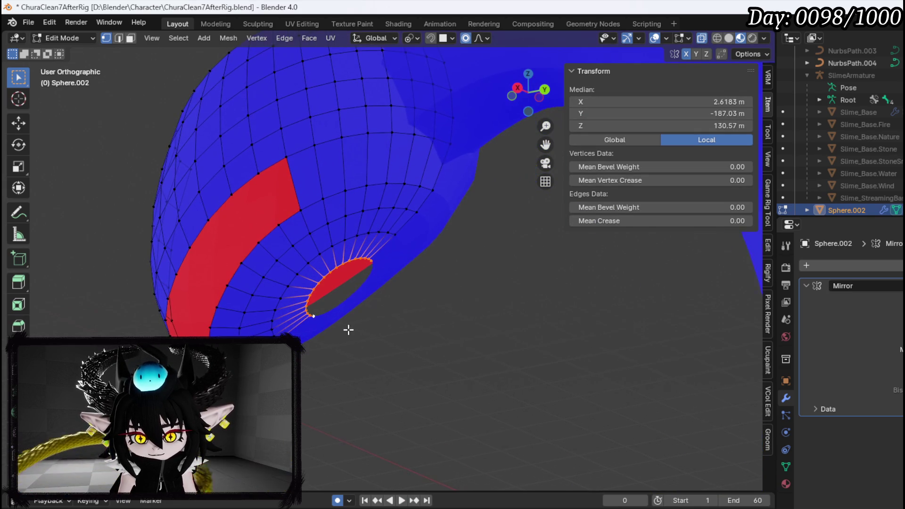
left_click(368, 235, "alt+shift")
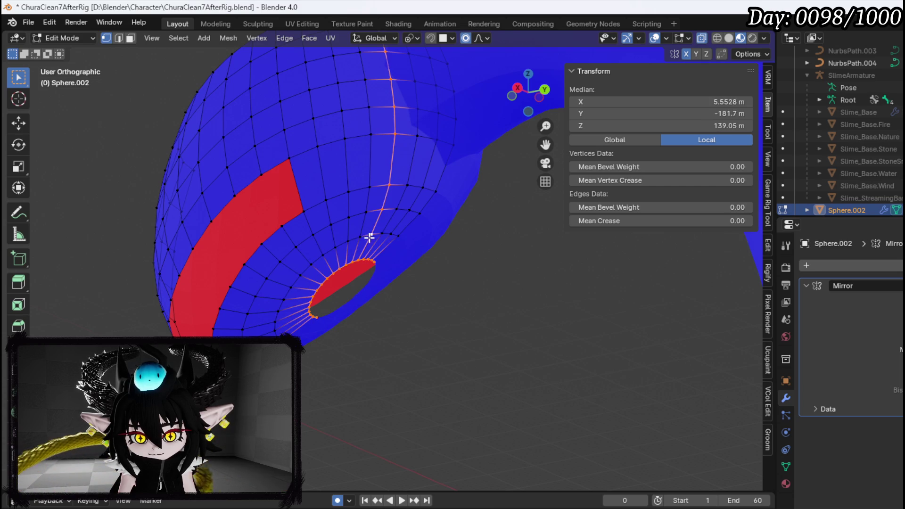
left_click(366, 237, "alt+shift")
key("ctrl+z")
key("ctrl+z")
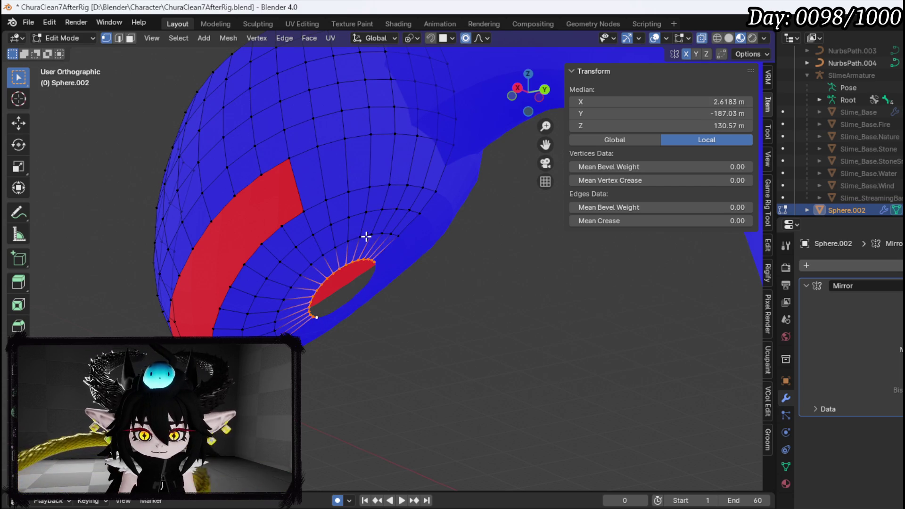
left_click(366, 237, "alt+shift")
key("x")
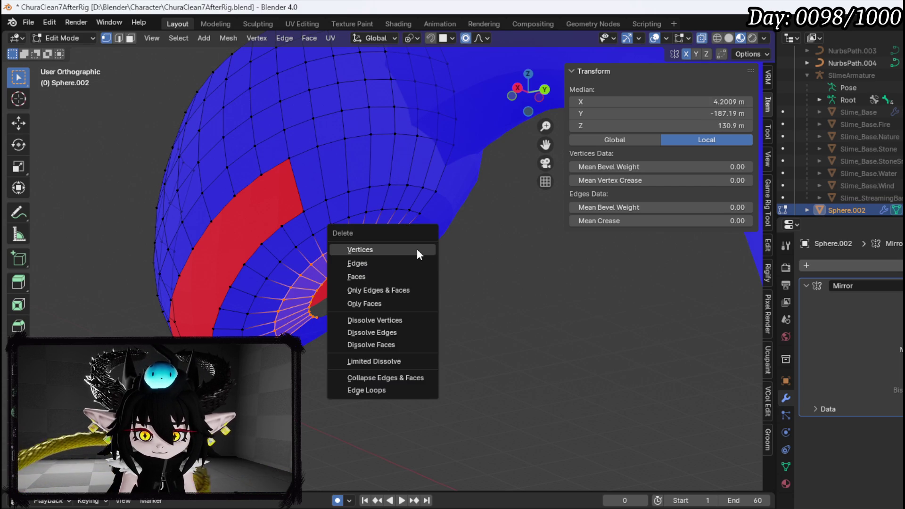
left_click(417, 249)
left_click(280, 260)
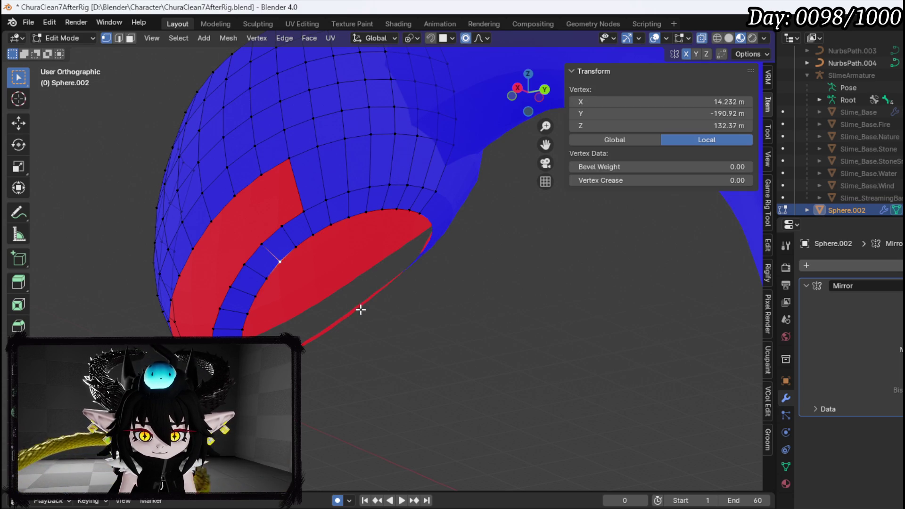
mouse_move(360, 309)
left_mouse_down()
mouse_move(432, 287)
mouse_move(519, 318)
mouse_move(551, 342)
mouse_move(502, 283)
mouse_move(288, 311)
left_mouse_up()
left_click(362, 232)
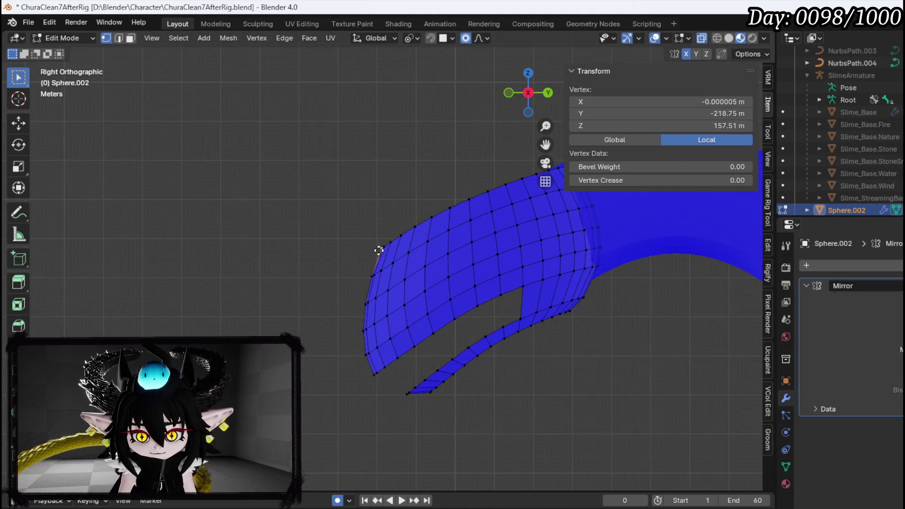
key("g")
key("Escape")
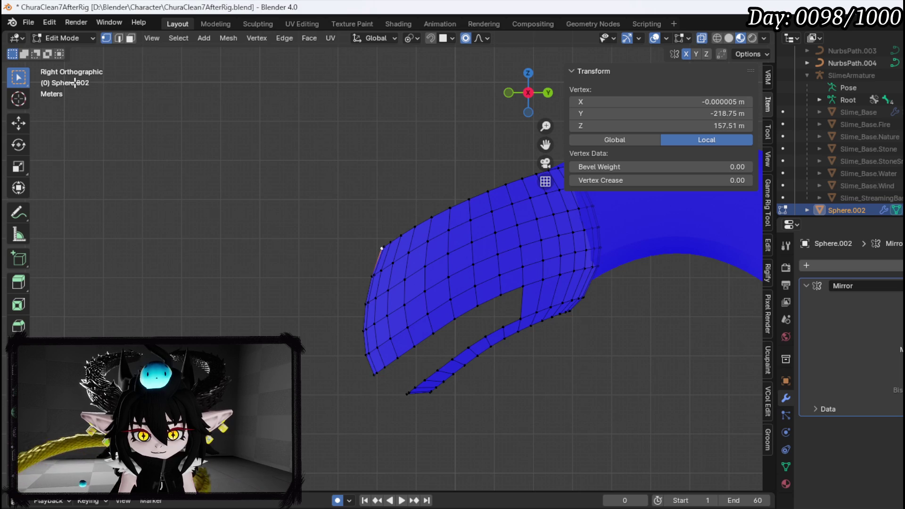
scroll(360, 212, "down", 2)
scroll(359, 231, "down", 1)
scroll(330, 231, "up", 3)
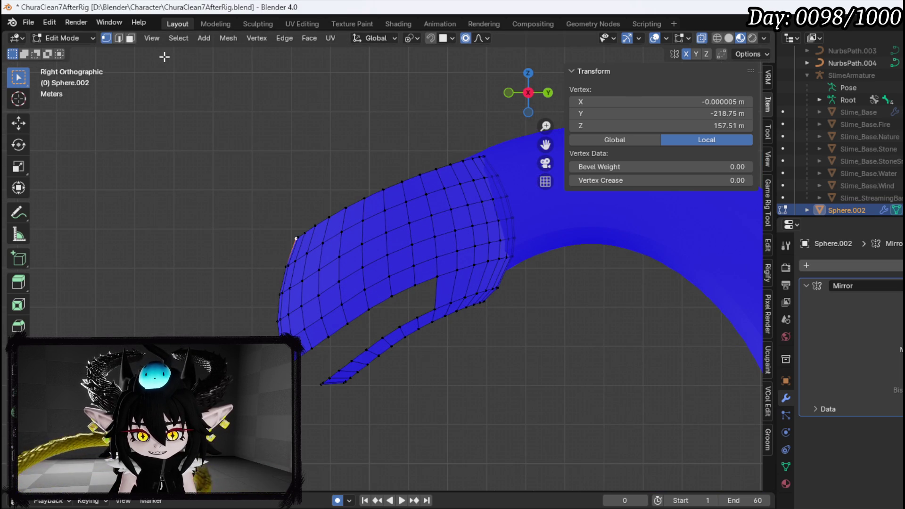
key("g")
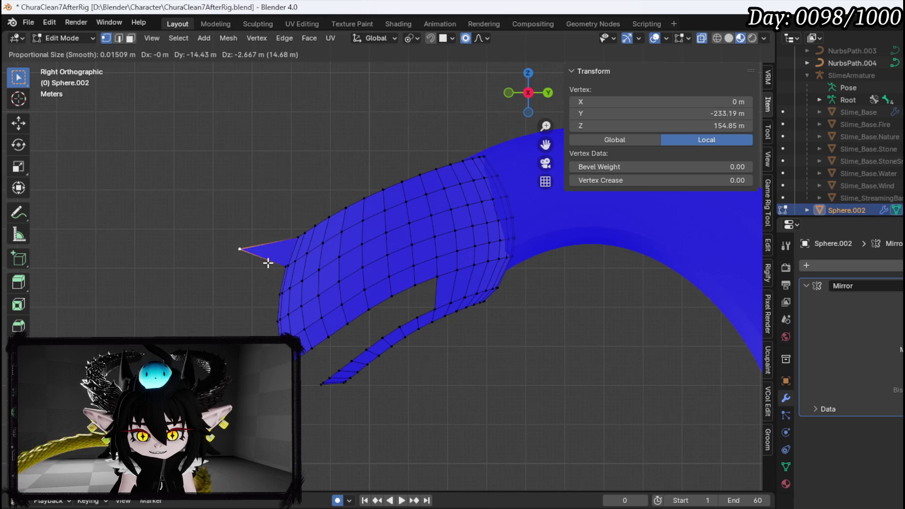
Step: Pull the snout tip down-left with proportional editing into a pointed snout
key("Escape")
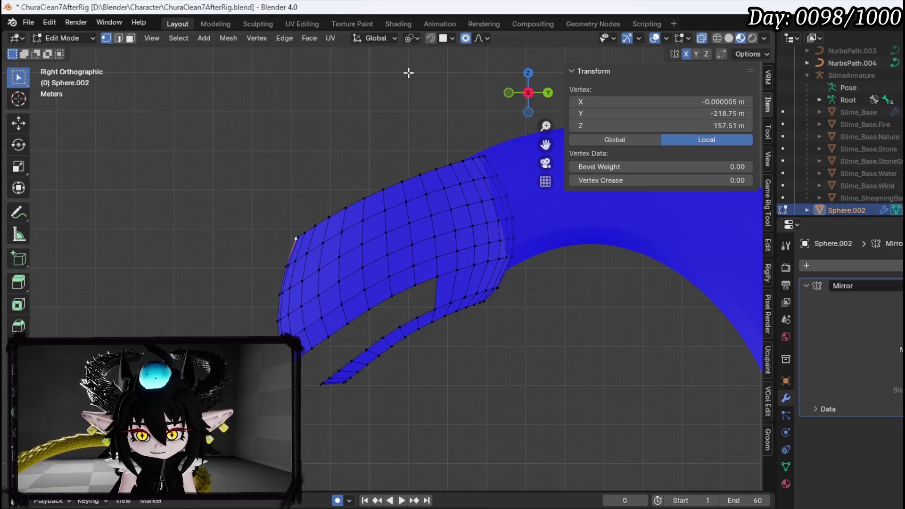
key("g")
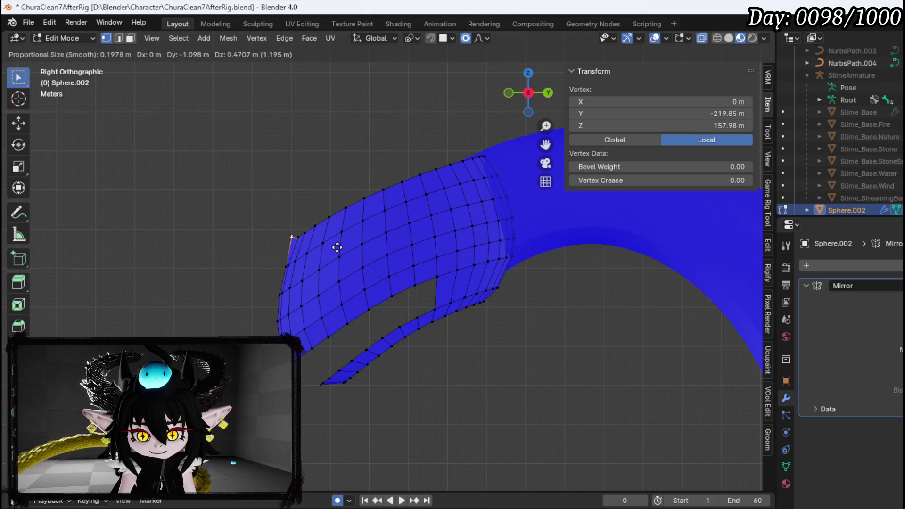
scroll(337, 248, "down", 20)
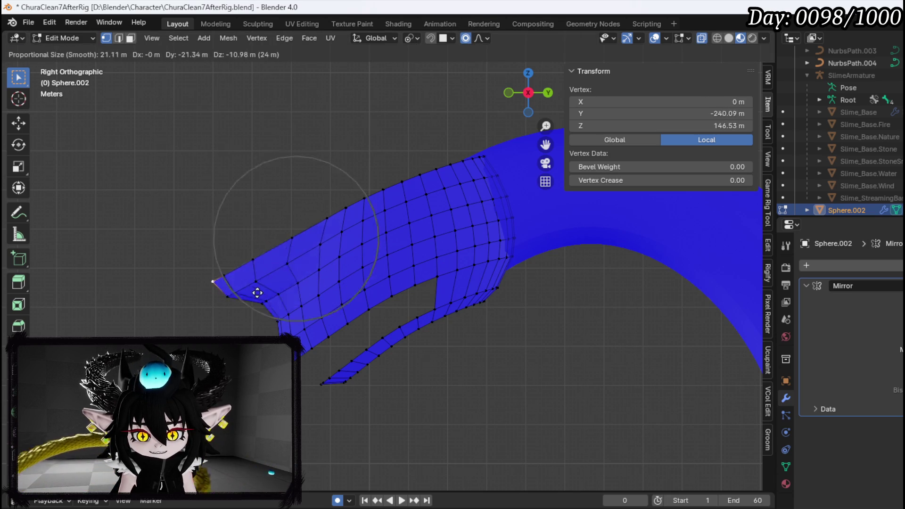
left_click(225, 311)
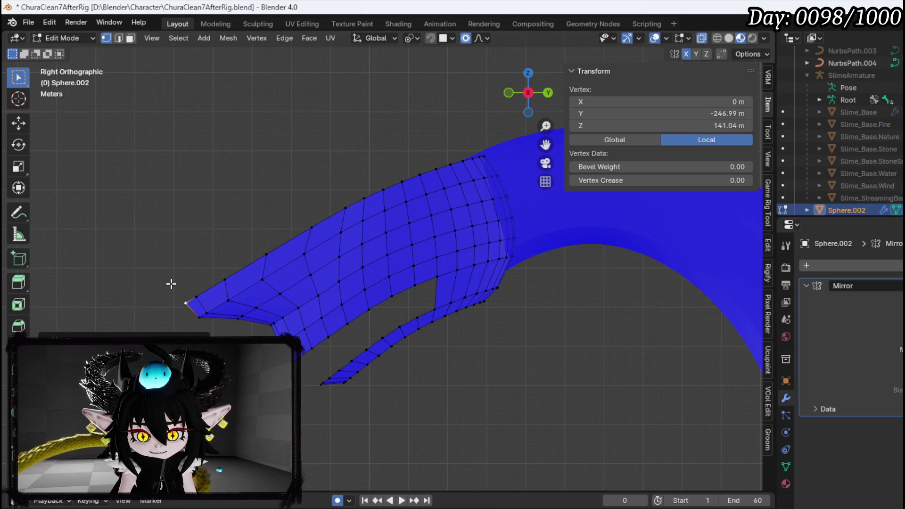
key("g")
left_click(174, 303)
Step: Reposition the upper-jaw vertices toward the mouth to lengthen the snout
left_click(240, 317)
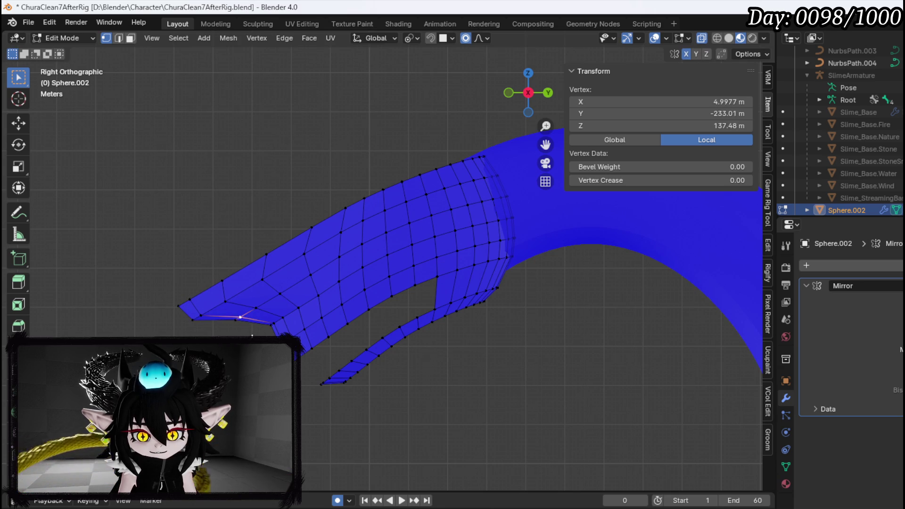
left_click(319, 296)
key("g")
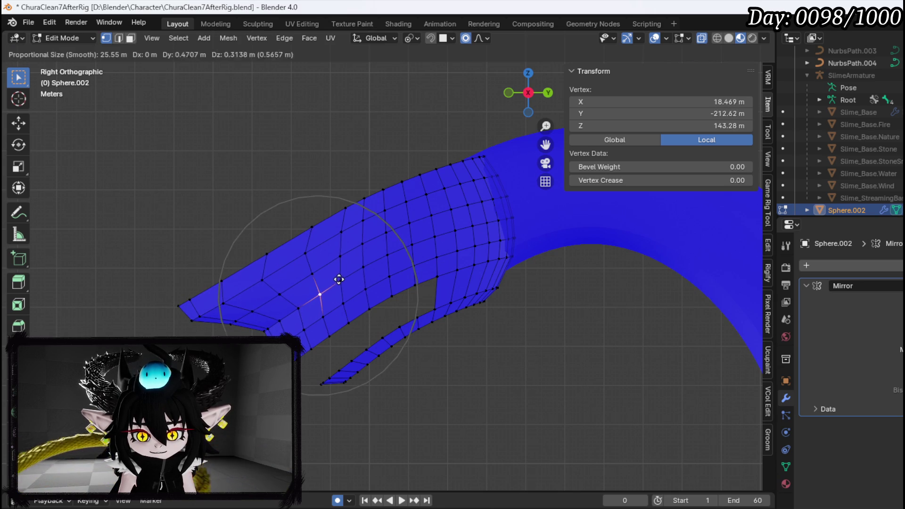
left_click(343, 272)
left_click(364, 265)
key("g")
left_click(390, 285)
Step: Reshape the mouth corner by moving its upper and lower vertices upward
left_click(452, 286)
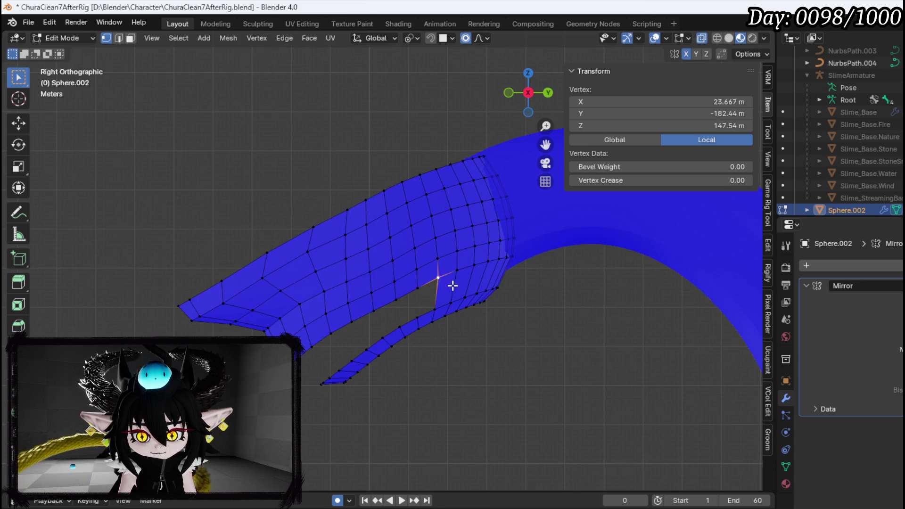
key("g")
left_click(457, 309)
left_click(435, 314)
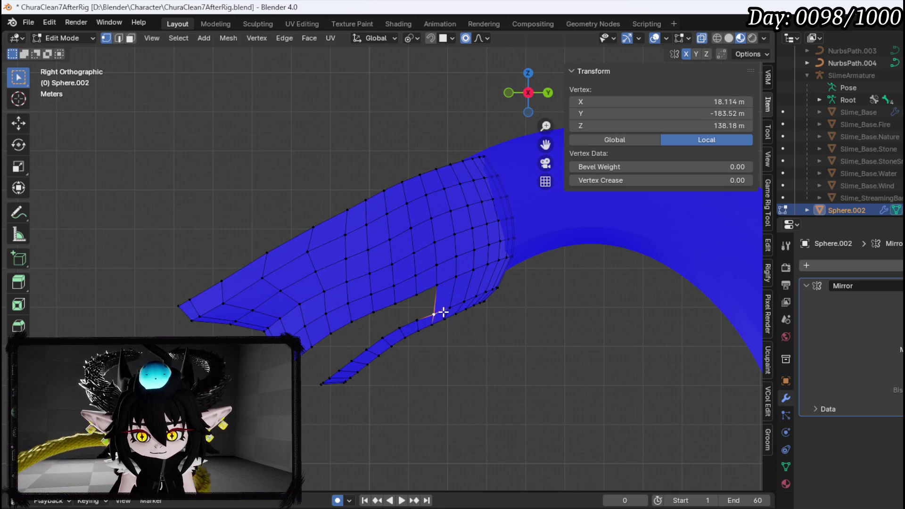
key("g")
scroll(441, 306, "up", 4)
left_click(446, 294)
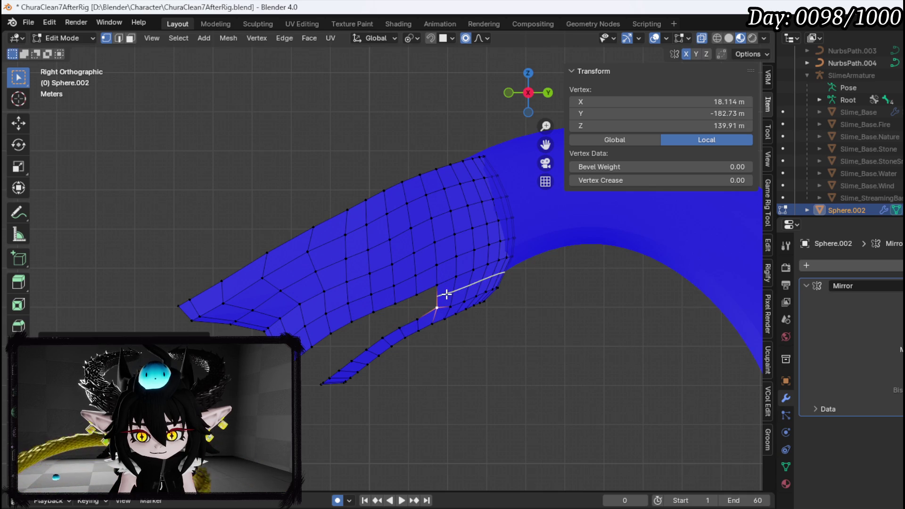
key("g")
left_click(452, 296)
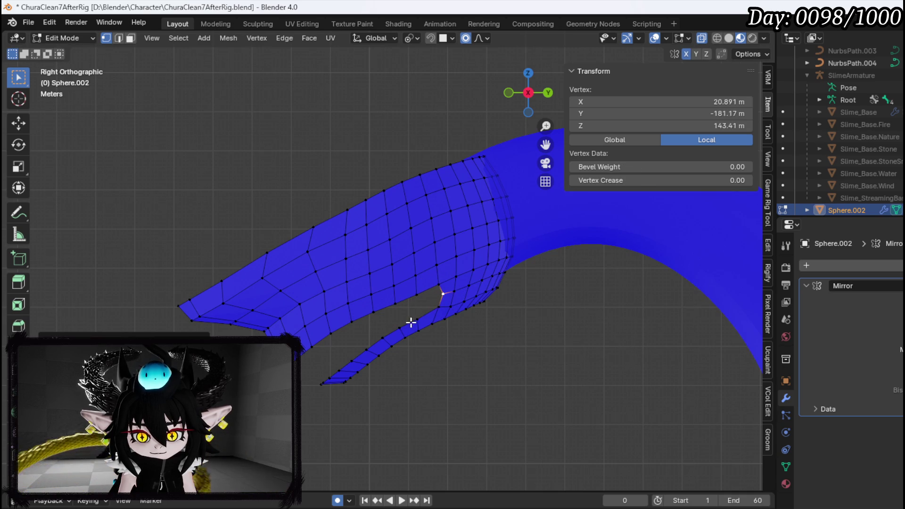
Step: Stretch the lower jaw strip's tip forward and down
left_click(321, 384)
key("g")
left_click(328, 416)
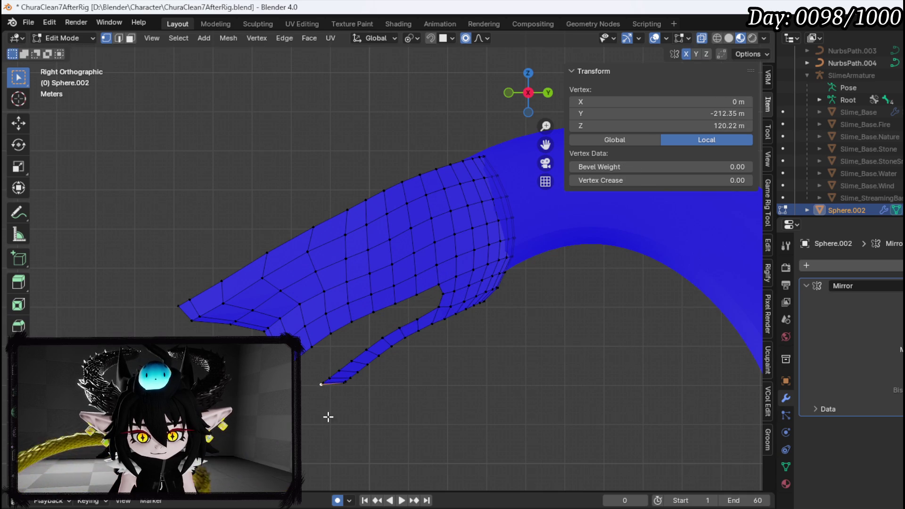
key("g")
left_click(376, 406)
left_click(352, 387)
key("g")
left_click(358, 395)
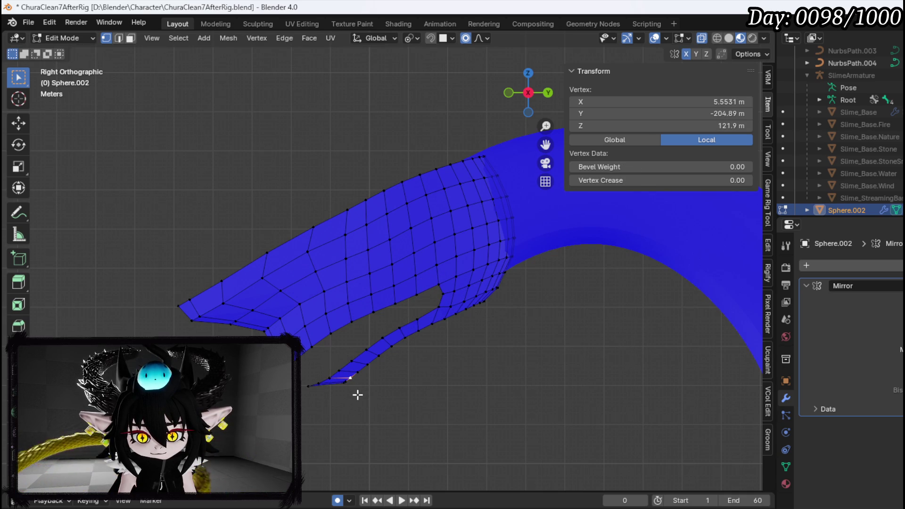
Step: Fine-tune the lower jaw tip's position, finally raising it slightly
key("g")
left_click(346, 401)
key("g")
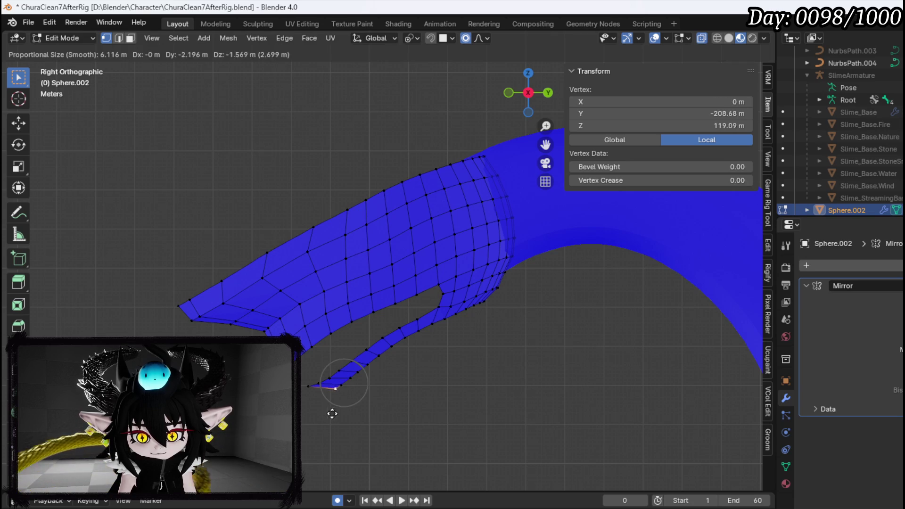
left_click(319, 418)
key("g")
left_click(344, 391)
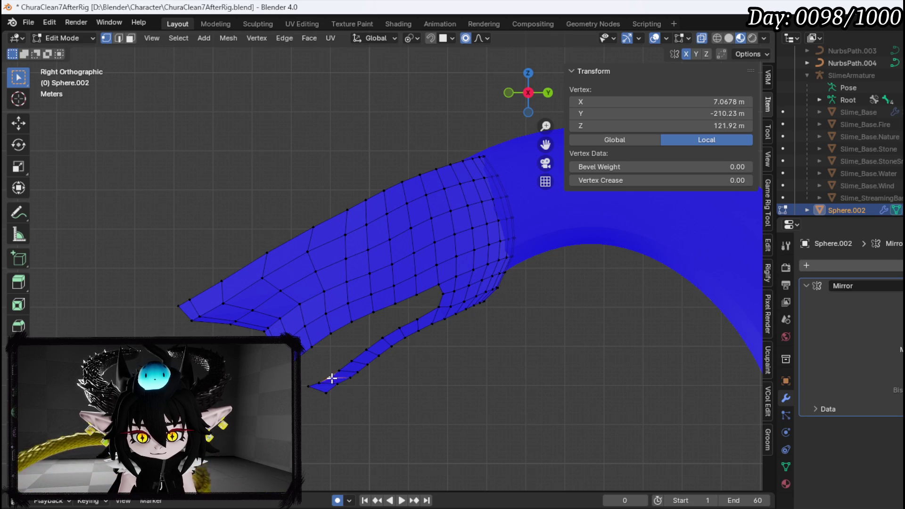
key("g")
left_click(324, 370)
key("g")
left_click(353, 354)
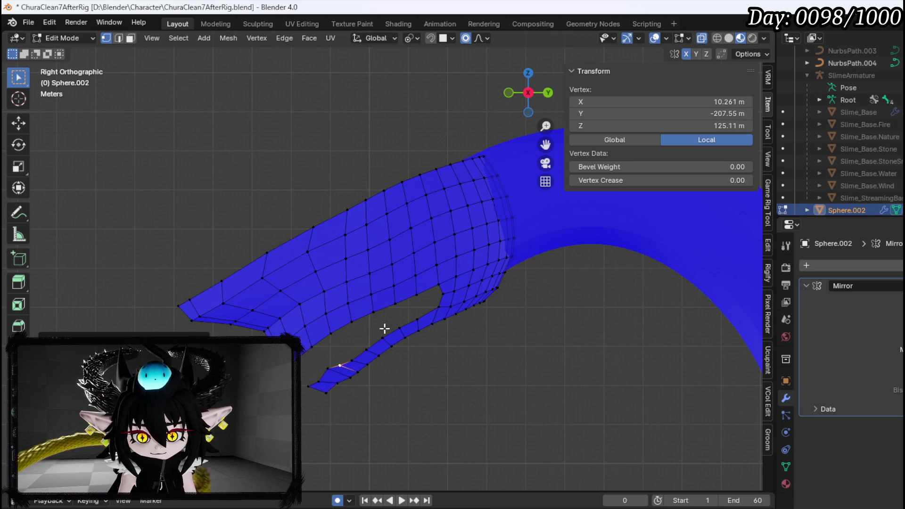
Step: Pull a vertex on the jaw's inner edge down-left
mouse_move(313, 268)
left_mouse_down()
mouse_move(409, 293)
mouse_move(309, 263)
mouse_move(299, 245)
left_mouse_up()
left_click(311, 260)
left_click(331, 240)
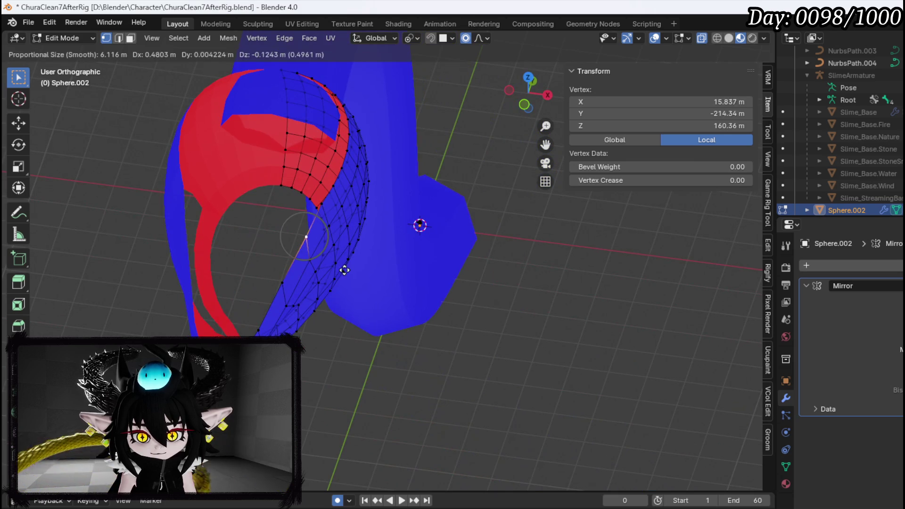
key("g")
left_click(323, 303)
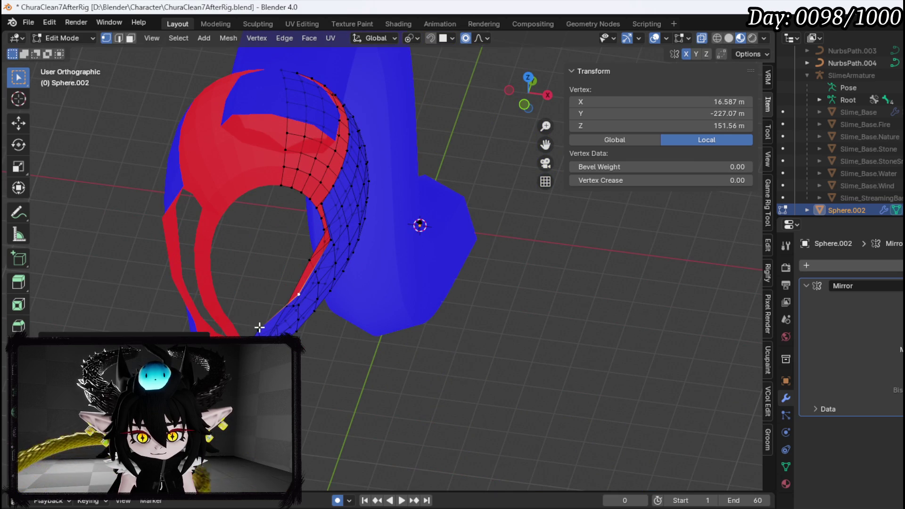
key("g")
left_click(280, 330)
Step: Select the snout's centre-line vertex and switch to the Right side view
mouse_move(280, 321)
left_mouse_down()
mouse_move(204, 307)
mouse_move(213, 287)
mouse_move(239, 324)
mouse_move(319, 276)
mouse_move(273, 309)
left_mouse_up()
key("g")
left_click(317, 283)
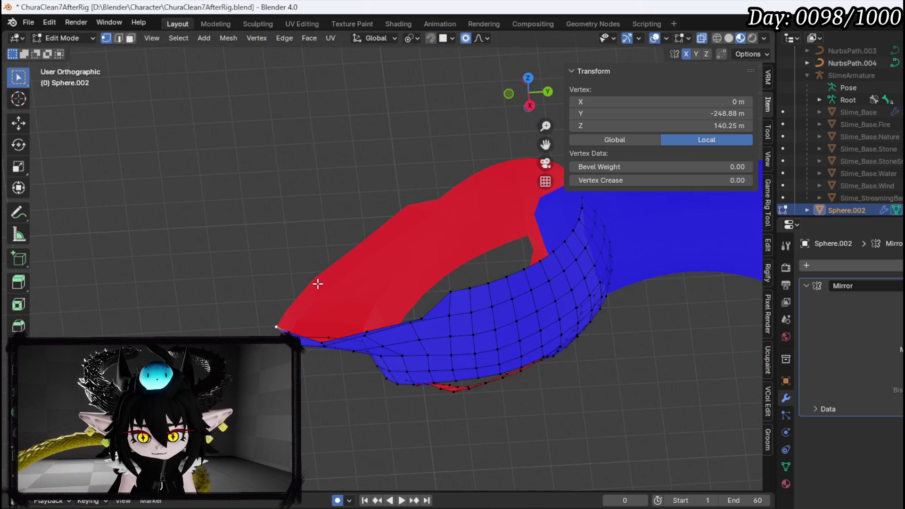
key("KP_3")
Step: Move the snout-top vertex upward and to the right in four successive grabs
key("g")
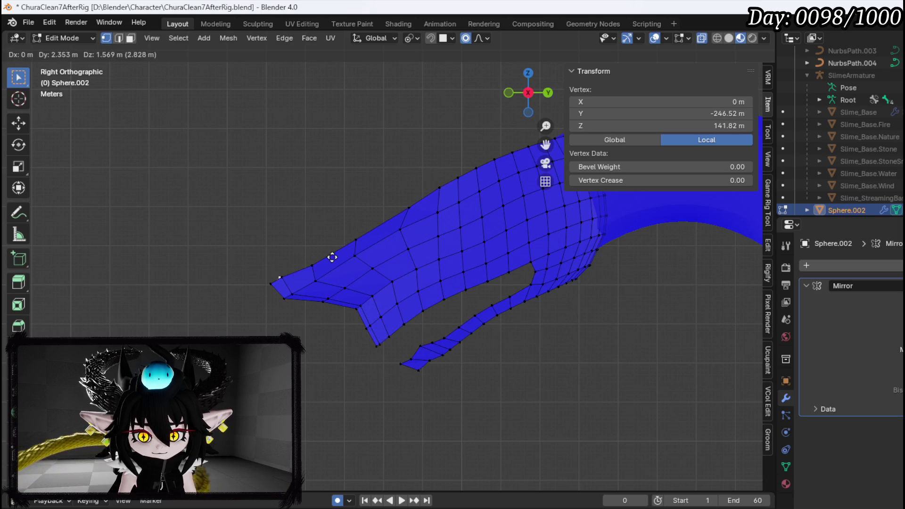
left_click(346, 243)
key("g")
left_click(375, 219)
key("g")
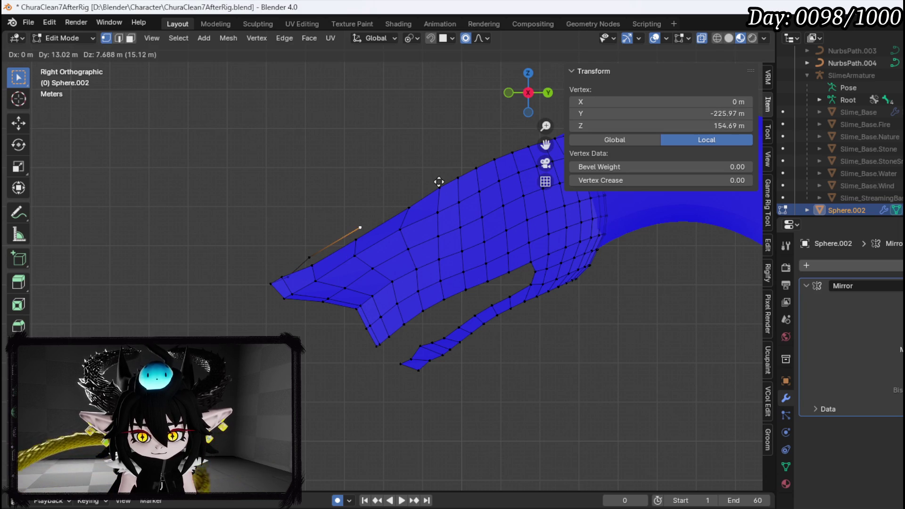
left_click(472, 182)
key("g")
left_click(485, 122)
Step: Pull the snout-top vertex further up-right until it sits high above the head
scroll(275, 252, "up", 2)
key("g")
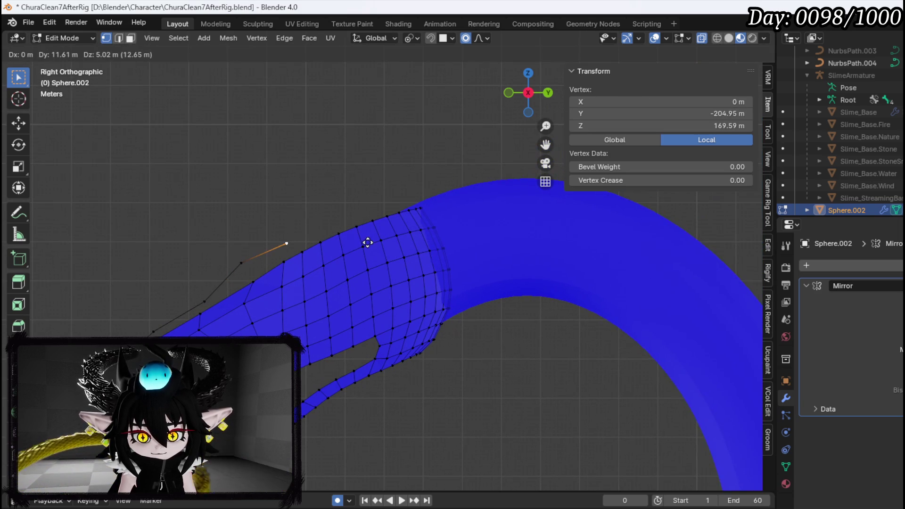
left_click(362, 242)
key("g")
left_click(401, 220)
key("g")
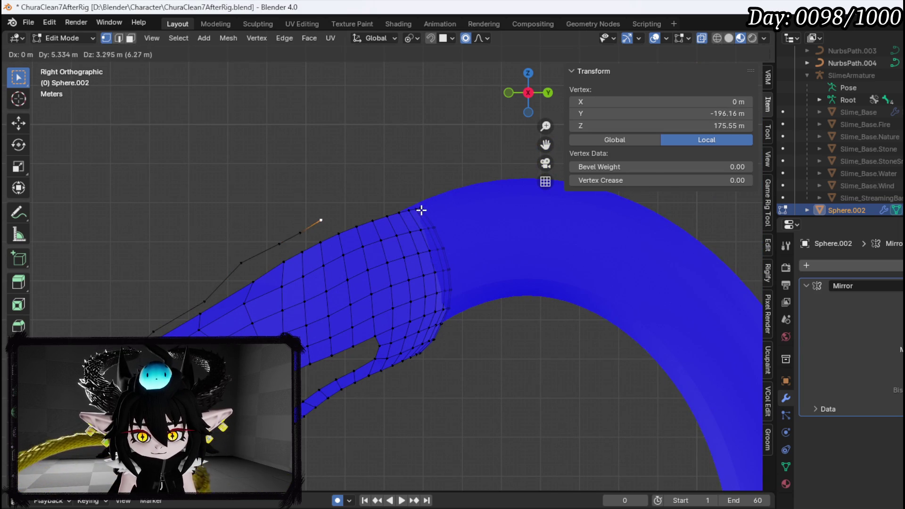
left_click(439, 206)
key("g")
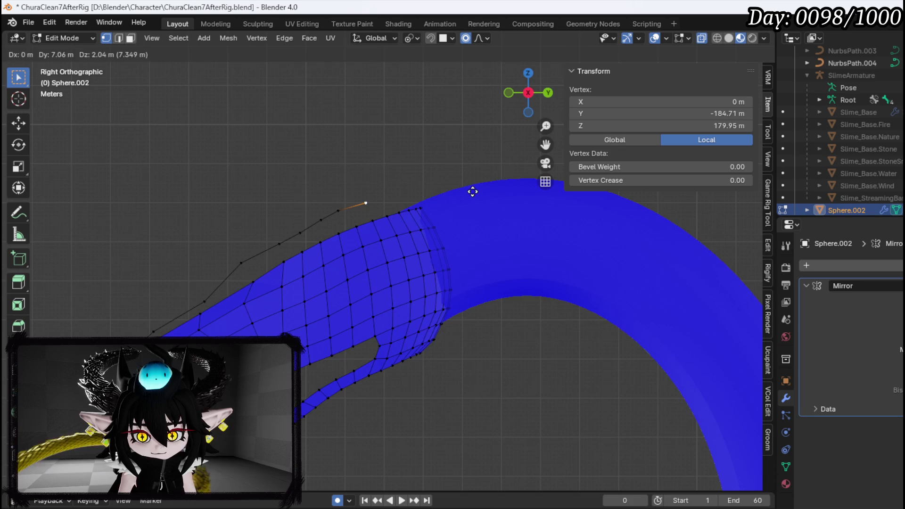
left_click(472, 191)
Step: From an angled view, select the edge and vertices at the snout tip
mouse_move(339, 228)
left_mouse_down()
mouse_move(394, 242)
mouse_move(417, 292)
left_mouse_up()
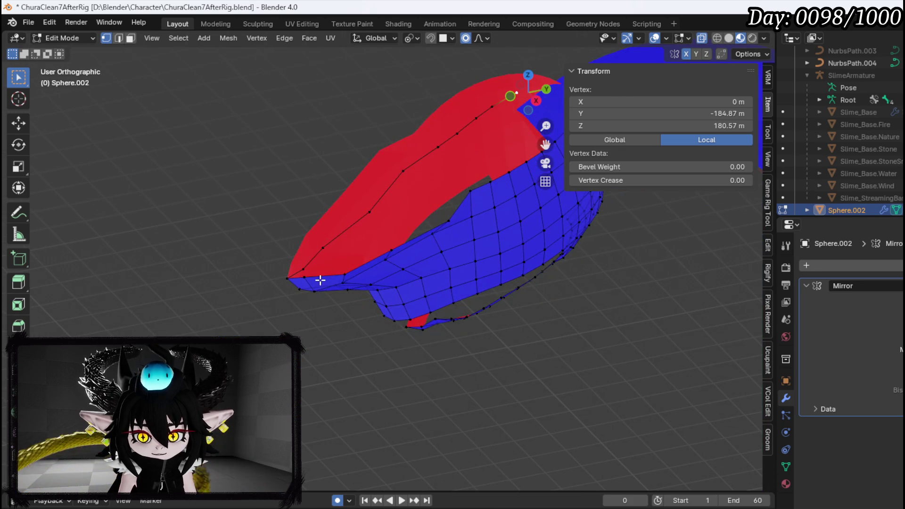
left_click(320, 280)
scroll(384, 299, "up", 3)
scroll(297, 287, "up", 2)
left_click(255, 288, "shift")
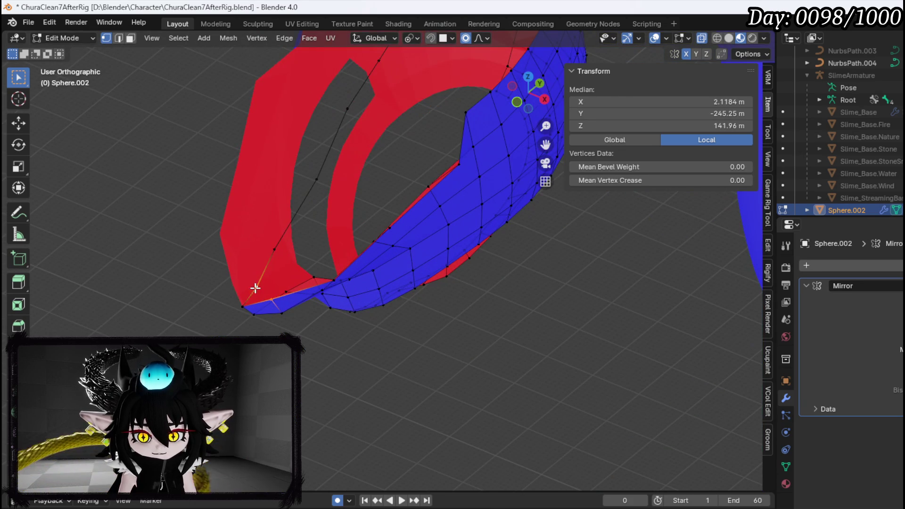
left_click(244, 302, "shift")
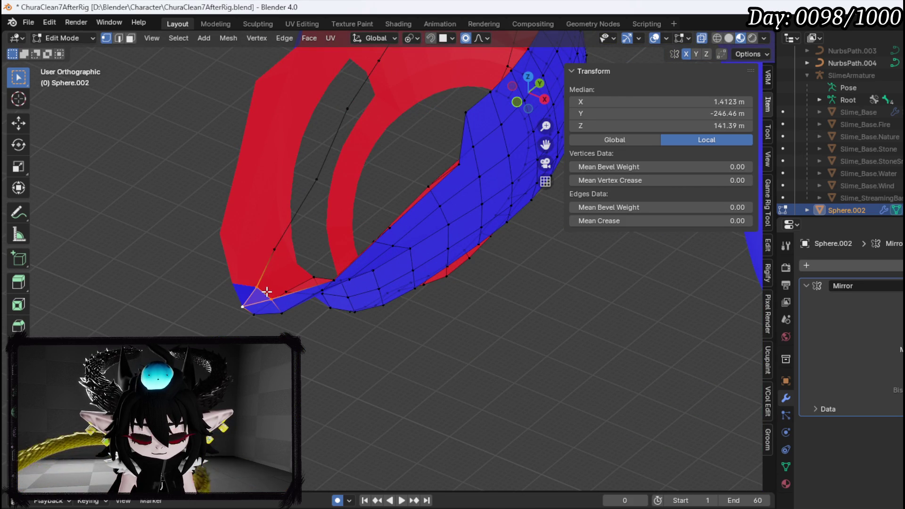
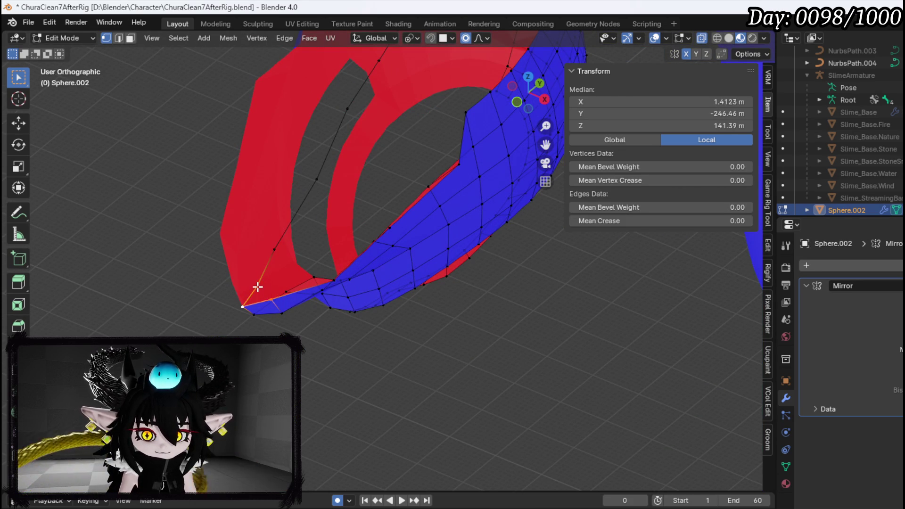
Step: Fill the hole at the head's tip by joining its bordering vertices
left_click(257, 287)
left_click(263, 289)
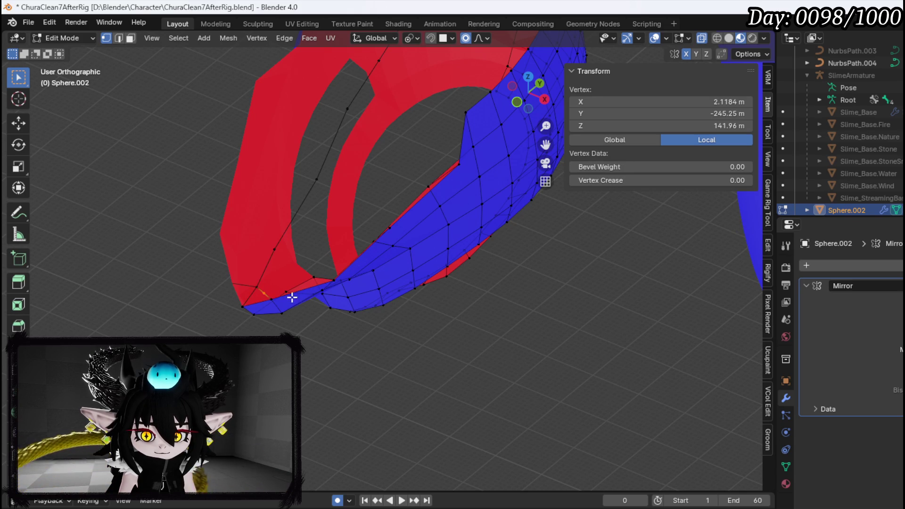
left_click(257, 288, "shift")
key("j")
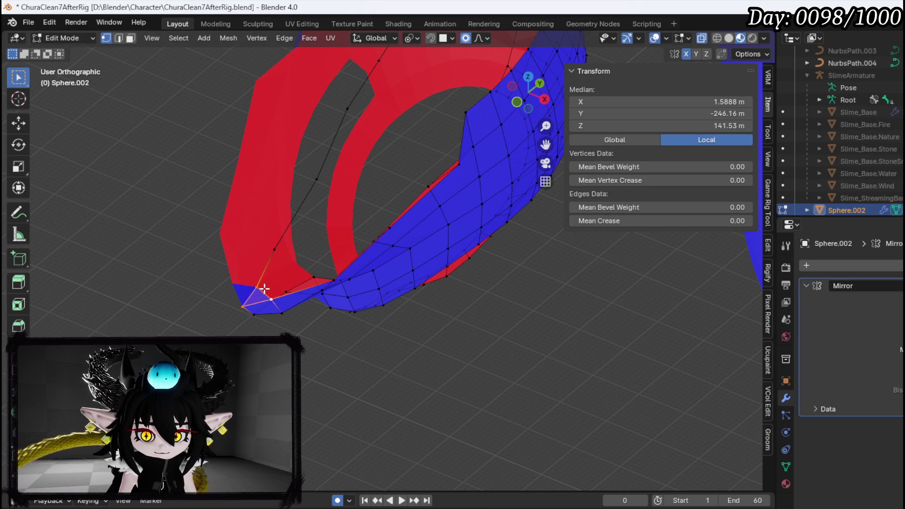
Step: Select the vertices and edges bordering the open gap beside the tip
left_click(262, 290)
key("2")
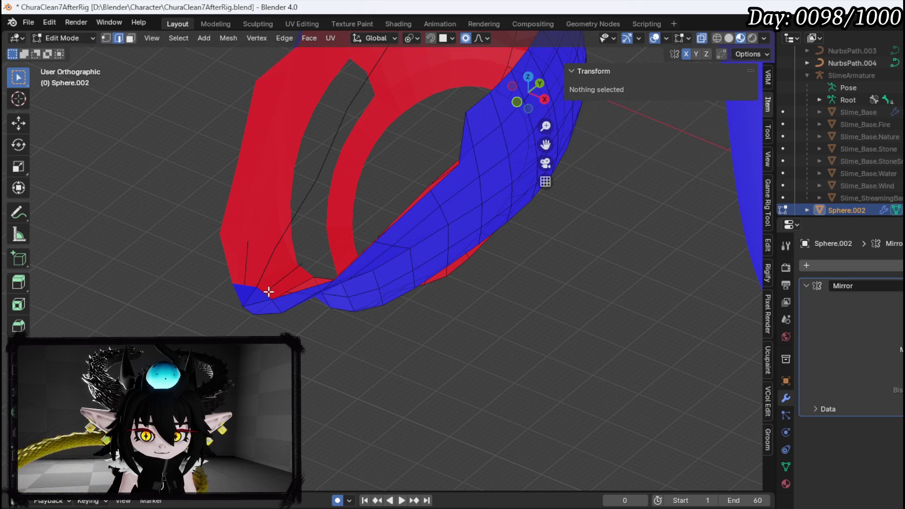
left_click(271, 289)
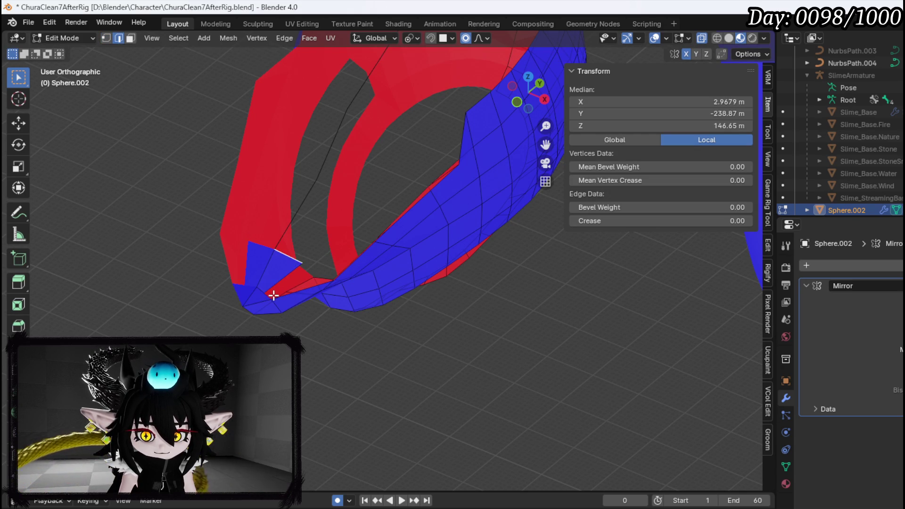
key("1")
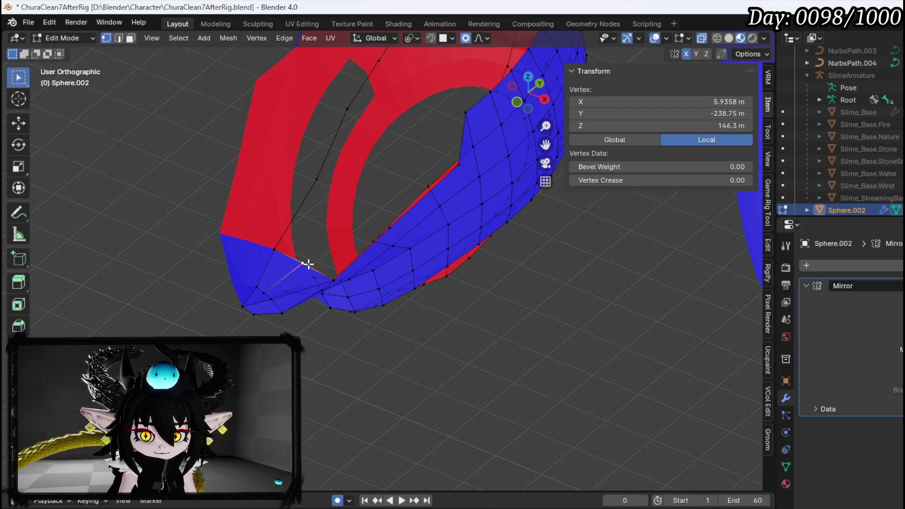
scroll(298, 283, "up", 2)
left_click(311, 249)
key("2")
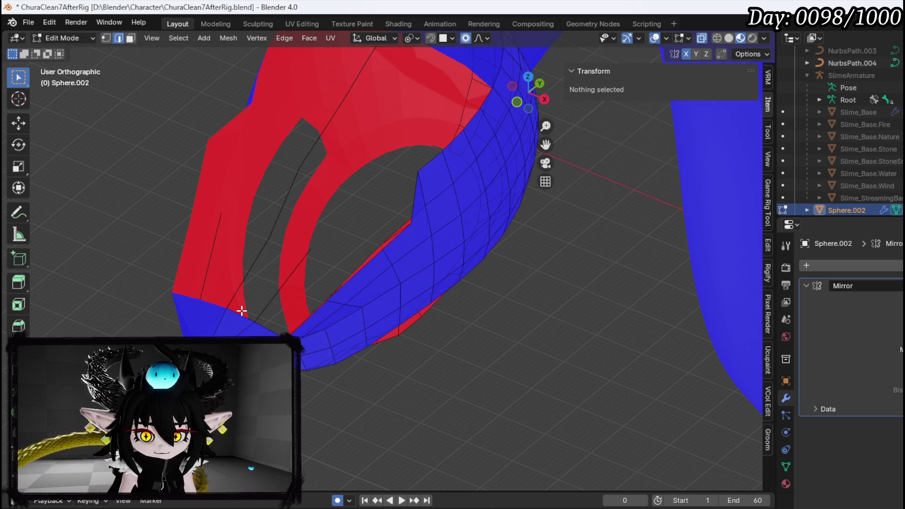
left_click(278, 324)
Step: Move a vertex near the gap into place and fill the gap with a new face
scroll(344, 263, "down", 2)
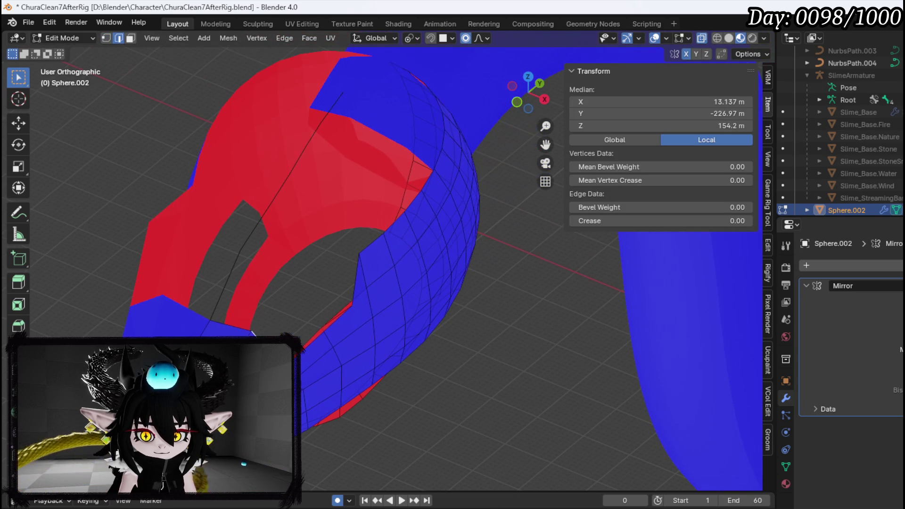
key("1")
left_click(304, 268)
key("g")
left_click(326, 256)
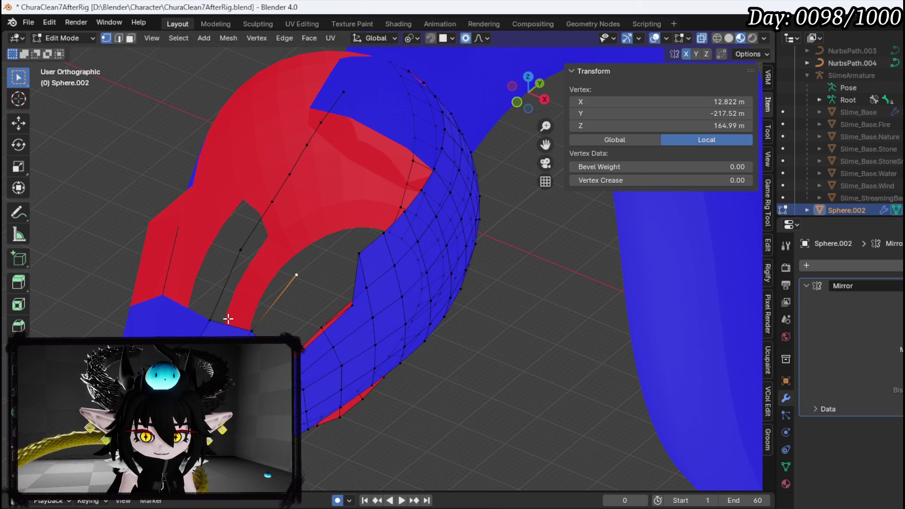
key("2")
left_click(234, 324)
key("f")
Step: Try moving a head vertex with smooth falloff, then cancel the unwanted move
left_click(317, 297)
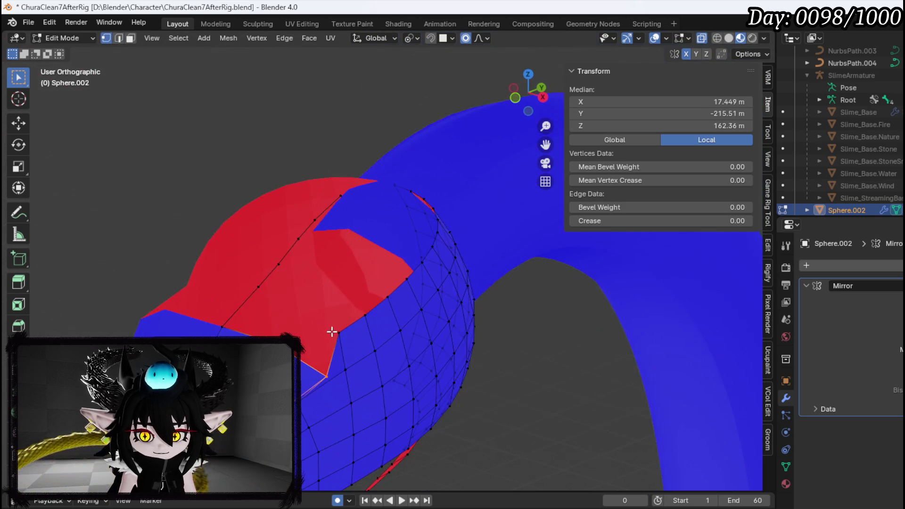
key("1")
left_click(336, 333)
key("g")
left_click(431, 363)
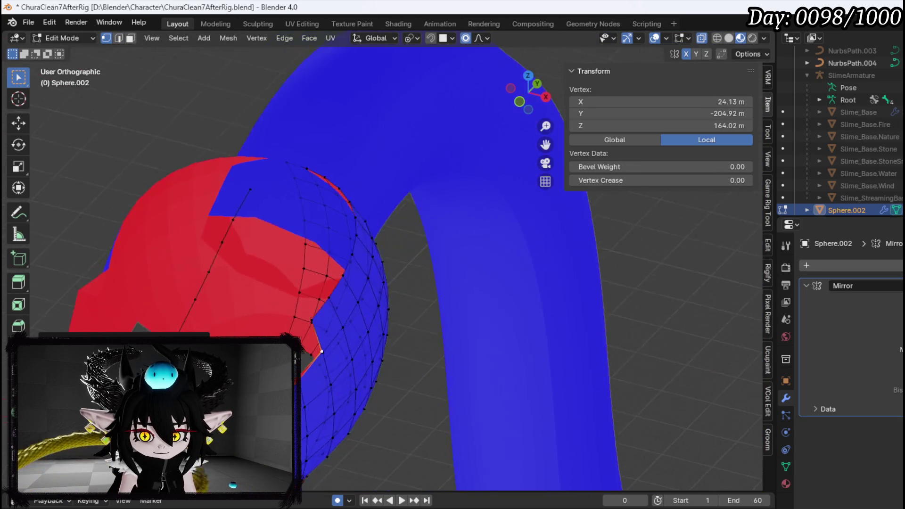
key("g")
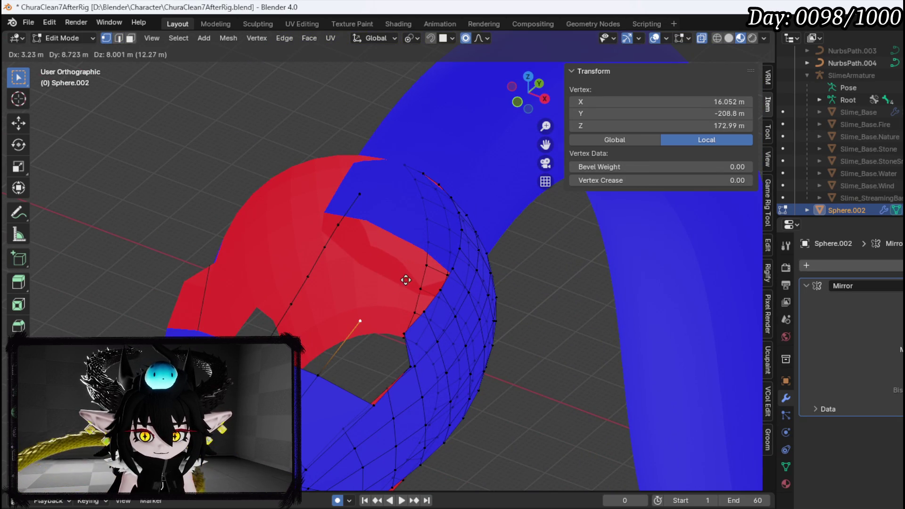
key("Escape")
Step: Pull the vertex at the gap's edge into place through several repeated moves
key("2")
left_click(352, 379)
left_click(350, 344)
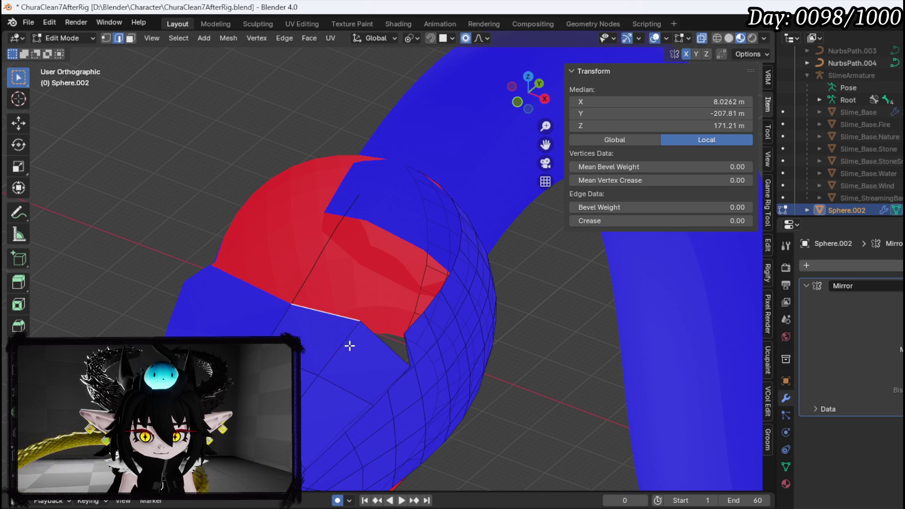
key("1")
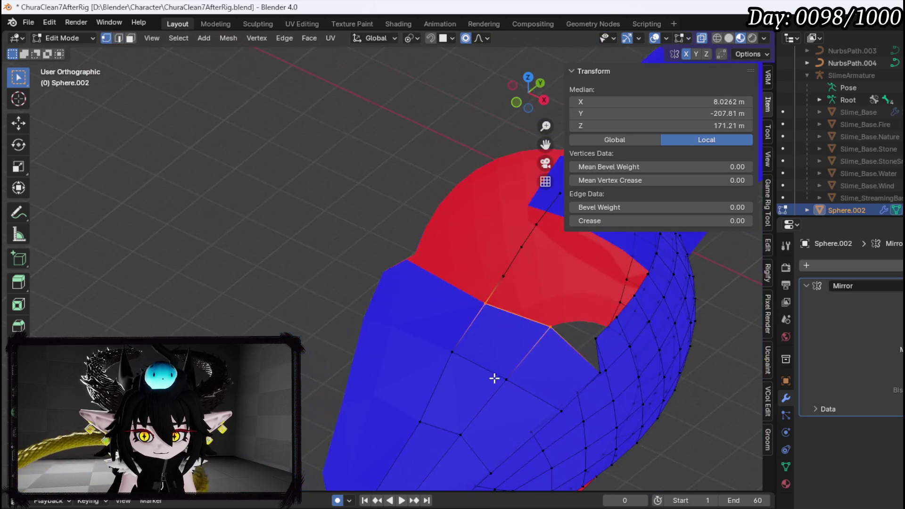
left_click(403, 323)
key("g")
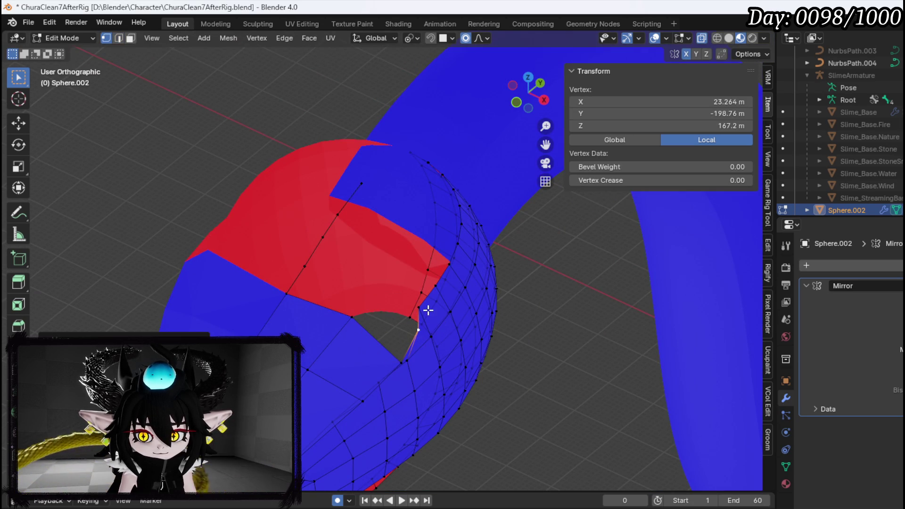
left_click(443, 305)
key("g")
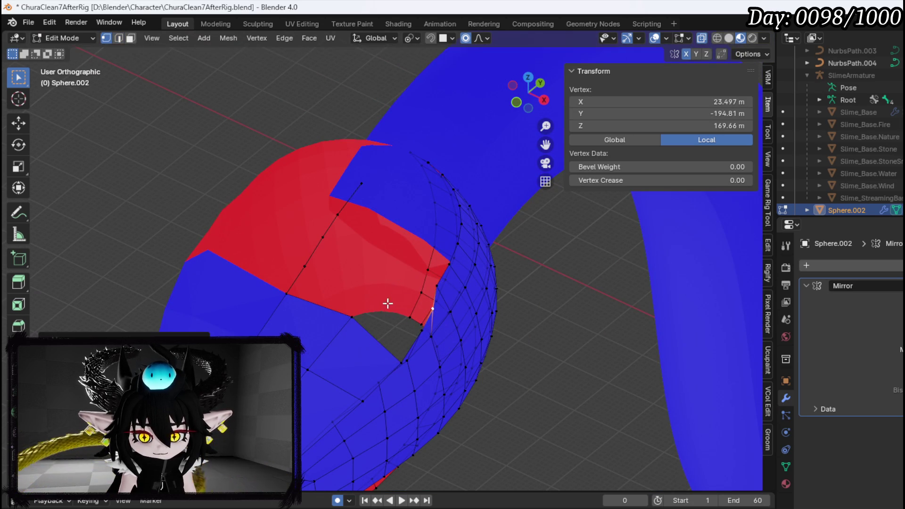
left_click(388, 303)
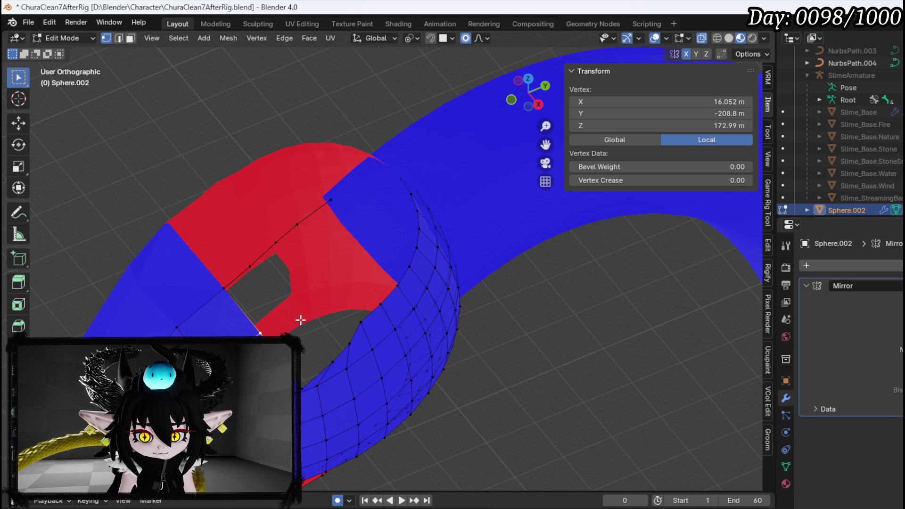
key("g")
left_click(371, 258)
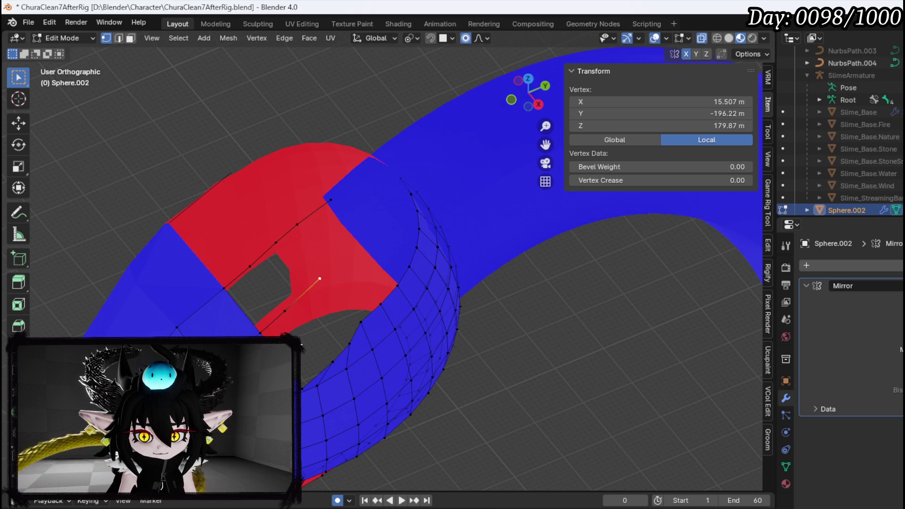
Step: Try moving an edge at the opening, then undo the edge move
key("2")
left_click(292, 255)
key("g")
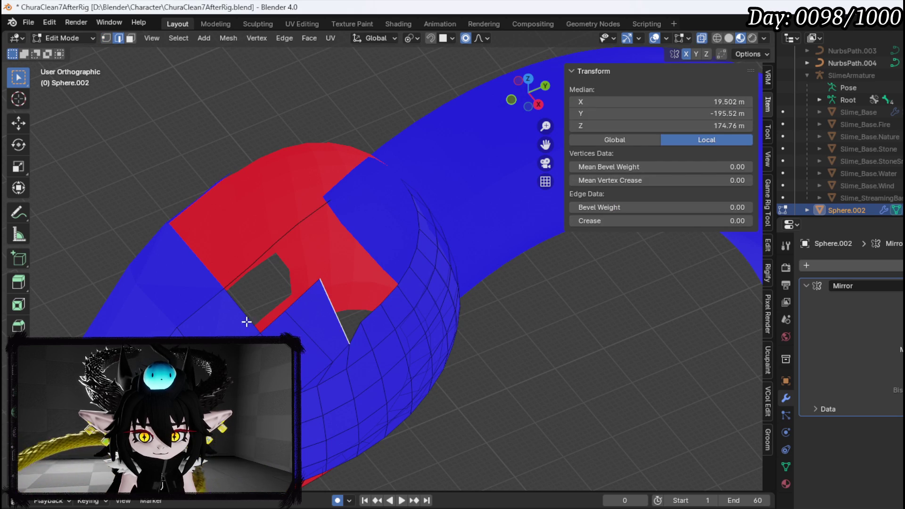
left_click(254, 323)
key("ctrl+z")
key("1")
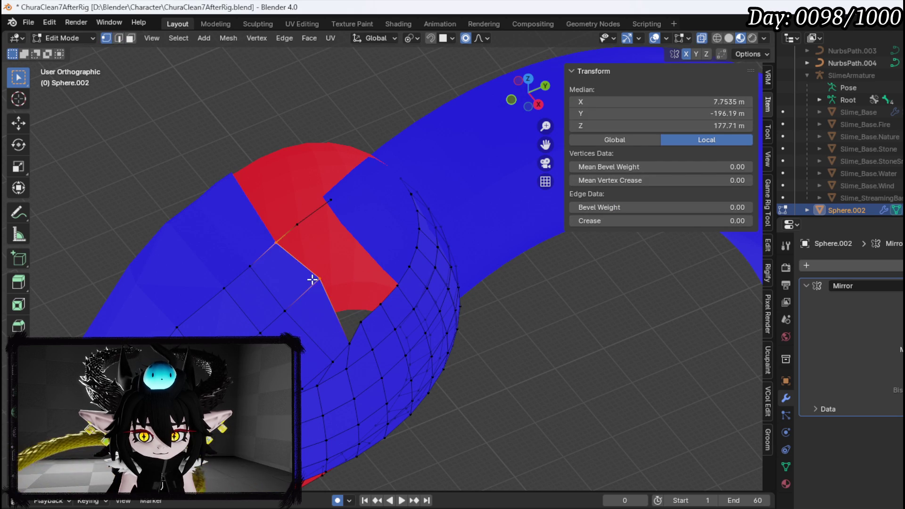
Step: Pull the upper-ridge vertex down and left with smooth falloff
mouse_move(313, 279)
left_mouse_down()
mouse_move(285, 268)
mouse_move(288, 256)
mouse_move(297, 327)
mouse_move(299, 283)
left_mouse_up()
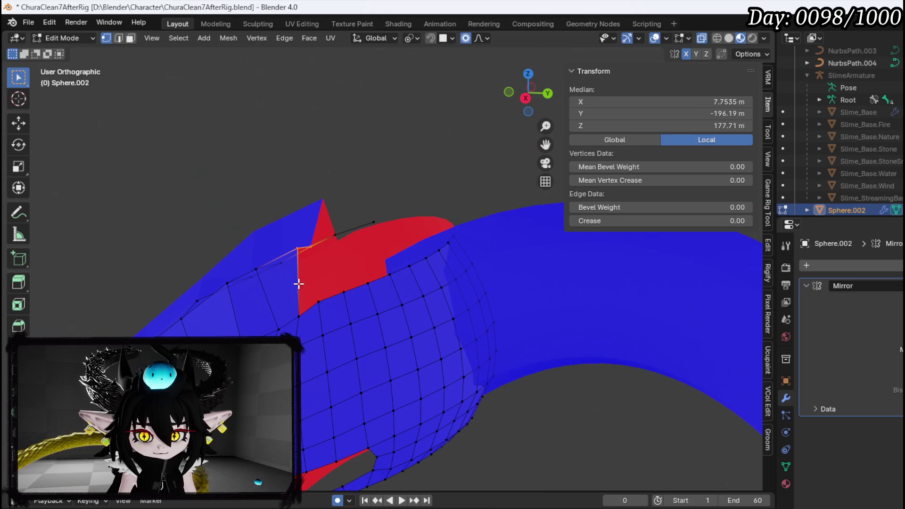
left_click(310, 256)
key("g")
left_click(273, 291)
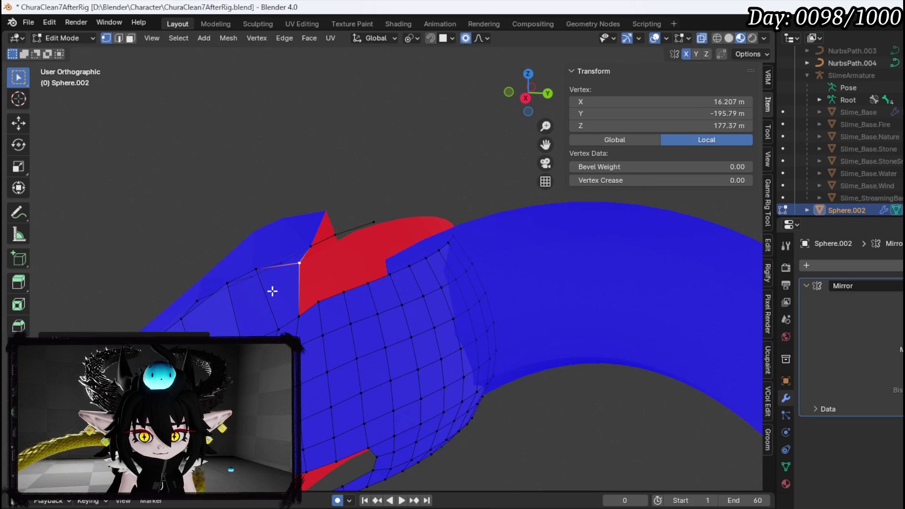
key("g")
left_click(233, 289)
key("g")
left_click(247, 308)
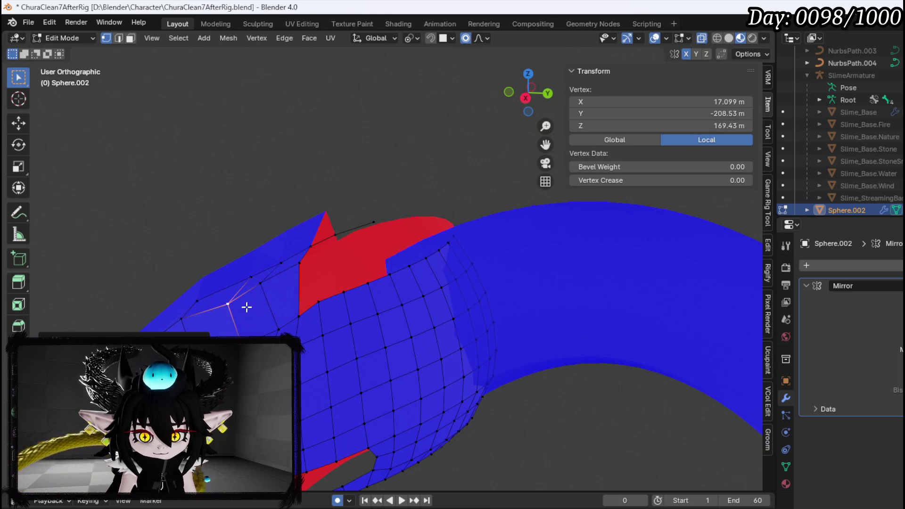
Step: Nudge a side vertex slightly right and inspect the head from other angles
left_click(381, 326)
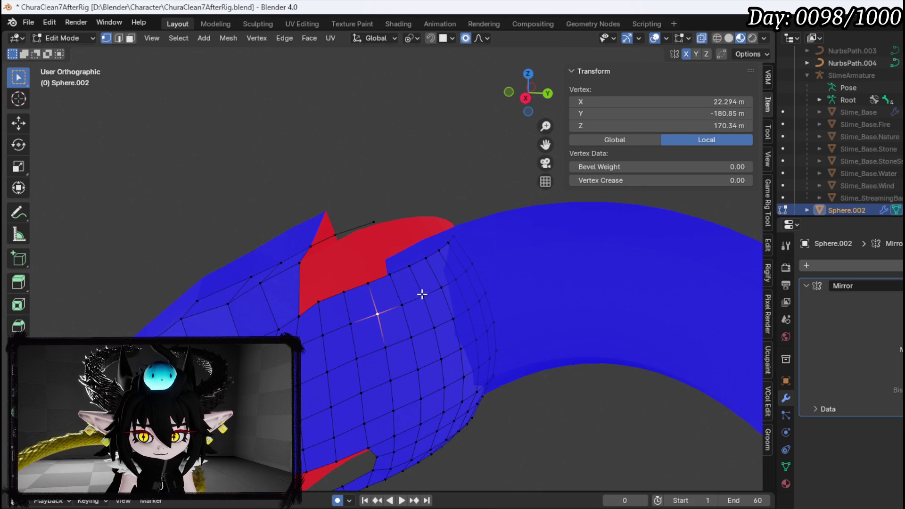
key("g")
left_click(476, 320)
left_click(309, 312)
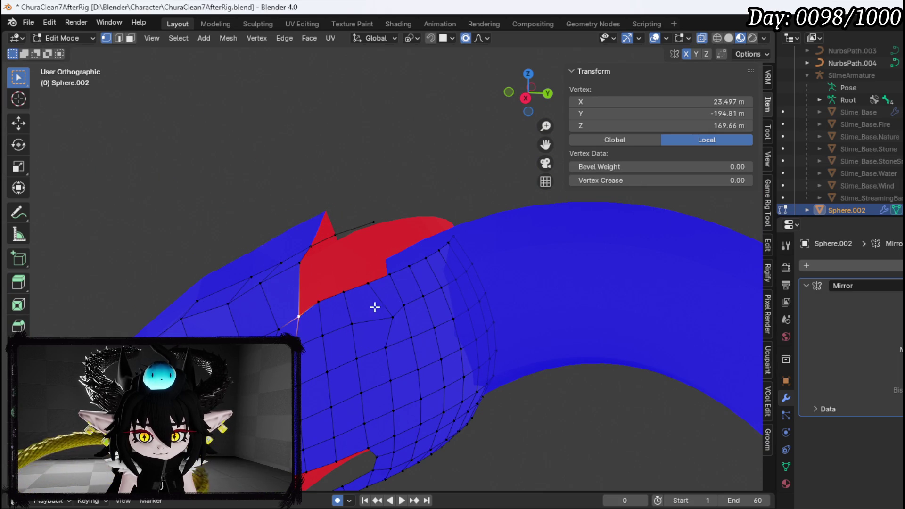
mouse_move(355, 298)
left_mouse_down()
mouse_move(398, 265)
mouse_move(390, 348)
mouse_move(347, 274)
left_mouse_up()
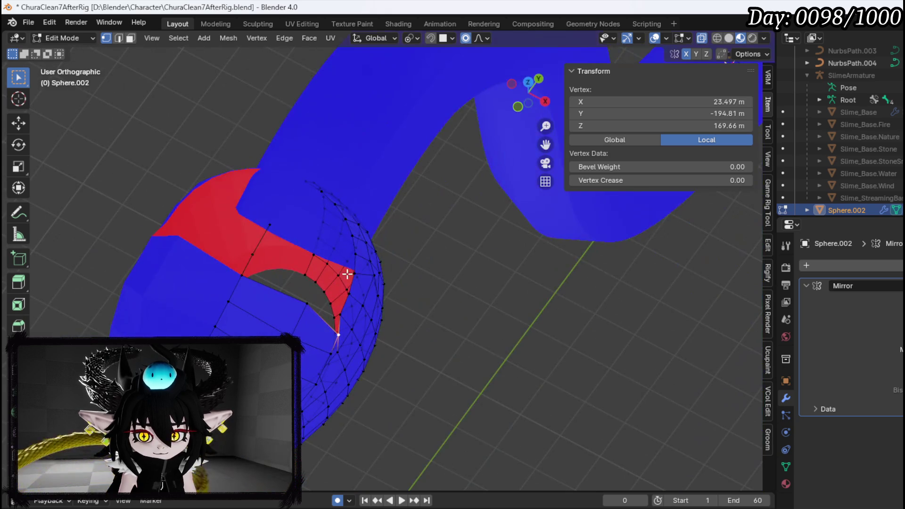
mouse_move(296, 200)
left_mouse_down()
mouse_move(257, 277)
mouse_move(412, 261)
left_mouse_up()
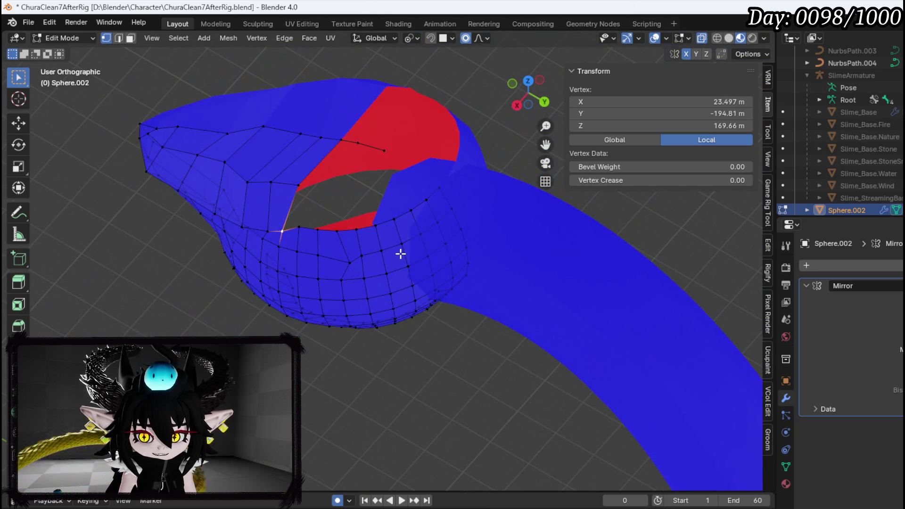
Step: Delete the vertical edge loops at the back end of the head
left_click(402, 245, "alt")
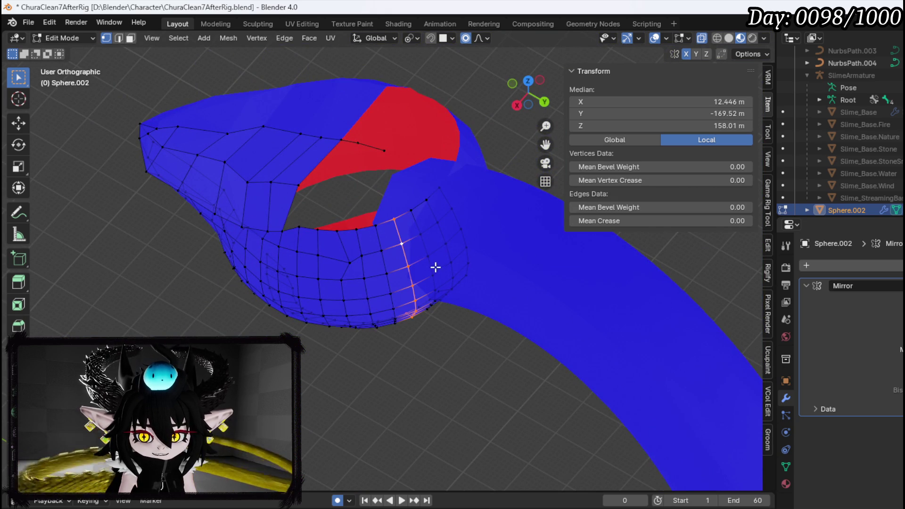
left_click(427, 221, "alt+shift")
left_click(440, 221, "alt+shift")
left_click(446, 212, "alt+shift")
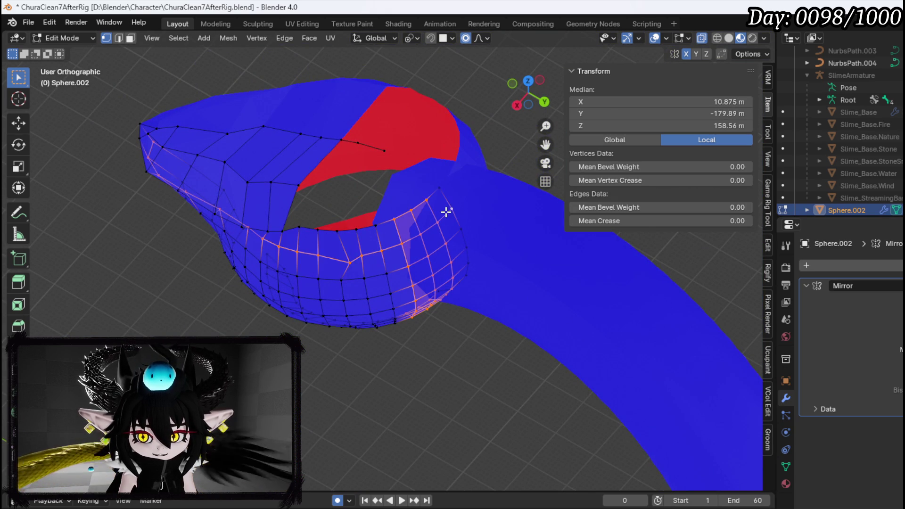
left_click(427, 227, "alt+shift")
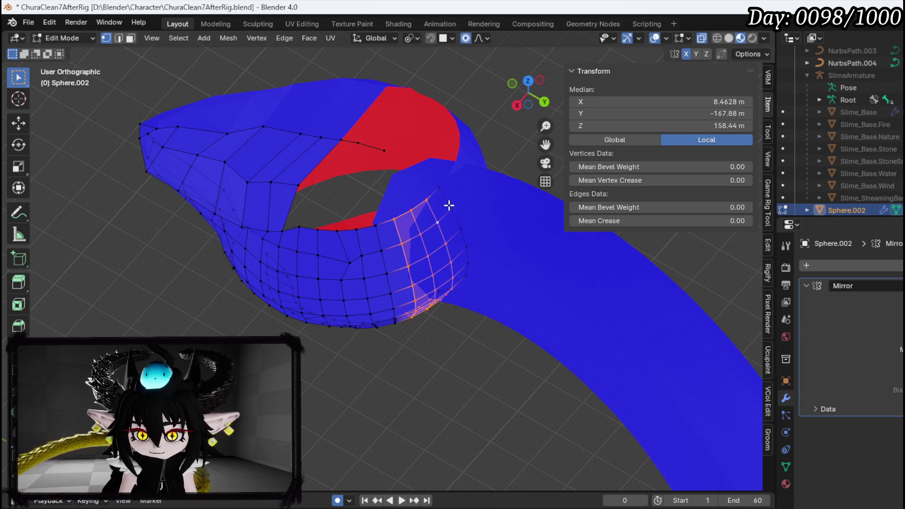
left_click(449, 205, "alt+shift")
key("x")
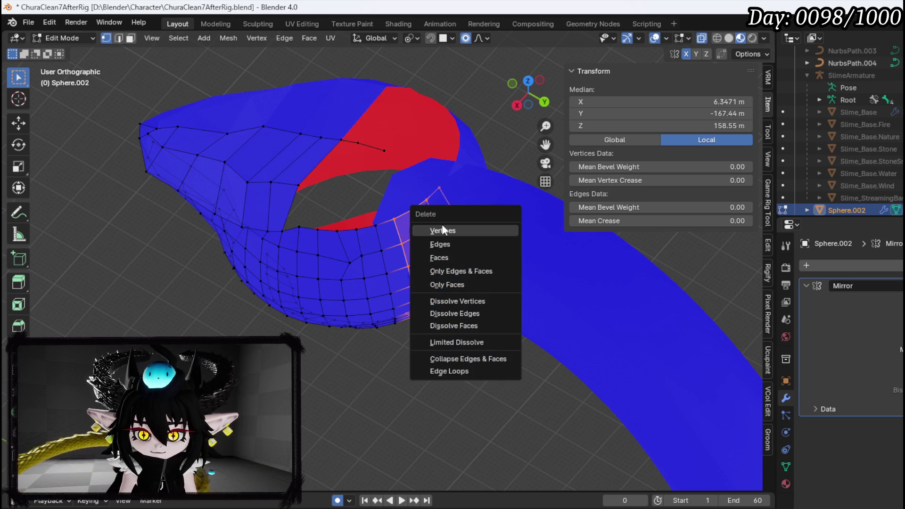
left_click(442, 229)
Step: Connect vertices across the opening with two new edges
left_click(327, 231)
mouse_move(327, 233)
left_mouse_down()
mouse_move(309, 269)
mouse_move(311, 261)
left_mouse_up()
left_click(380, 246)
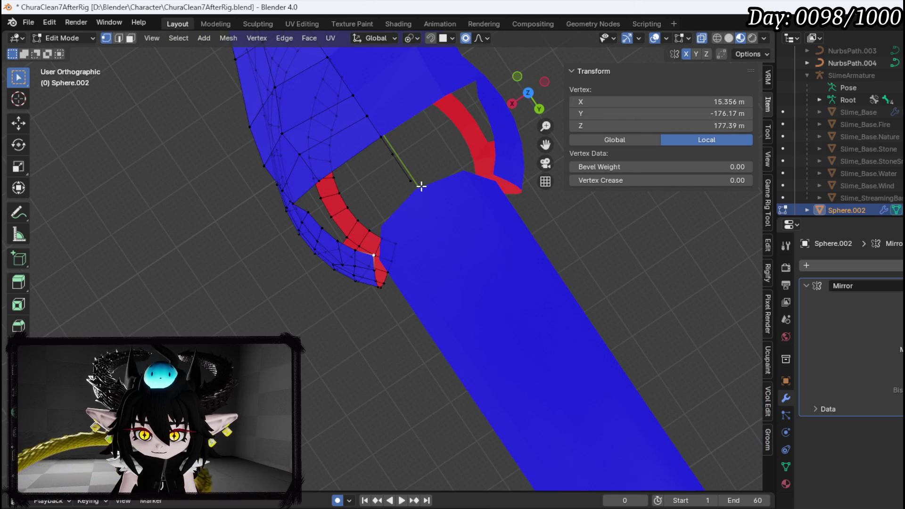
left_click(421, 186, "shift")
key("f")
left_click(396, 213, "shift")
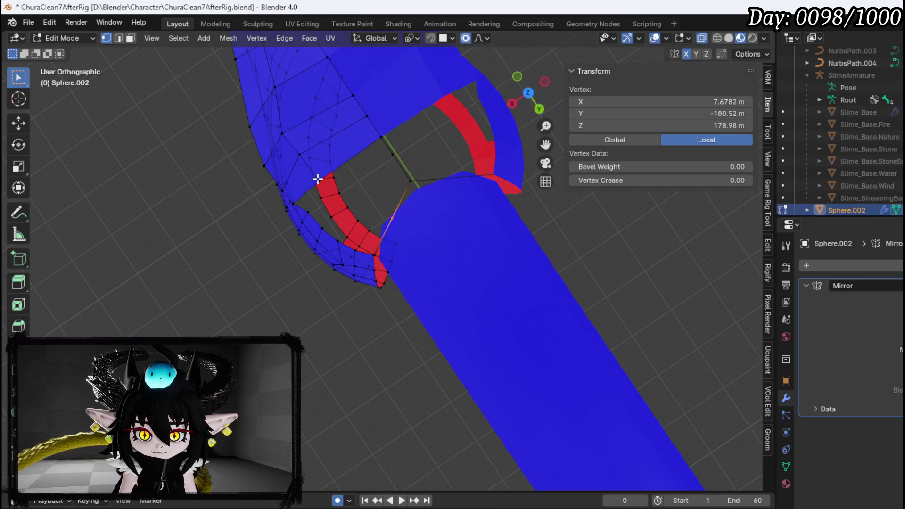
left_click(319, 181, "shift")
key("f")
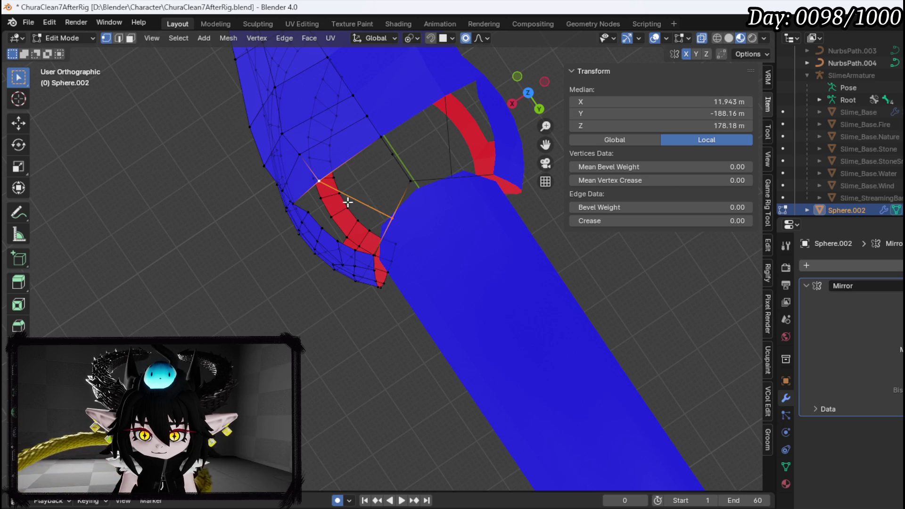
Step: Pull jaw vertices left and down with smooth falloff to reshape the jaw edge
mouse_move(348, 202)
left_mouse_down()
mouse_move(396, 193)
mouse_move(350, 196)
left_mouse_up()
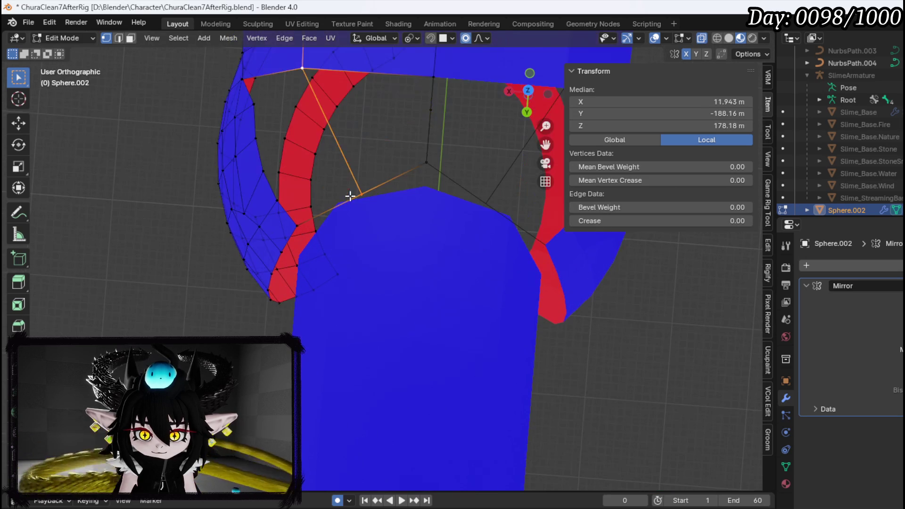
left_click(261, 286)
key("g")
left_click(230, 309)
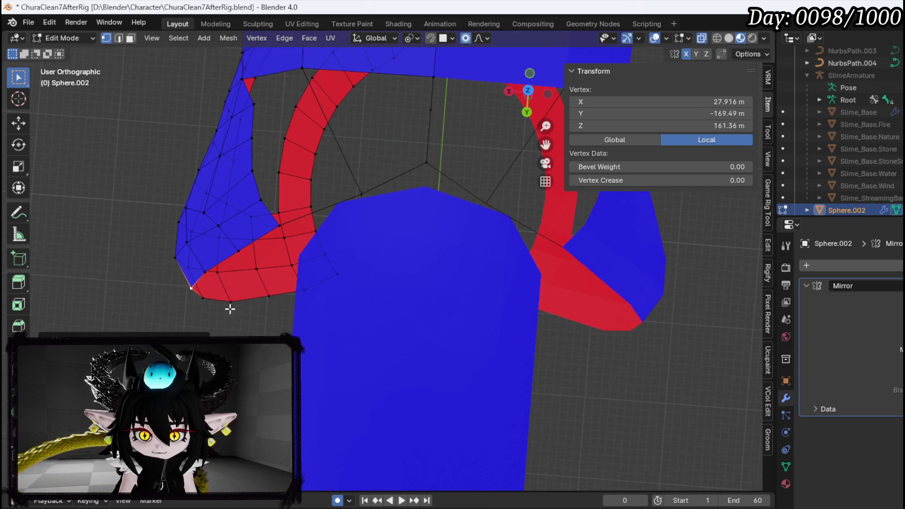
left_click(278, 224)
key("g")
left_click(252, 256)
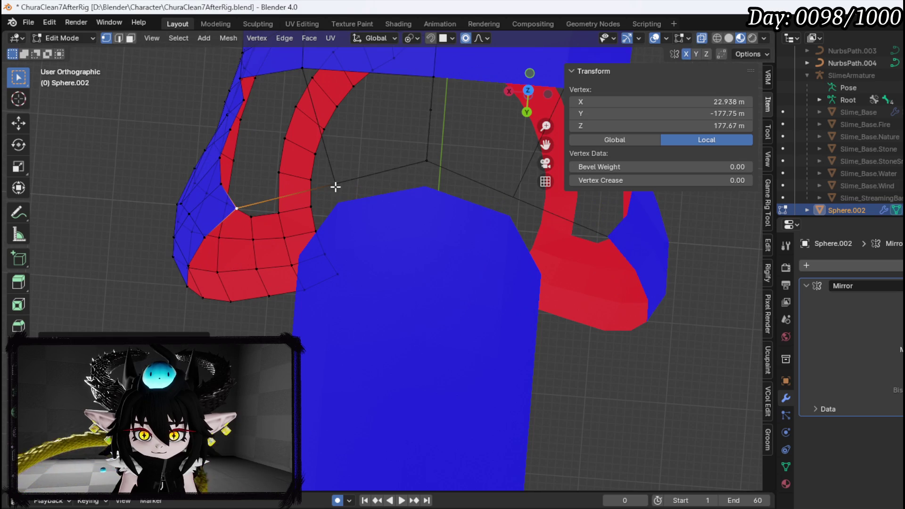
key("g")
left_click(330, 201)
Step: Reposition another vertex on the head surface toward the lower left
mouse_move(333, 203)
left_mouse_down()
mouse_move(324, 234)
mouse_move(452, 229)
mouse_move(479, 163)
left_mouse_up()
left_click(358, 304)
left_click(362, 292)
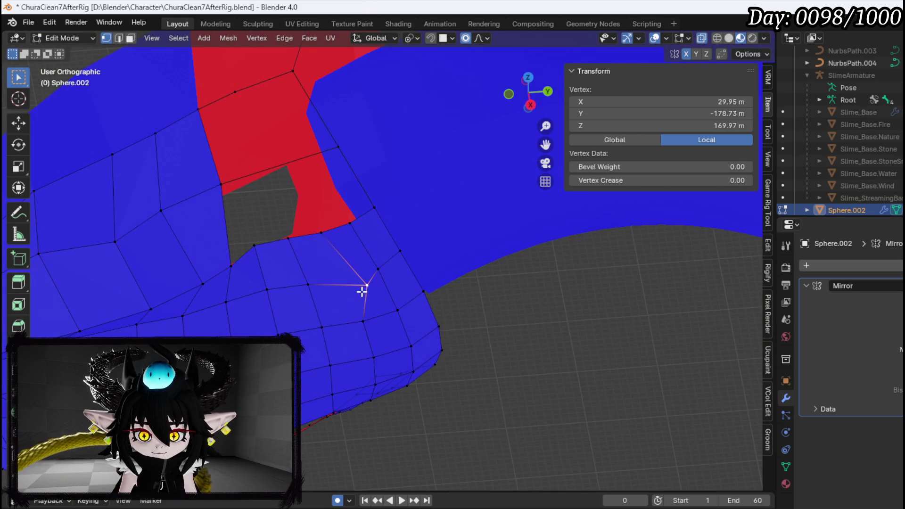
key("g")
left_click(313, 270)
Step: Try filling the grey gap from a boundary edge, then undo the bad face
mouse_move(313, 270)
left_mouse_down()
mouse_move(371, 295)
mouse_move(323, 299)
mouse_move(311, 243)
left_mouse_up()
key("2")
left_click(303, 239)
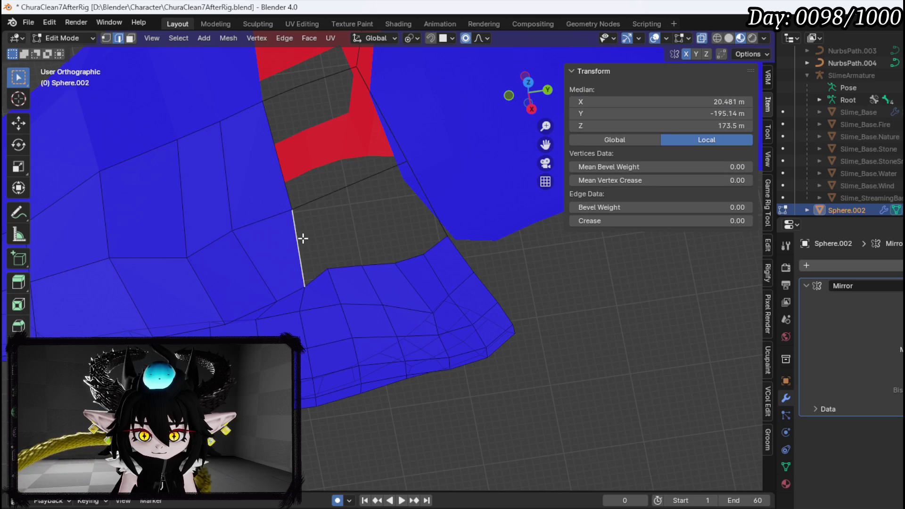
key("f")
key("ctrl+z")
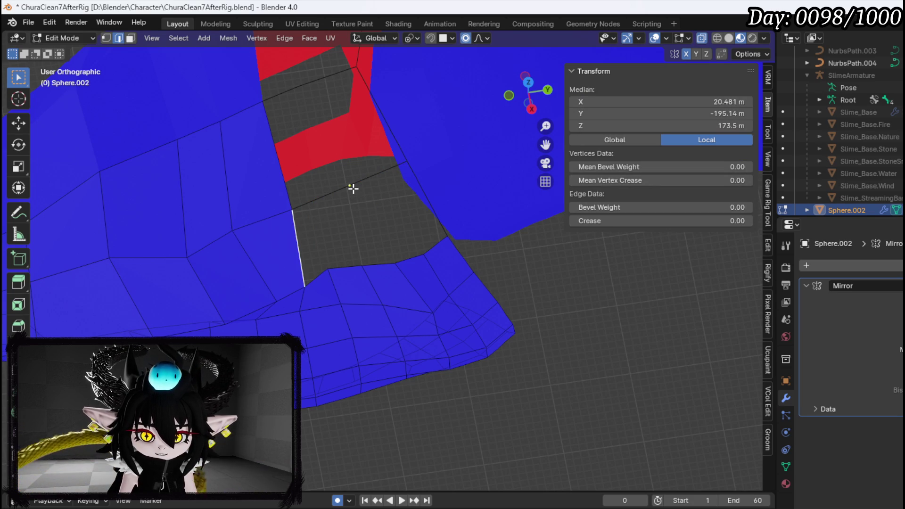
Step: Fill faces strip by strip over the red band, then undo the last two fills
key("Return")
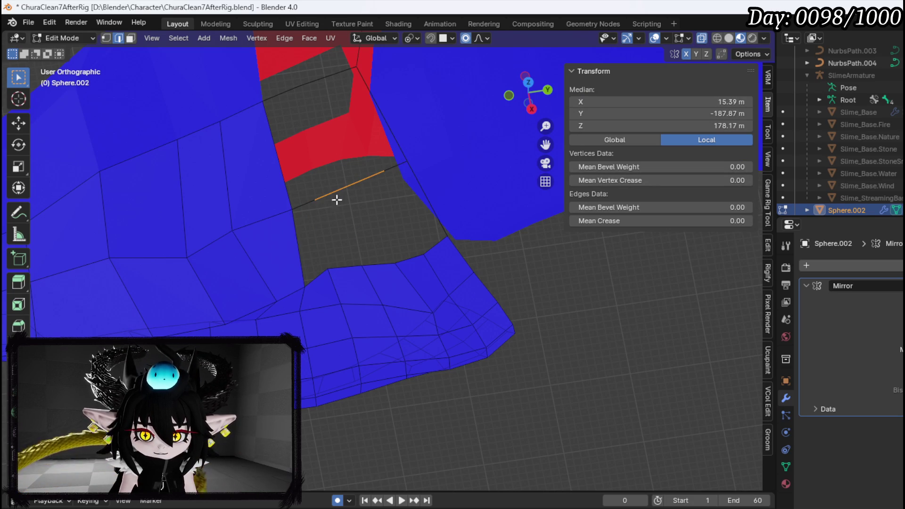
key("f")
key("f")
key("f")
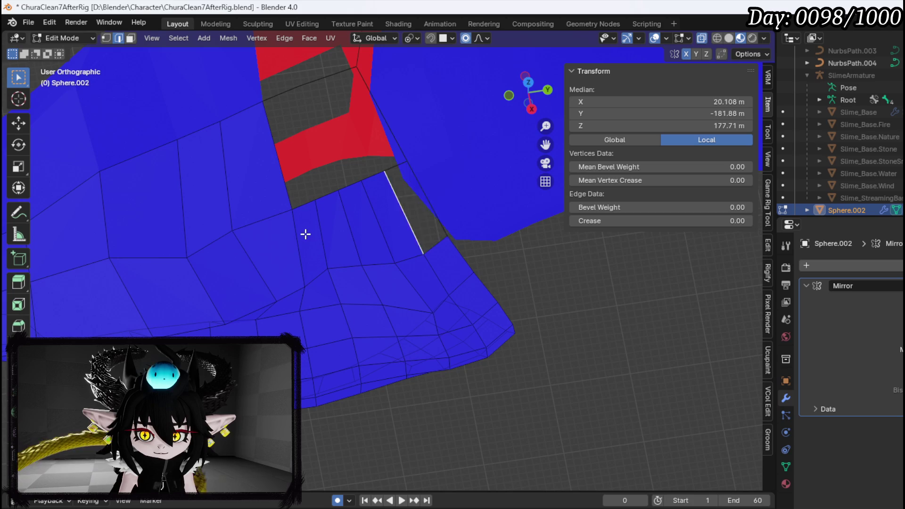
key("f")
key("f")
key("f")
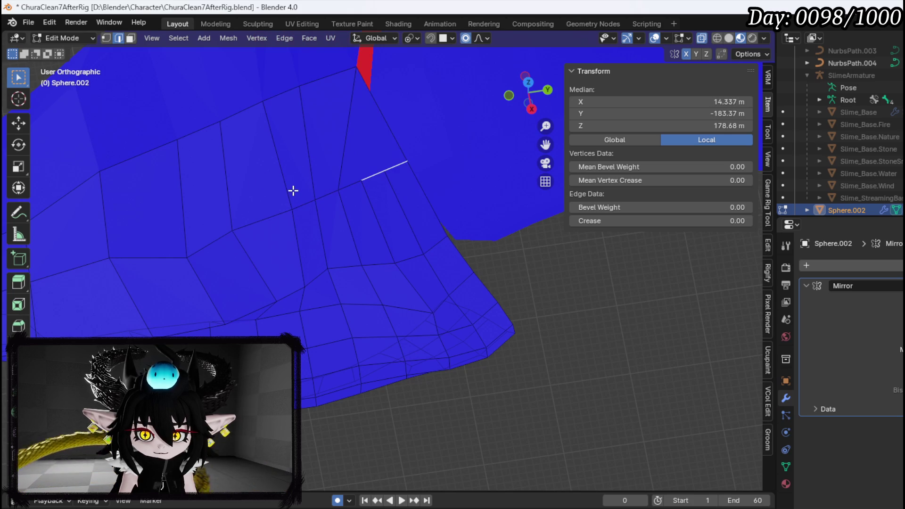
key("ctrl+z")
key("ctrl+z")
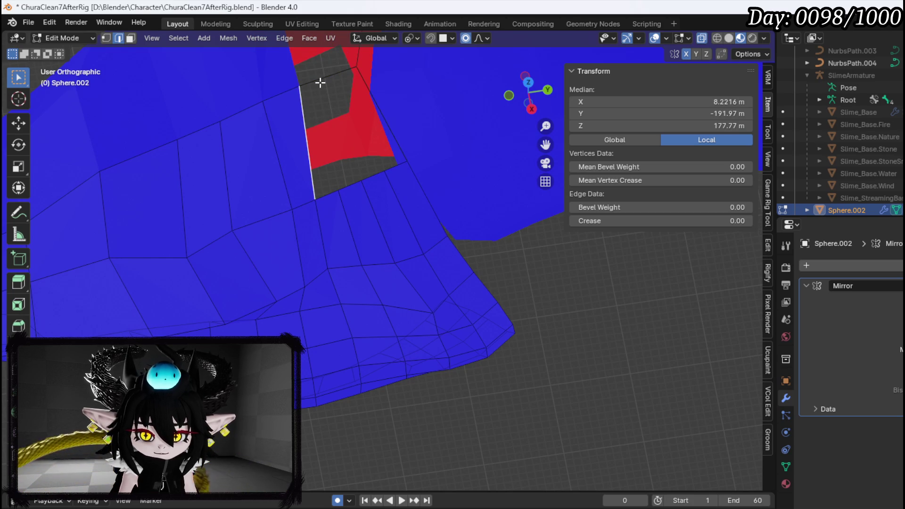
key("ctrl+z")
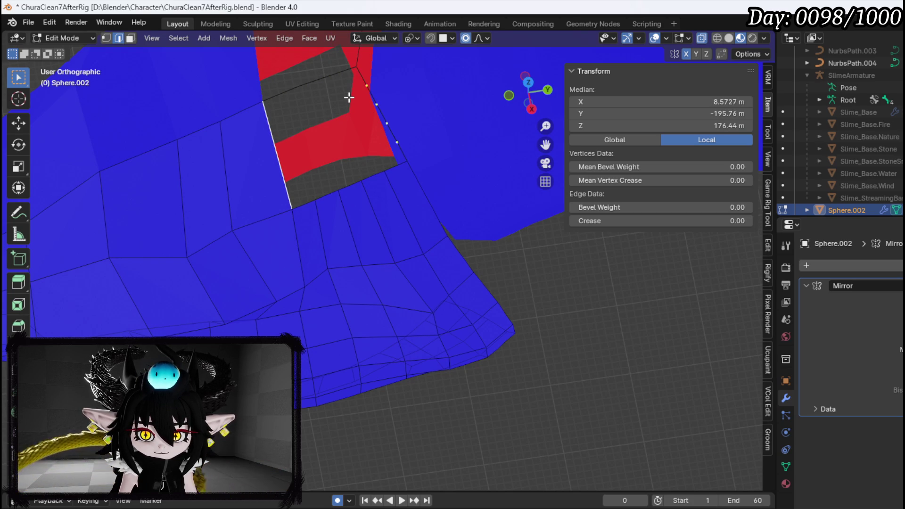
Step: Merge the short edge at the gap's top into one vertex at center
left_click(296, 83)
scroll(310, 107, "down", 2)
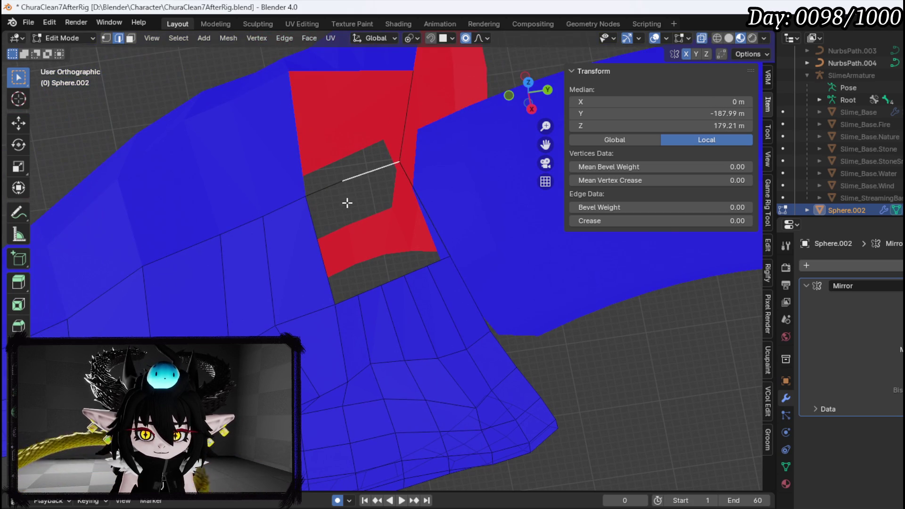
key("1")
key("m")
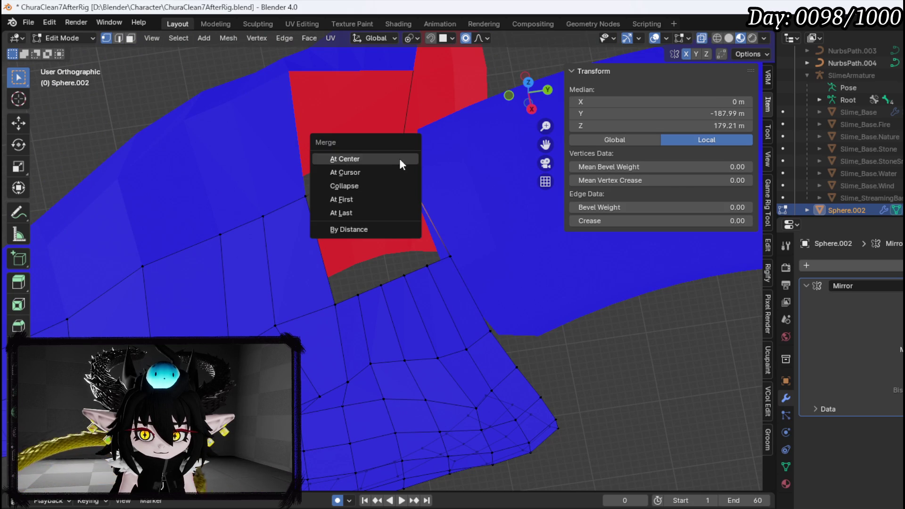
left_click(391, 213)
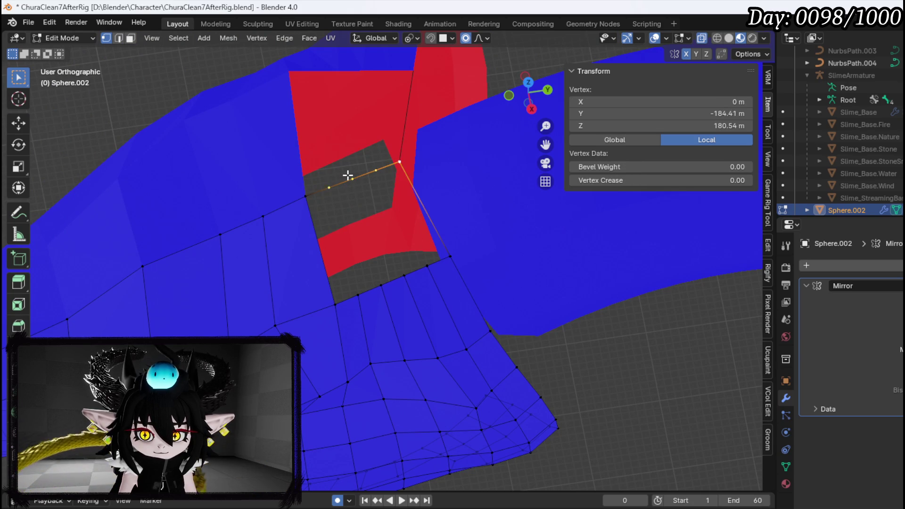
Step: Fill the hole from its left edge with quad faces
key("2")
left_click(309, 223)
key("f")
key("f")
key("f")
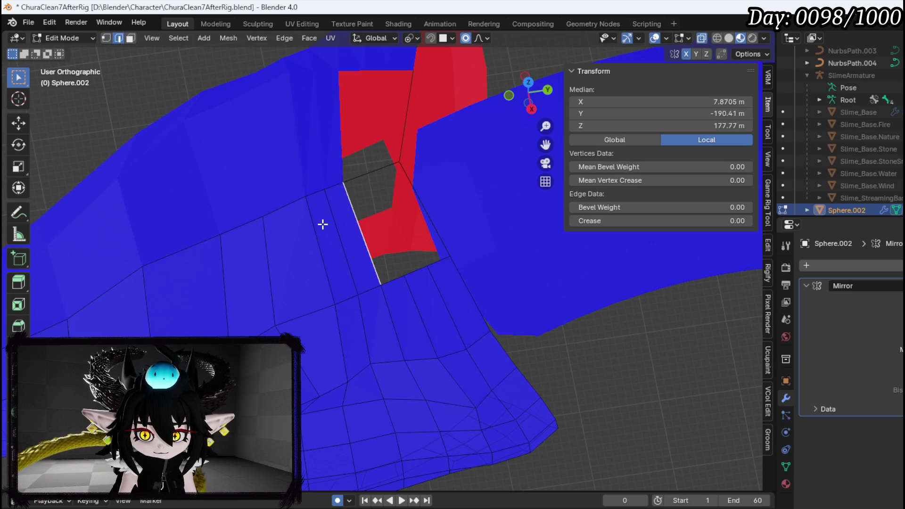
scroll(381, 240, "down", 5)
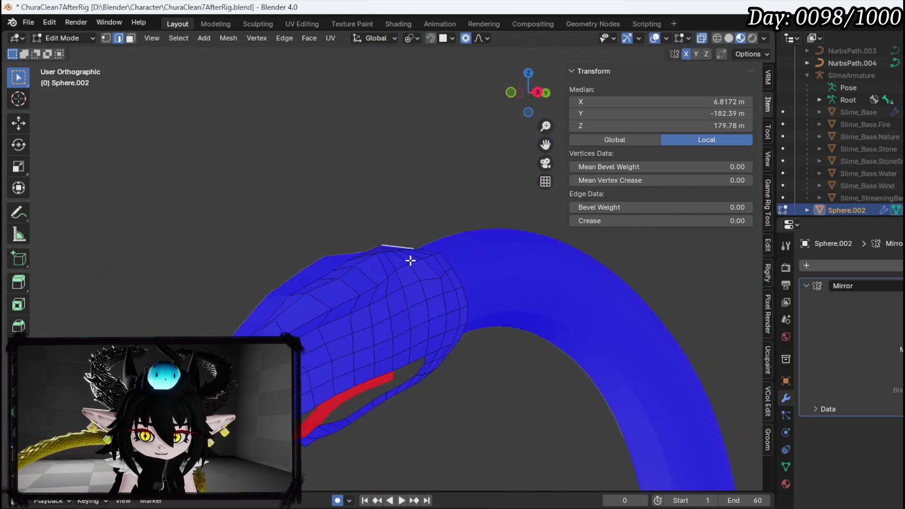
Step: In vertex mode, repeatedly reposition a side-of-head vertex with proportional editing to even out the cheek
key("1")
scroll(289, 269, "up", 4)
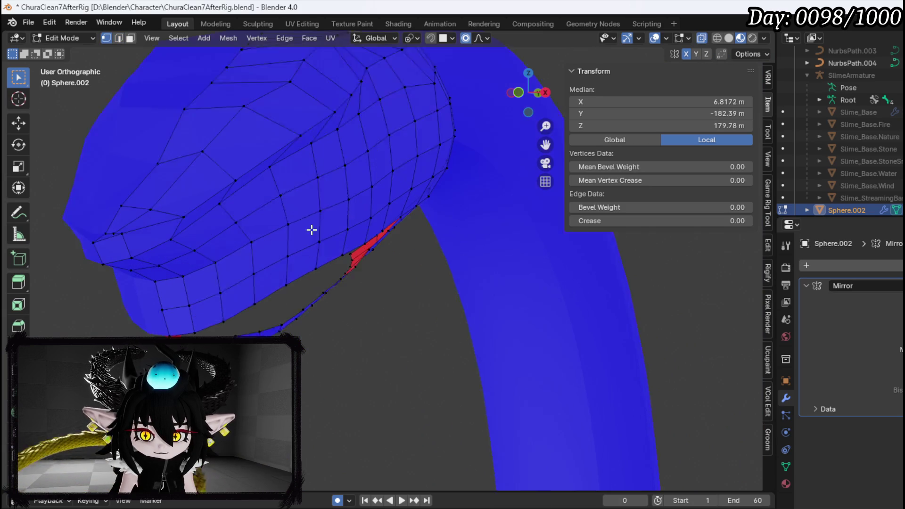
left_click(301, 173)
scroll(339, 176, "down", 2)
key("g")
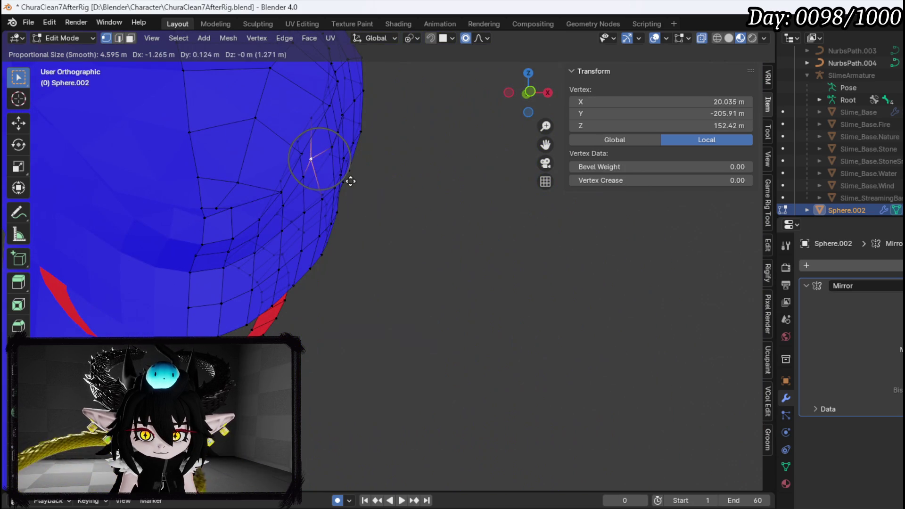
scroll(288, 184, "up", 3)
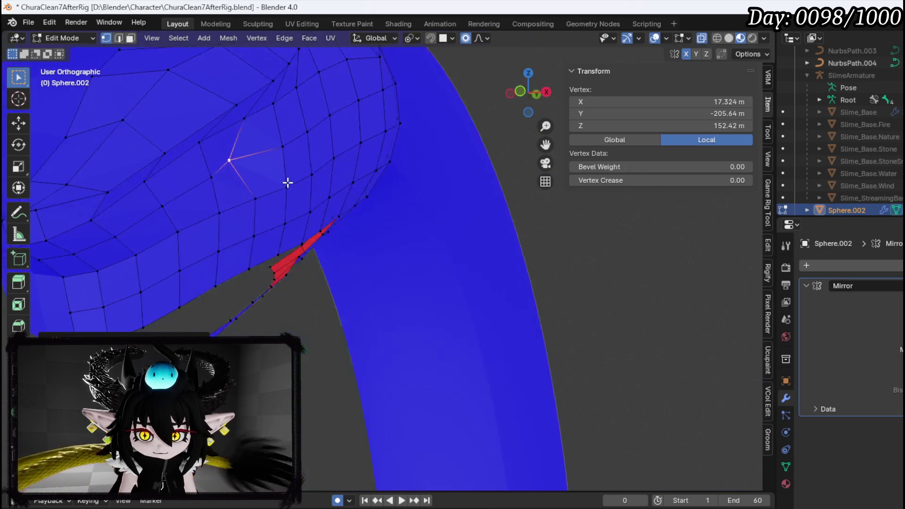
left_click(252, 181)
key("g")
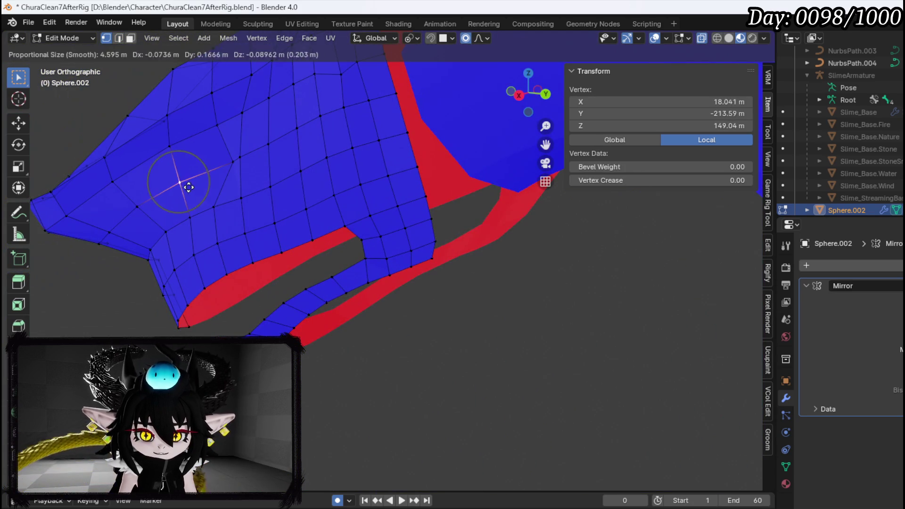
left_click(205, 196)
key("g")
left_click(204, 216)
key("g")
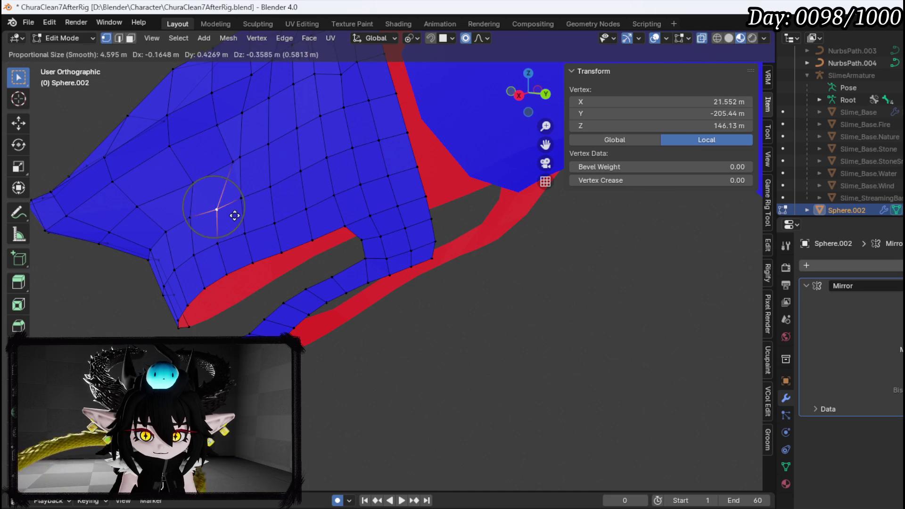
left_click(240, 207)
key("g")
left_click(255, 189)
key("g")
left_click(247, 158)
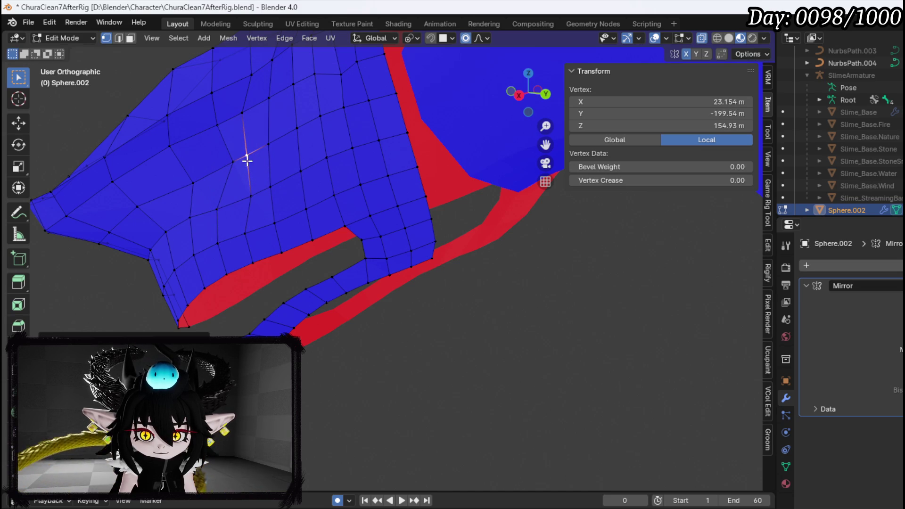
key("g")
left_click(220, 168)
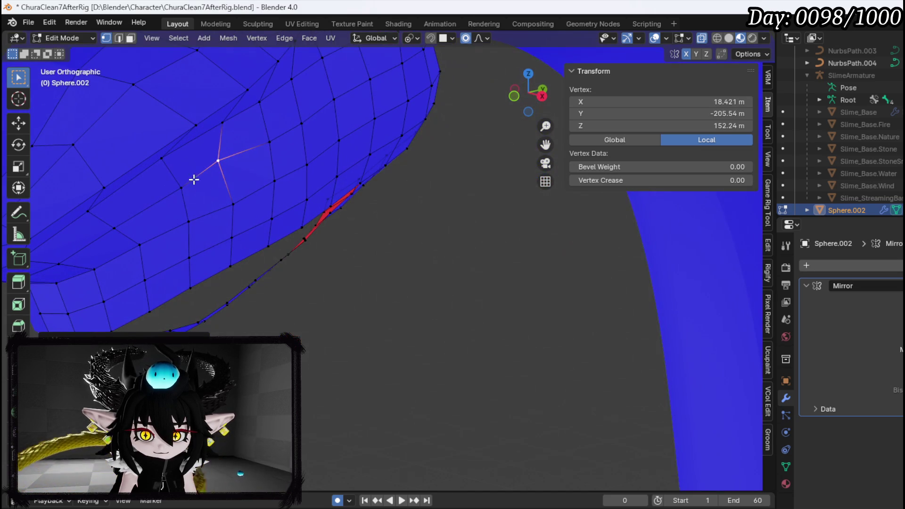
key("g")
left_click(189, 184)
key("g")
left_click(203, 176)
key("g")
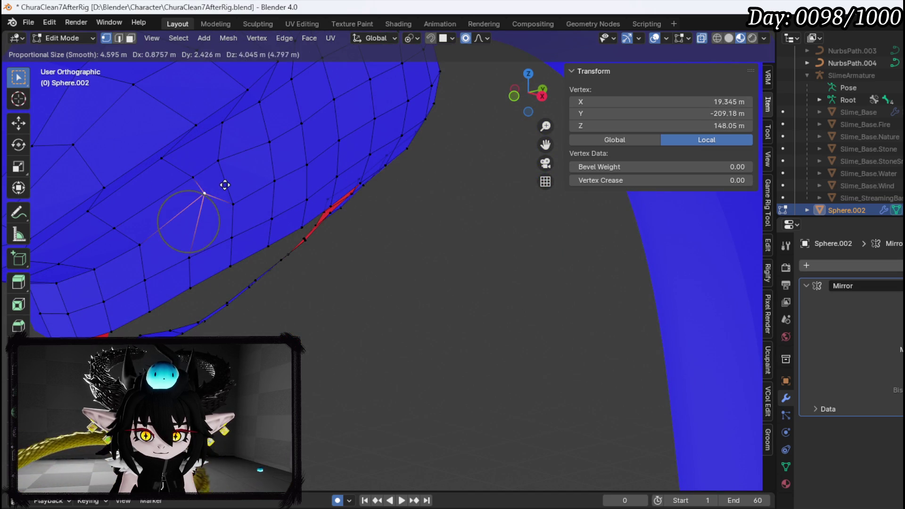
left_click(236, 200)
key("g")
left_click(265, 182)
key("g")
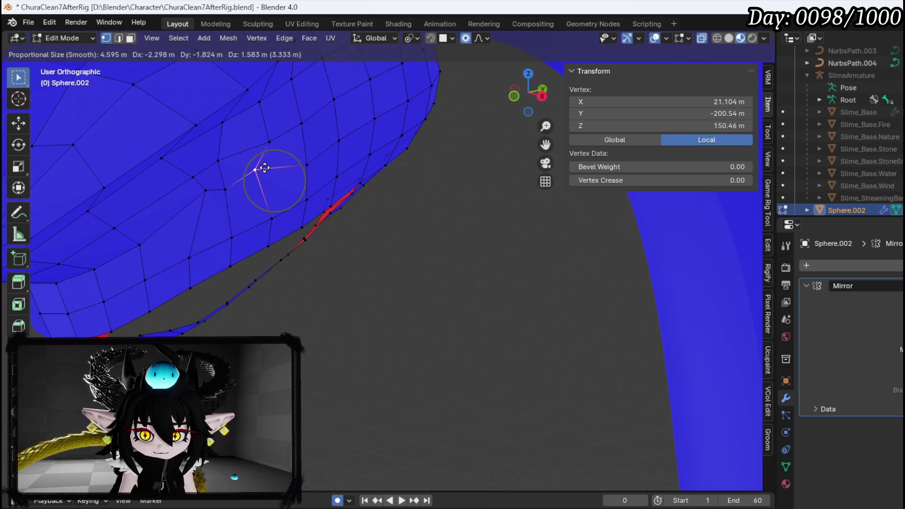
left_click(263, 166)
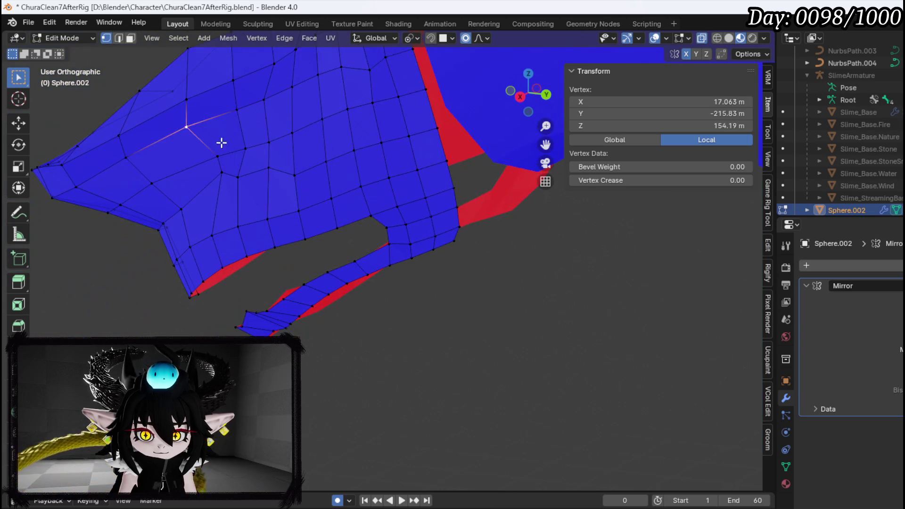
key("g")
left_click(268, 111)
Step: Adjust another head vertex to smooth the cheek toward the jaw, orbiting to check the shape
key("g")
left_click(268, 125)
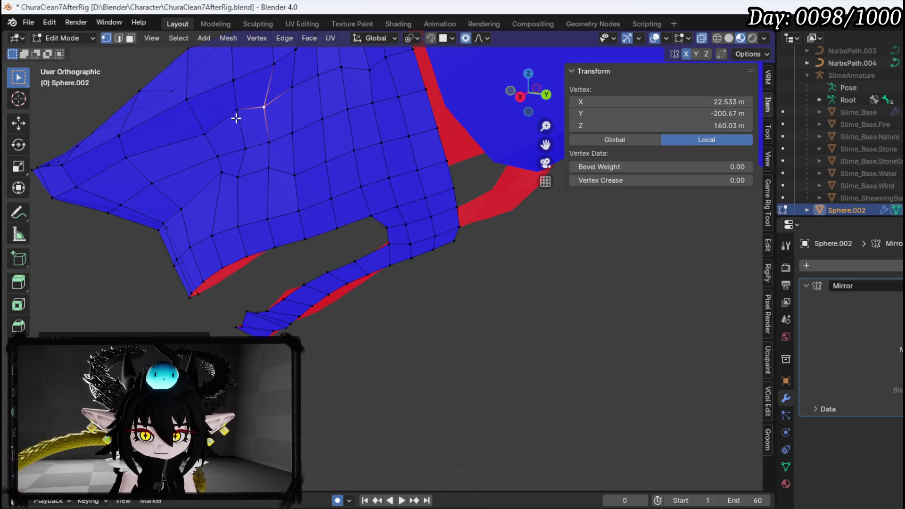
left_click(254, 148)
key("g")
left_click(251, 138)
left_click_drag(339, 159, 408, 137)
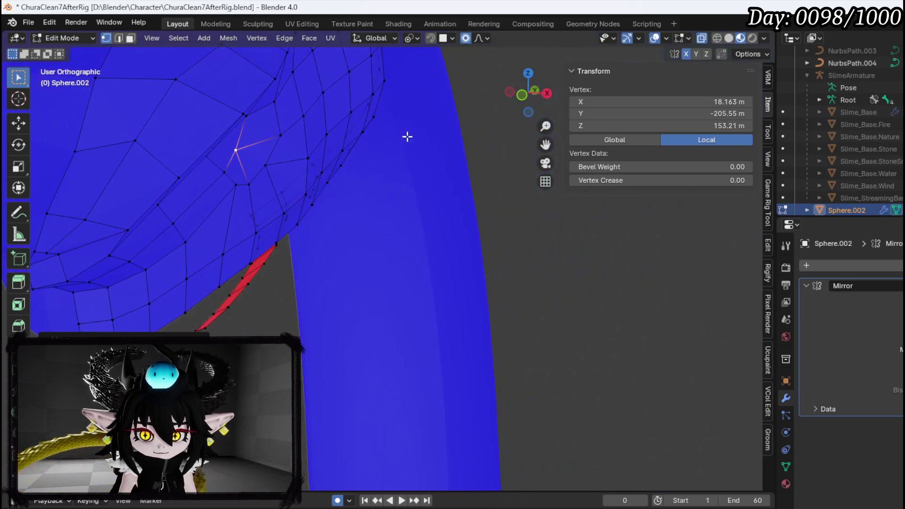
key("g")
left_click(269, 148)
mouse_move(269, 147)
left_mouse_down()
mouse_move(281, 115)
mouse_move(279, 133)
mouse_move(243, 176)
left_mouse_up()
key("g")
left_click(242, 200)
Step: Lift and smooth the under-jaw vertices with proportional falloff, then orbit around the head and body
mouse_move(242, 208)
left_mouse_down()
mouse_move(226, 250)
mouse_move(203, 230)
left_mouse_up()
left_click(237, 240)
key("g")
left_click(234, 228)
key("g")
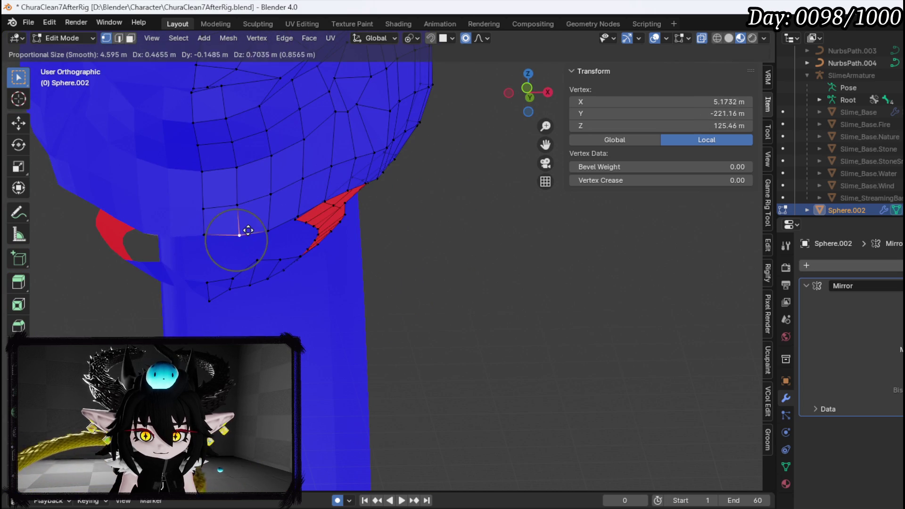
left_click(255, 228)
left_click(268, 231)
key("g")
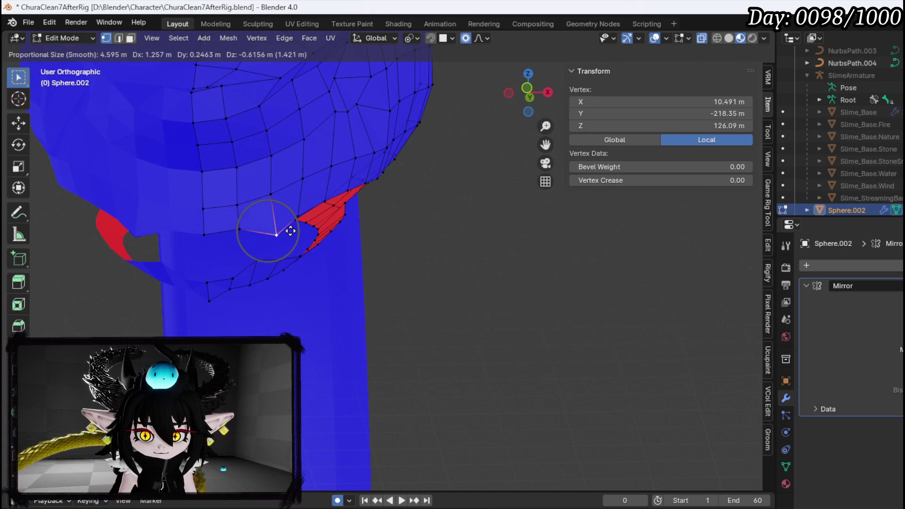
left_click(304, 227)
key("g")
left_click(279, 221)
mouse_move(278, 222)
left_mouse_down()
mouse_move(192, 226)
mouse_move(312, 236)
mouse_move(273, 256)
mouse_move(404, 243)
mouse_move(215, 230)
mouse_move(217, 268)
left_mouse_up()
mouse_move(283, 224)
left_mouse_down()
mouse_move(277, 257)
mouse_move(202, 262)
mouse_move(398, 224)
mouse_move(461, 225)
mouse_move(376, 223)
mouse_move(329, 234)
left_mouse_up()
Step: Switch the Sphere.002 head back to Object Mode
left_click(84, 40)
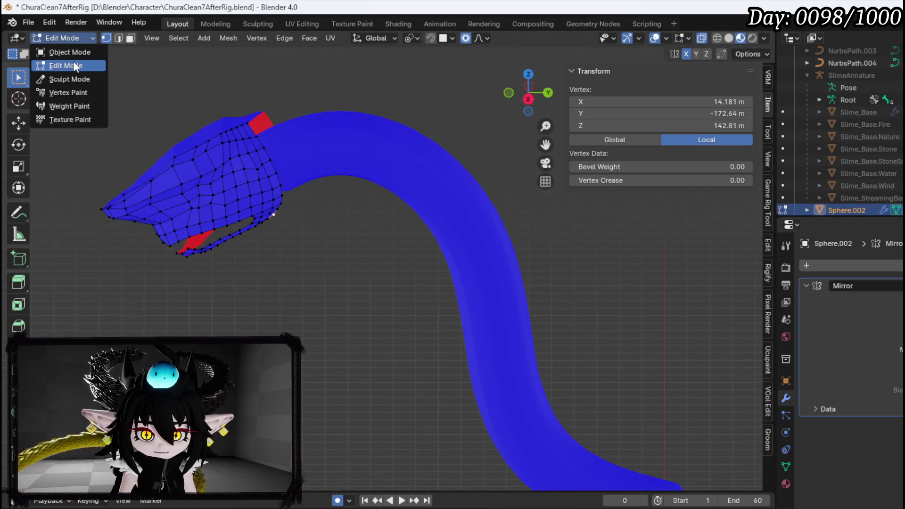
left_click(73, 61)
left_click(67, 40)
left_click(66, 53)
Step: Put the NurbsPath.004 body curve into Edit Mode and orbit around the head and body
left_click(297, 141)
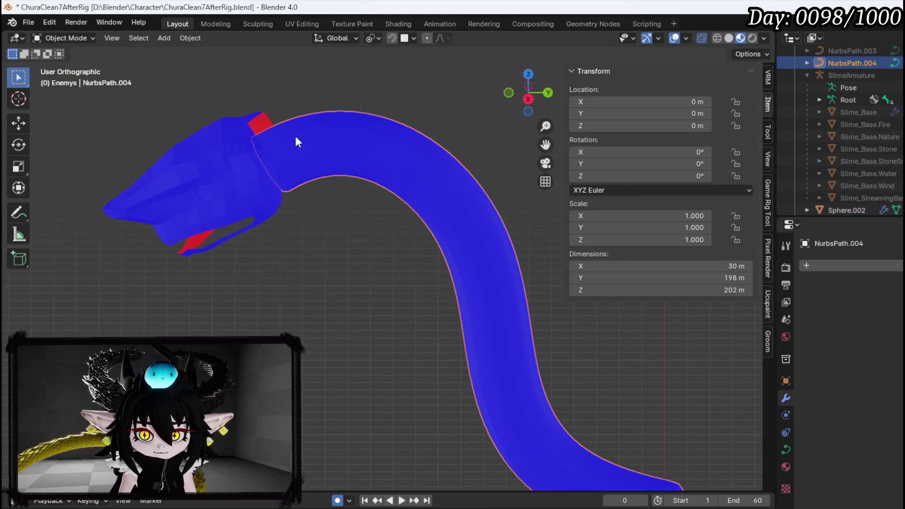
left_click(65, 41)
left_click(66, 67)
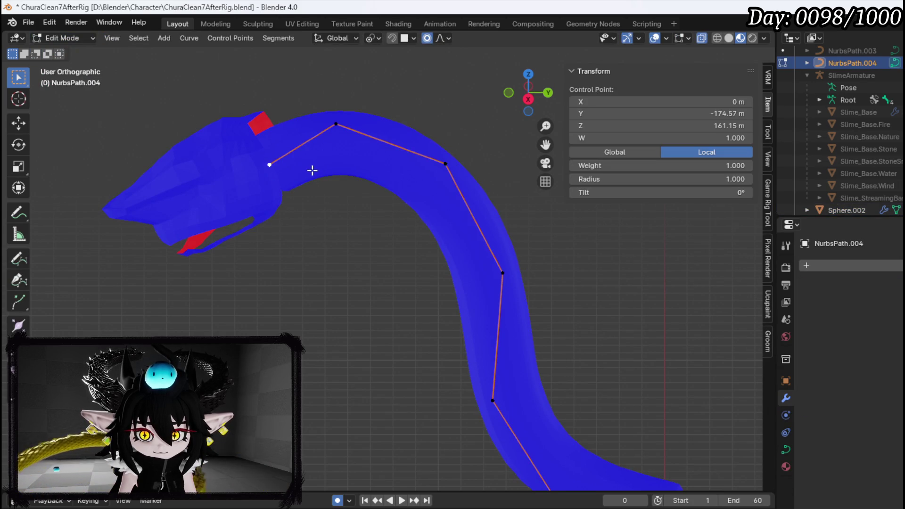
left_click_drag(306, 168, 252, 184)
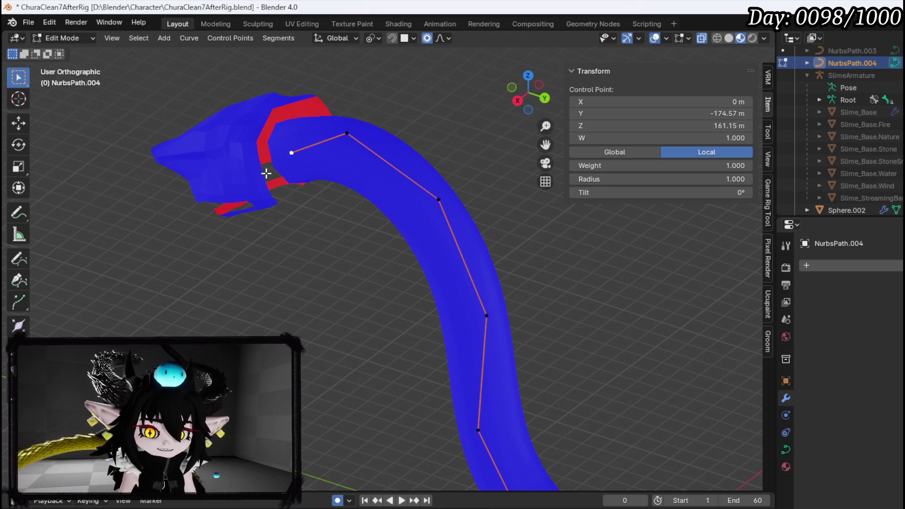
left_click_drag(352, 231, 366, 221)
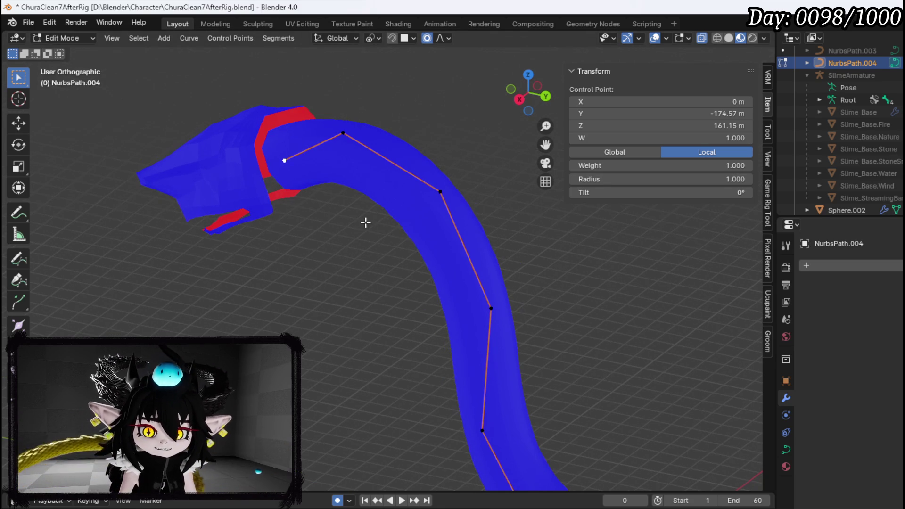
key("g")
key("Escape")
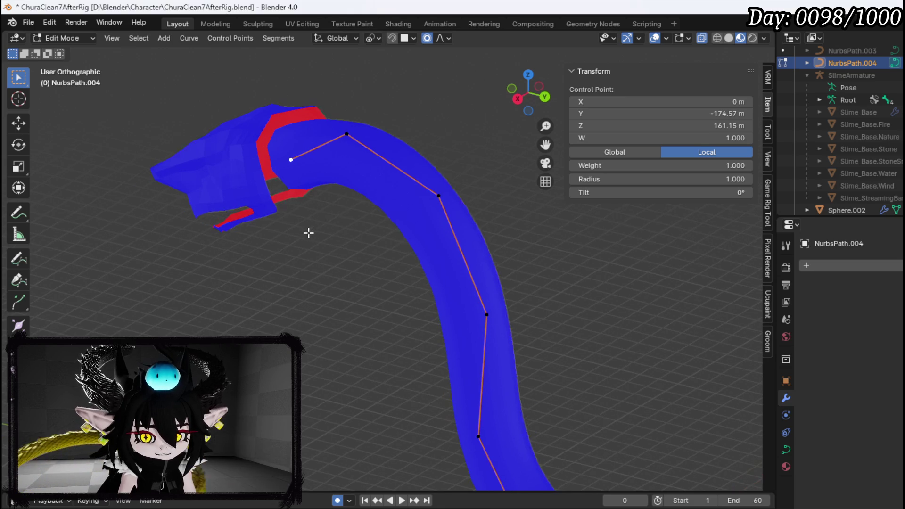
Step: In Right Ortho view, move the head control point toward the snout and set its radius to 1.176
key("alt+s")
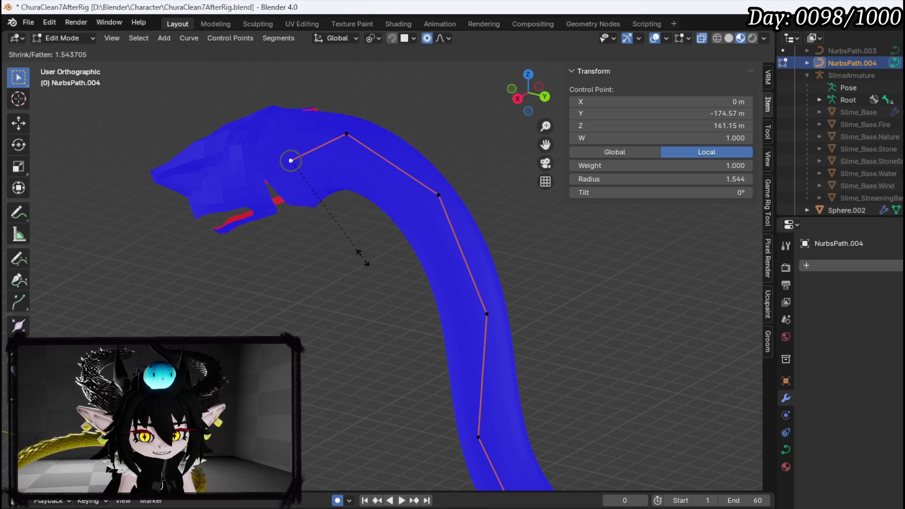
left_click(362, 235)
key("KP_3")
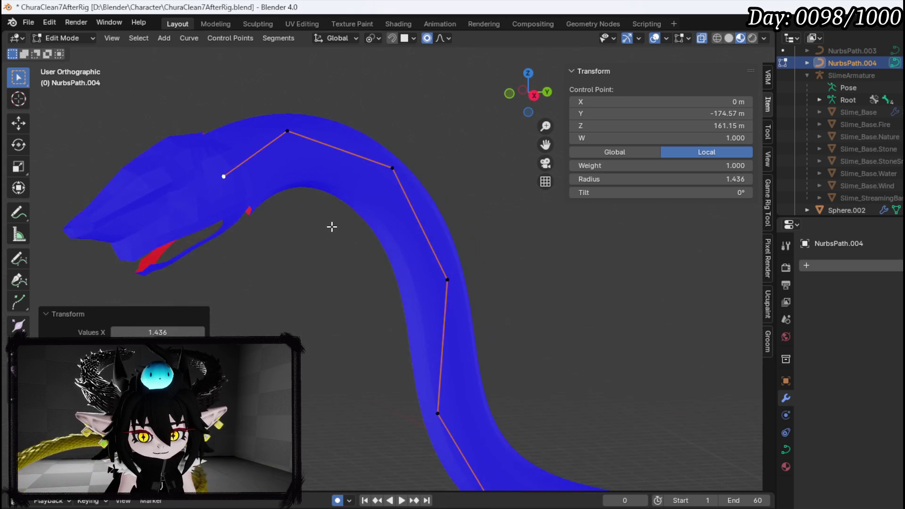
key("g")
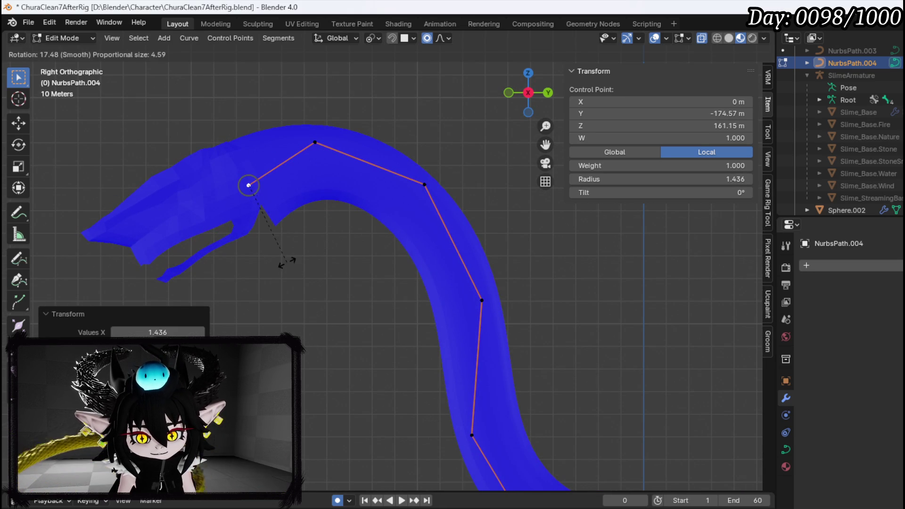
right_click(285, 264)
key("g")
left_click(317, 276)
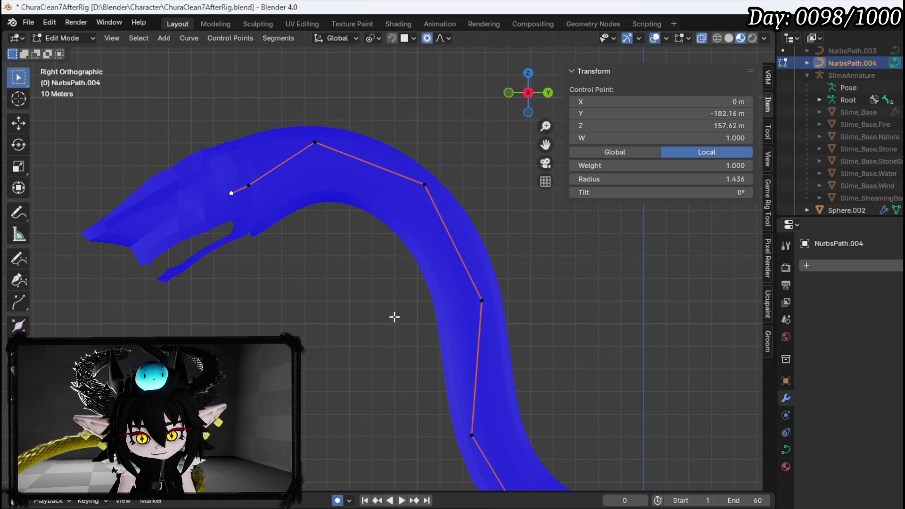
key("alt+s")
left_click(374, 323)
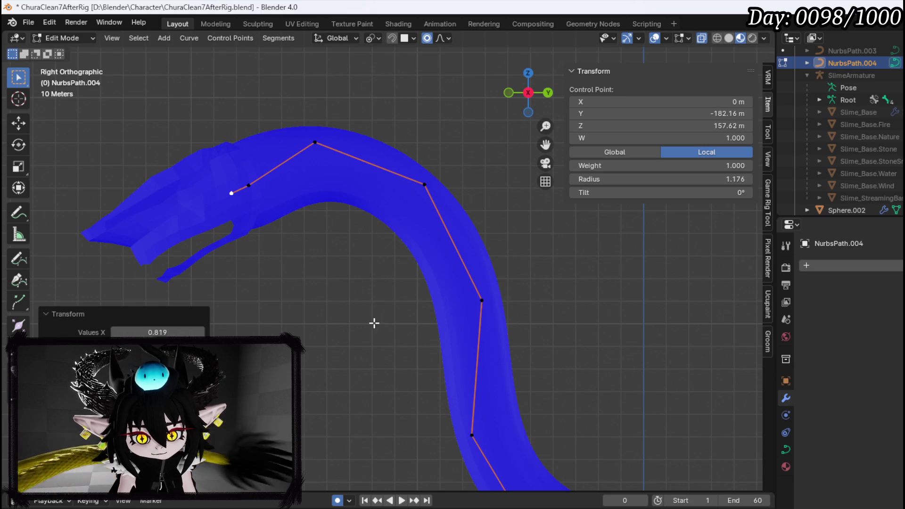
Step: Reposition the neck control points, giving the next one a 1.813 radius and adjusting the top one's thickness
left_click(261, 175)
key("g")
left_click(303, 210)
key("alt+s")
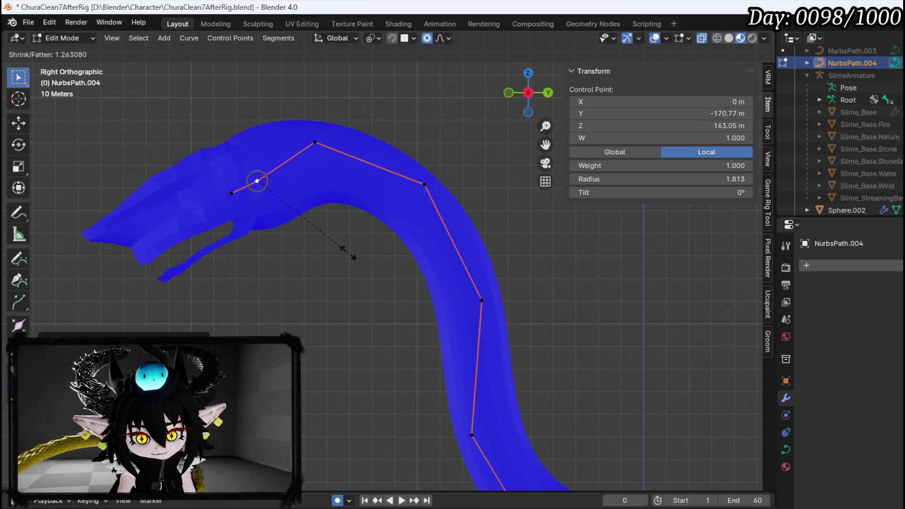
left_click(350, 254)
key("g")
left_click(335, 209)
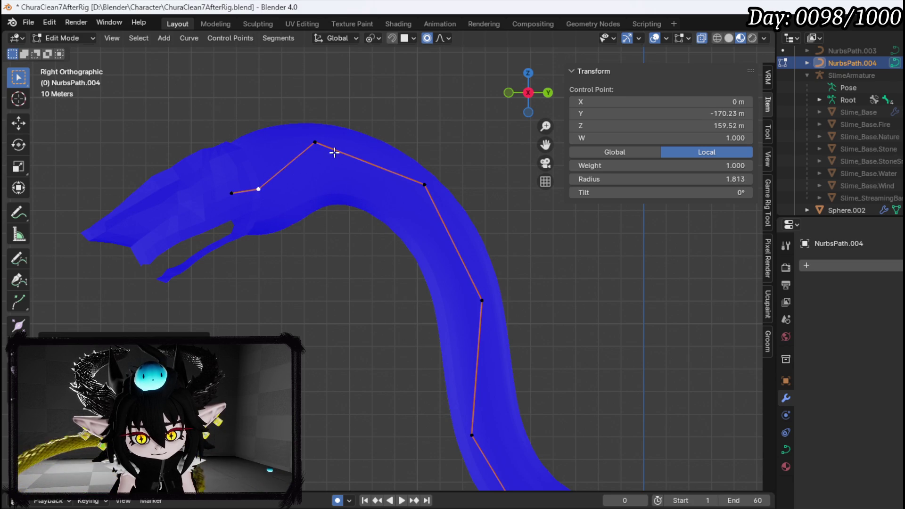
left_click(334, 153)
key("g")
left_click(342, 175)
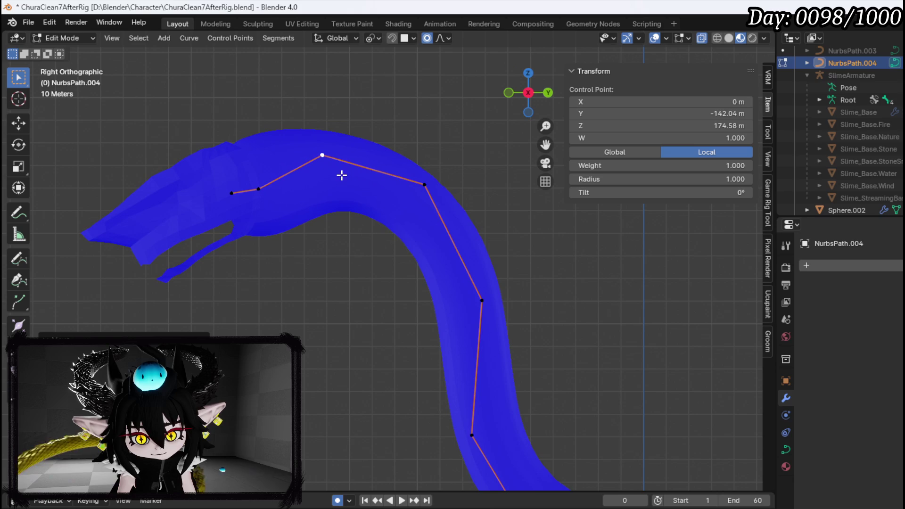
key("alt+s")
left_click(390, 222)
Step: Fatten the neck-bend point to radius 1.393 and the lower body point to 1.522
left_click(426, 185)
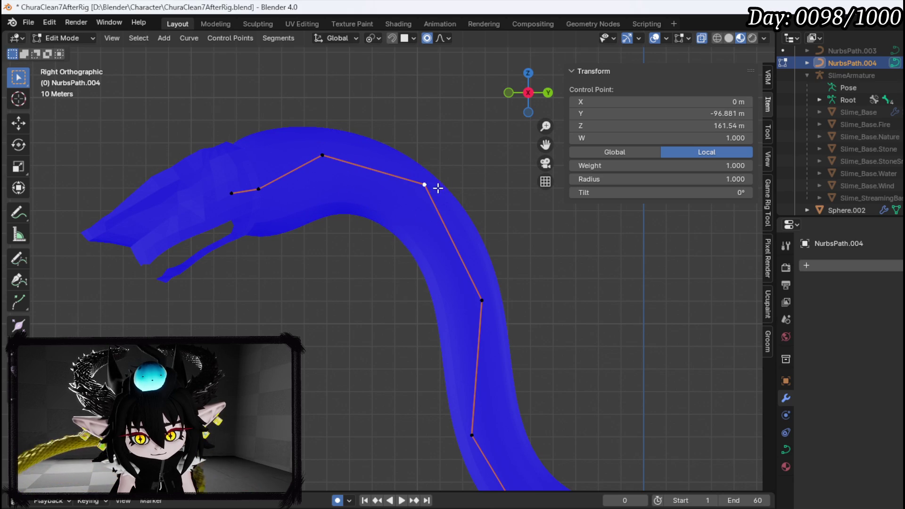
key("alt+s")
left_click(447, 187)
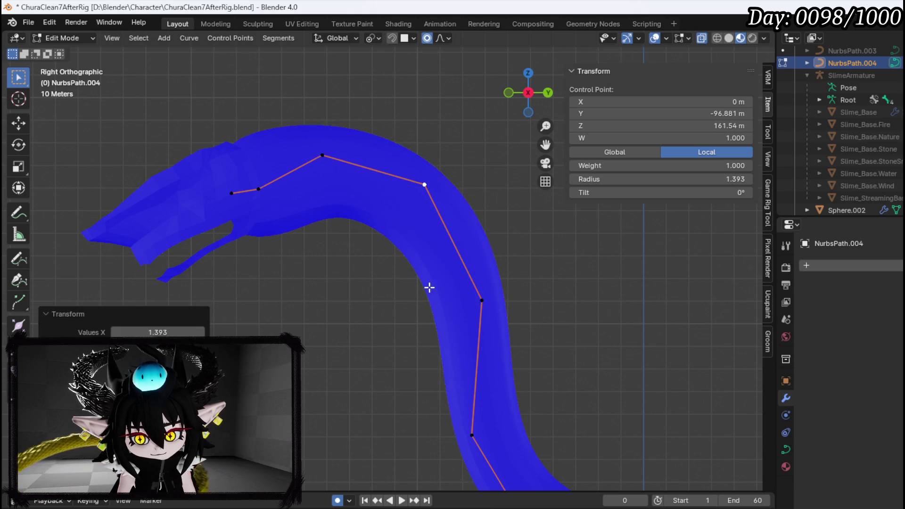
left_click_drag(429, 285, 405, 235)
scroll(396, 264, "down", 2)
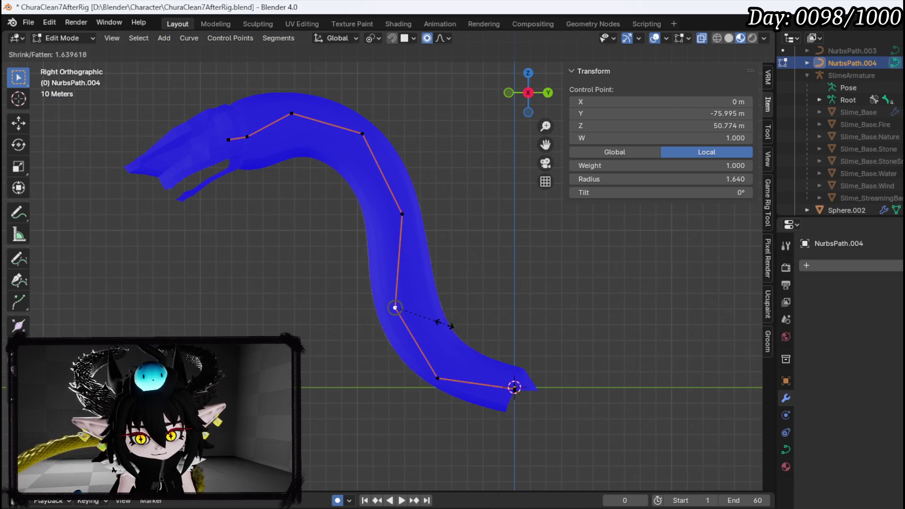
left_click(432, 360)
left_click(437, 378)
key("alt+s")
left_click(519, 397)
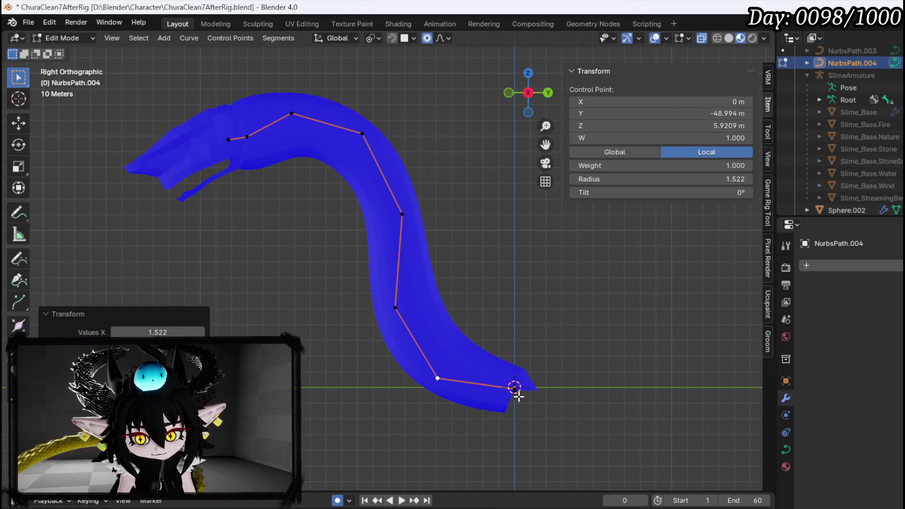
mouse_move(367, 326)
left_mouse_down()
mouse_move(491, 363)
mouse_move(395, 364)
mouse_move(304, 184)
mouse_move(218, 148)
mouse_move(151, 158)
mouse_move(308, 145)
left_mouse_up()
key("KP_3")
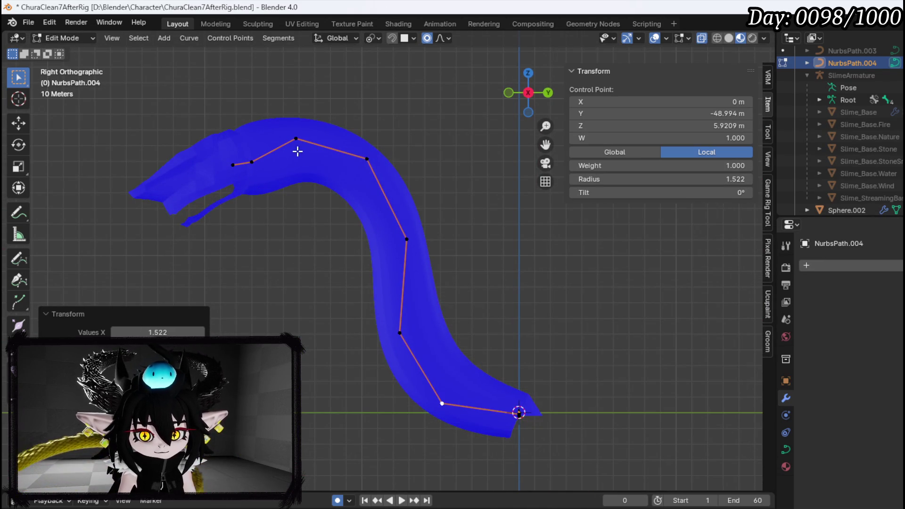
left_click_drag(250, 203, 372, 204)
Step: Return the curve to Object Mode, put Sphere.002 into Edit Mode, and zoom to the lower jaw
left_click(60, 37)
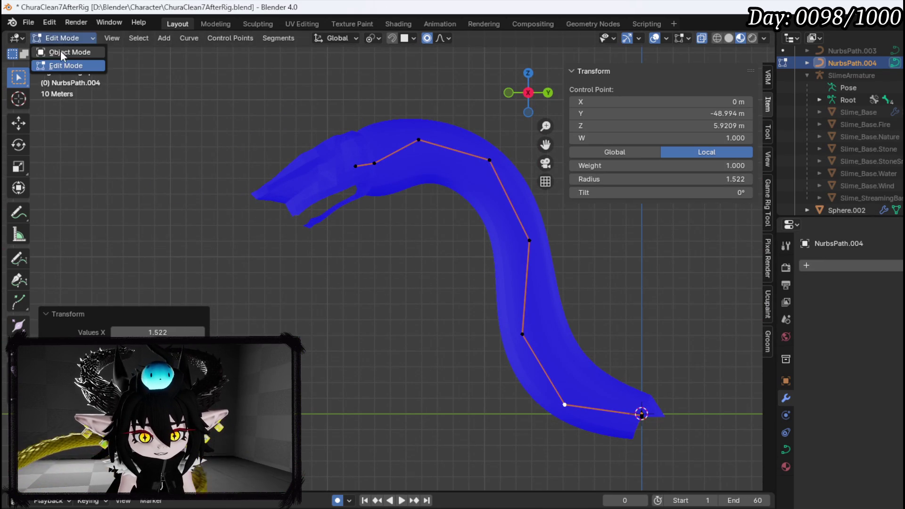
left_click(60, 49)
scroll(298, 189, "up", 5)
left_click(262, 144)
left_click(69, 38)
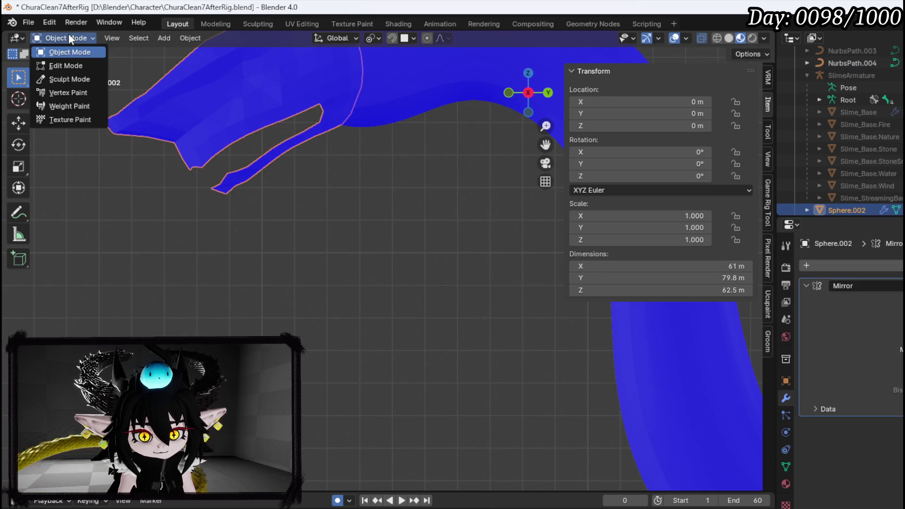
left_click(68, 66)
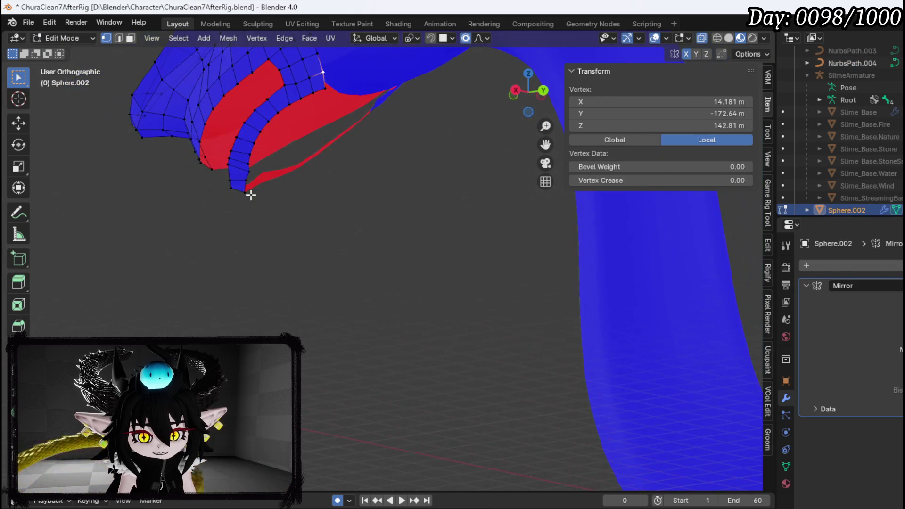
mouse_move(242, 193)
left_mouse_down()
mouse_move(289, 208)
mouse_move(290, 261)
mouse_move(263, 264)
left_mouse_up()
scroll(263, 264, "up", 3)
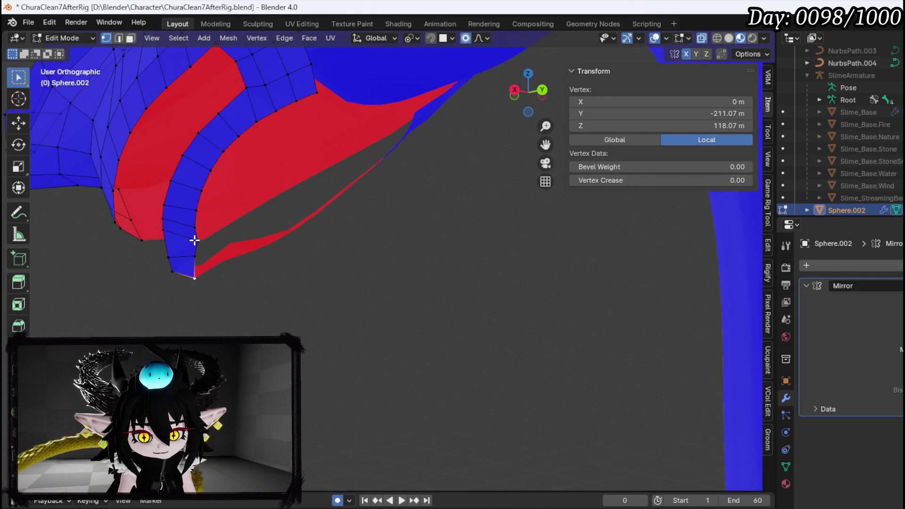
Step: Reposition the jaw-tip vertices with proportional editing to cover the red inner faces
key("g")
left_click(182, 256)
key("g")
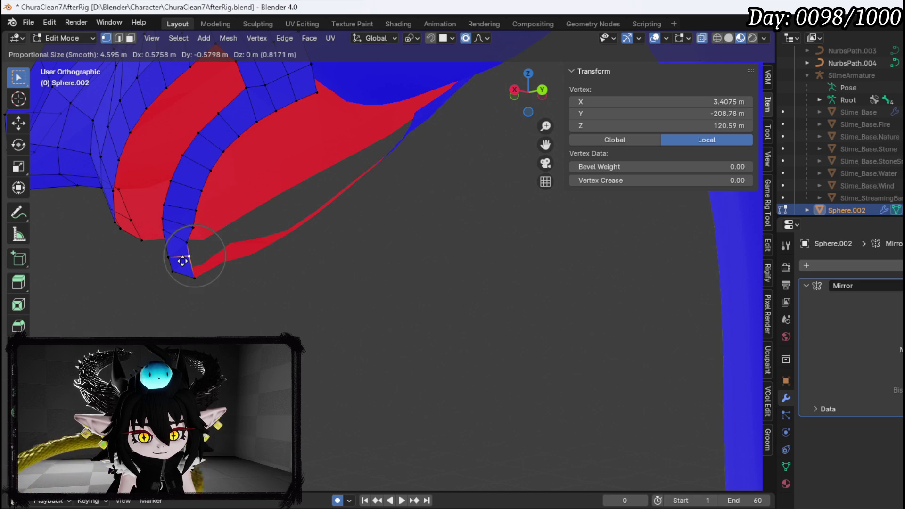
left_click(182, 261)
key("g")
left_click(196, 248)
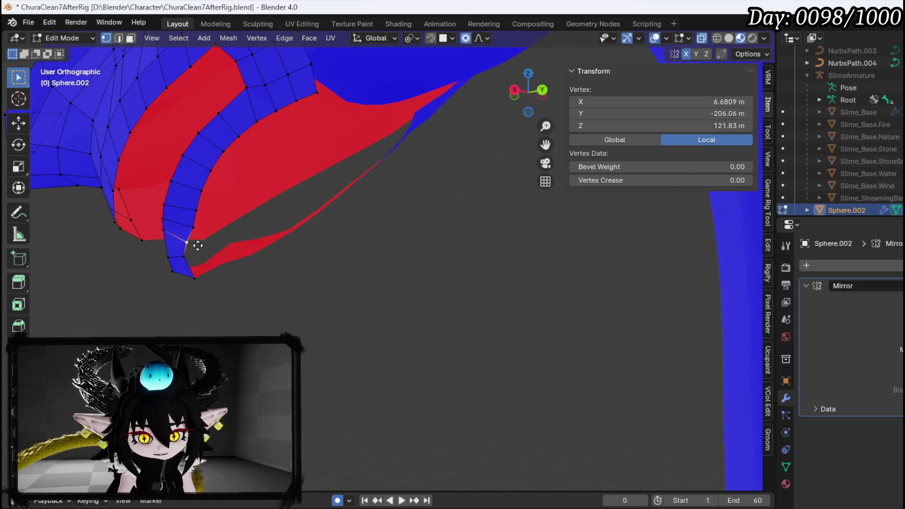
key("g")
left_click(193, 233)
key("g")
left_click(190, 208)
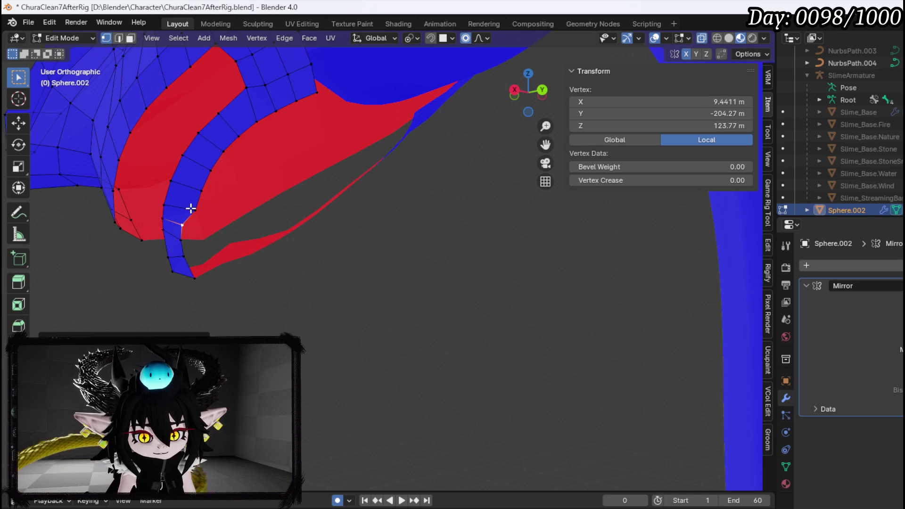
Step: Pull the remaining jaw-rim vertices outward and upward along the rim, then view the whole head
key("g")
left_click(202, 213)
key("g")
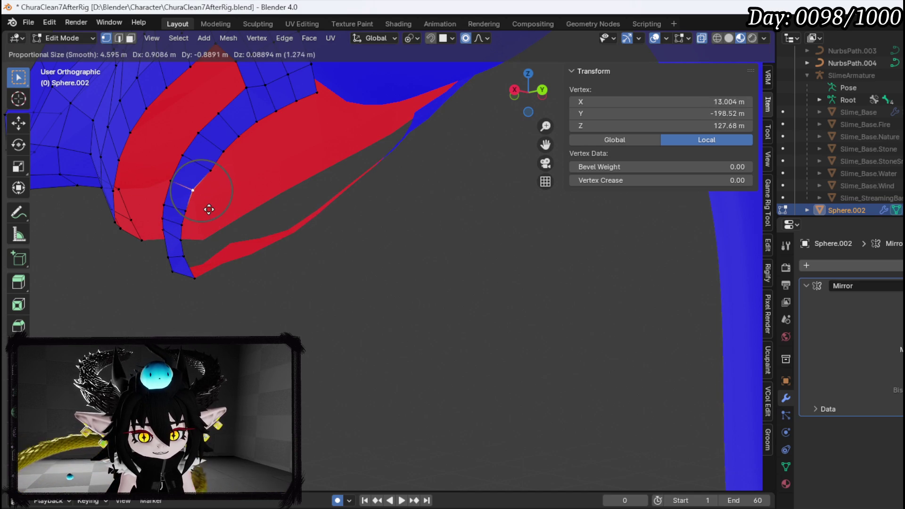
left_click(222, 188)
key("g")
left_click(228, 184)
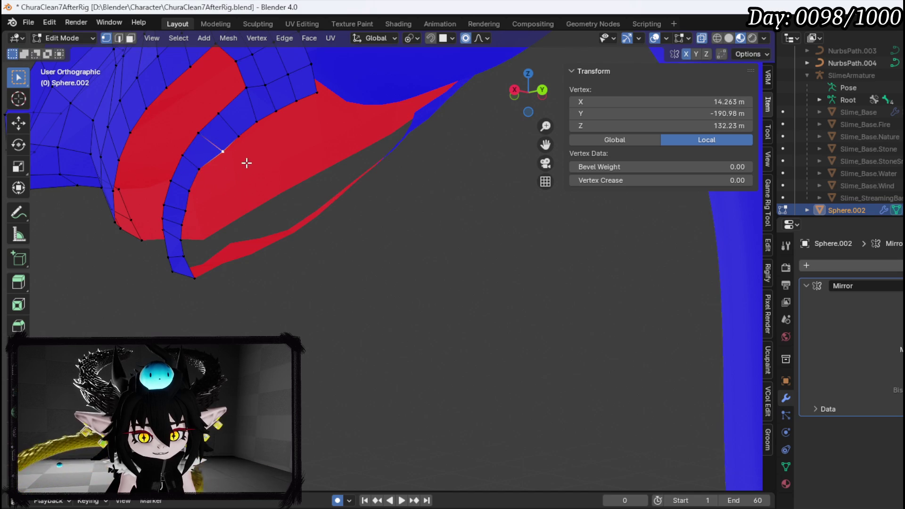
key("g")
left_click(234, 164)
key("g")
left_click(242, 141)
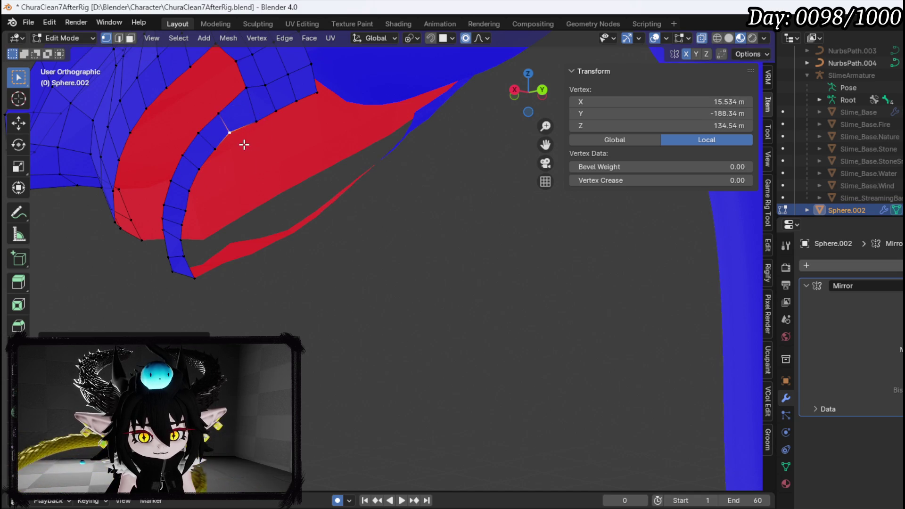
mouse_move(256, 180)
left_mouse_down()
mouse_move(352, 226)
mouse_move(328, 235)
left_mouse_up()
scroll(352, 226, "down", 5)
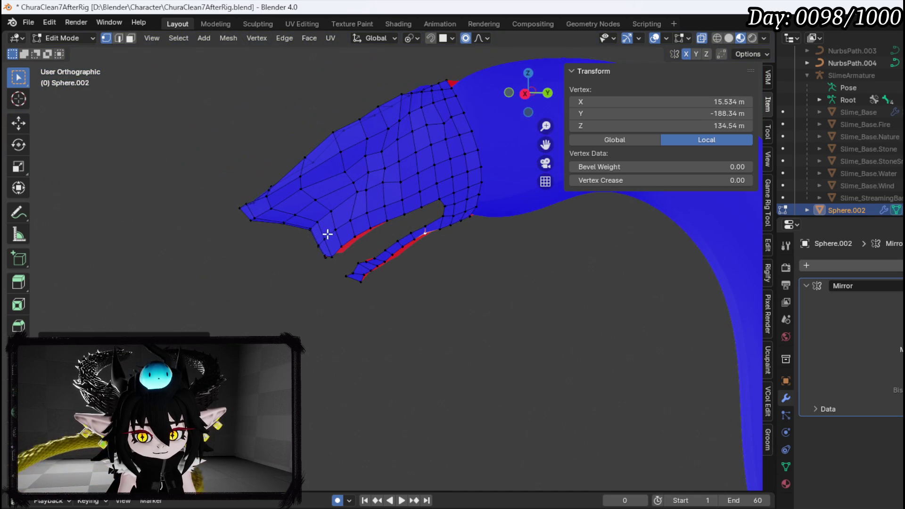